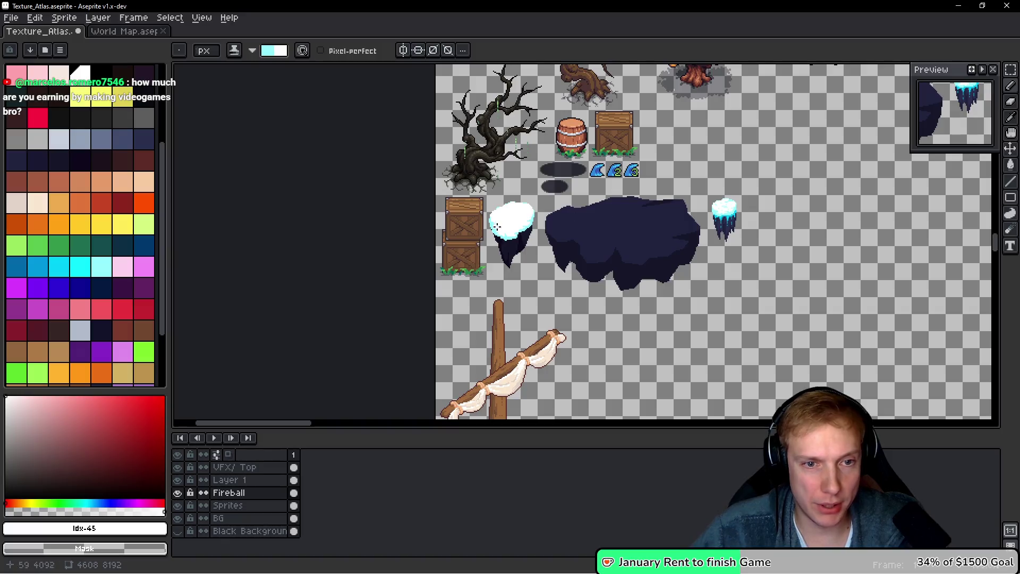
Sample light cyan #c4feff from the icicle snow and dot one pixel into the left rock's snow top
scroll(737, 206, "up", 4)
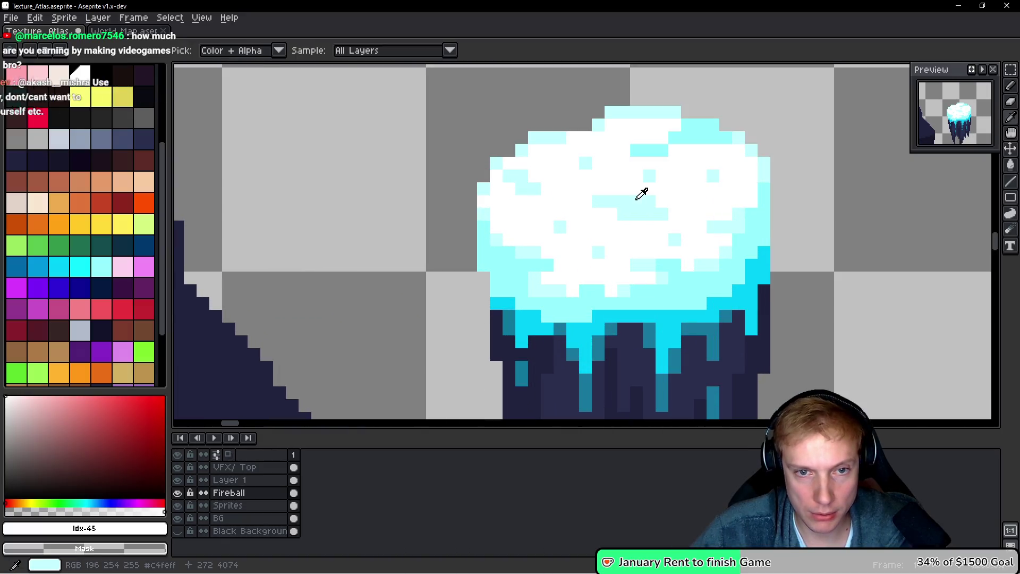
left_click(643, 199, "alt")
scroll(487, 235, "down", 2)
scroll(487, 236, "up", 4)
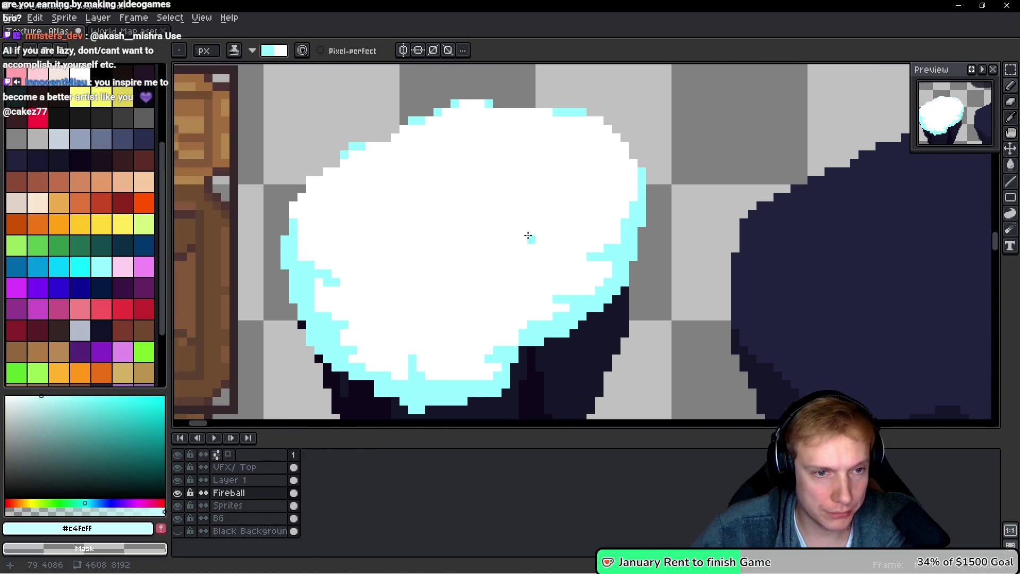
scroll(528, 235, "up", 2)
left_click(528, 271)
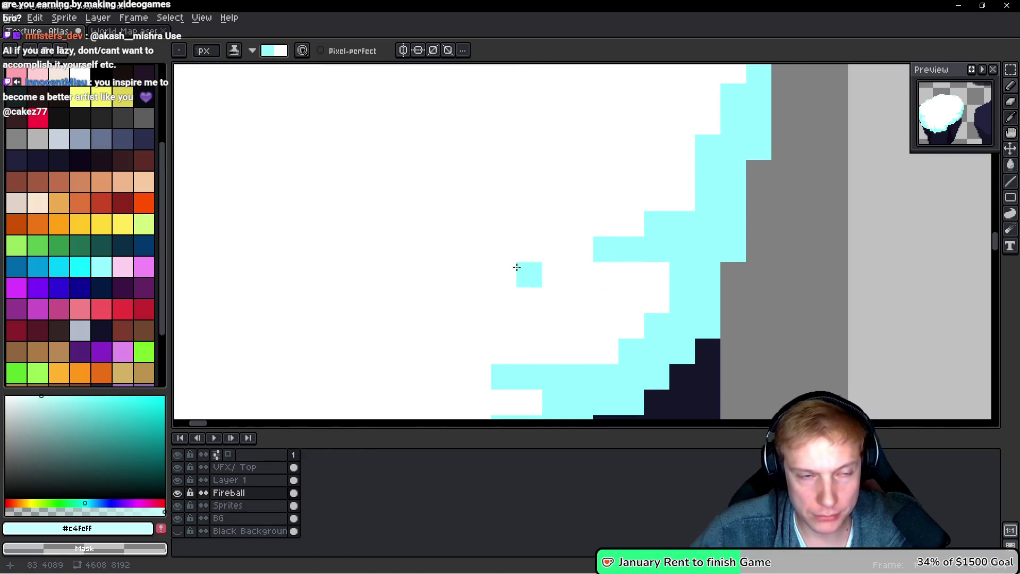
Paint strokes of #c4feff light-cyan pixels along the snow cap's edges
scroll(531, 266, "down", 6)
scroll(473, 275, "up", 2)
scroll(537, 282, "up", 4)
scroll(676, 294, "up", 3)
left_click_drag(533, 259, 501, 256)
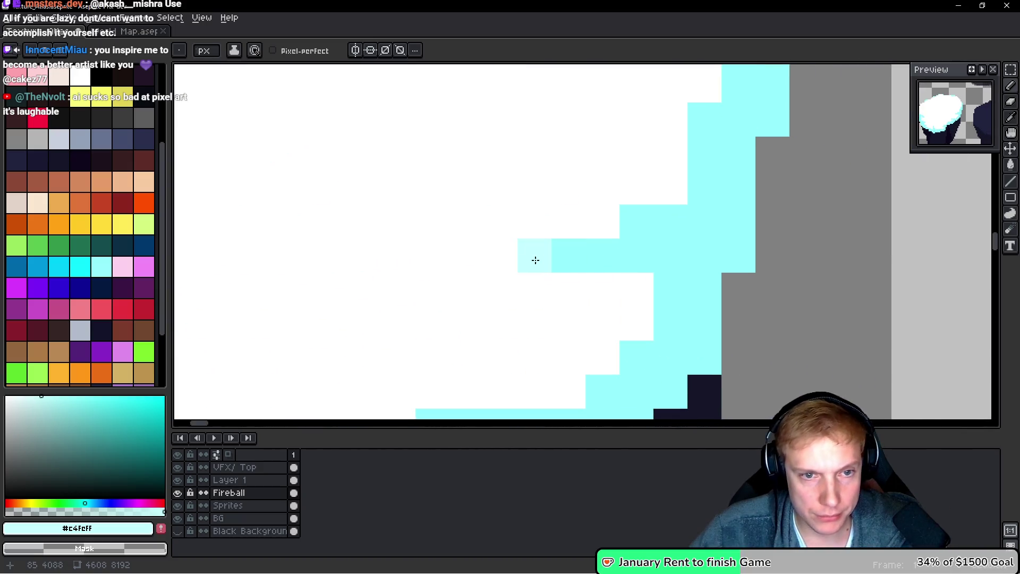
left_click_drag(602, 289, 642, 323)
scroll(627, 287, "down", 2)
left_click_drag(648, 260, 594, 255)
scroll(667, 240, "down", 3)
scroll(596, 282, "up", 2)
mouse_move(528, 255)
left_mouse_down()
mouse_move(565, 269)
mouse_move(529, 289)
mouse_move(538, 298)
left_mouse_up()
Add light-cyan pixels near the snow's lower edge, turning one stray pixel back to white
scroll(537, 298, "left", 4)
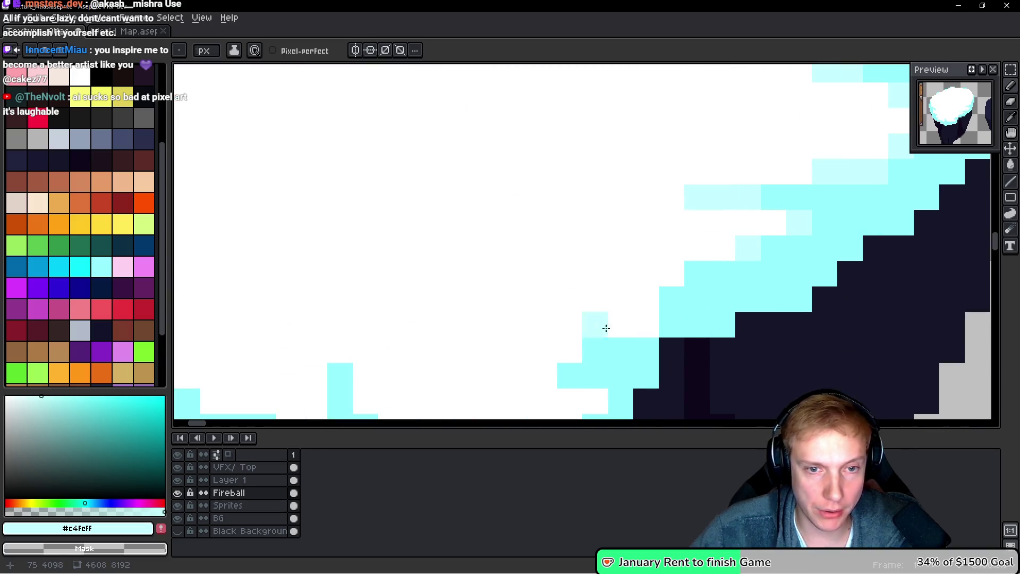
left_click_drag(646, 324, 625, 320)
scroll(611, 324, "down", 3)
scroll(551, 330, "up", 3)
mouse_move(550, 330)
left_mouse_down()
mouse_move(522, 278)
mouse_move(570, 305)
left_mouse_up()
left_click(547, 322, "alt")
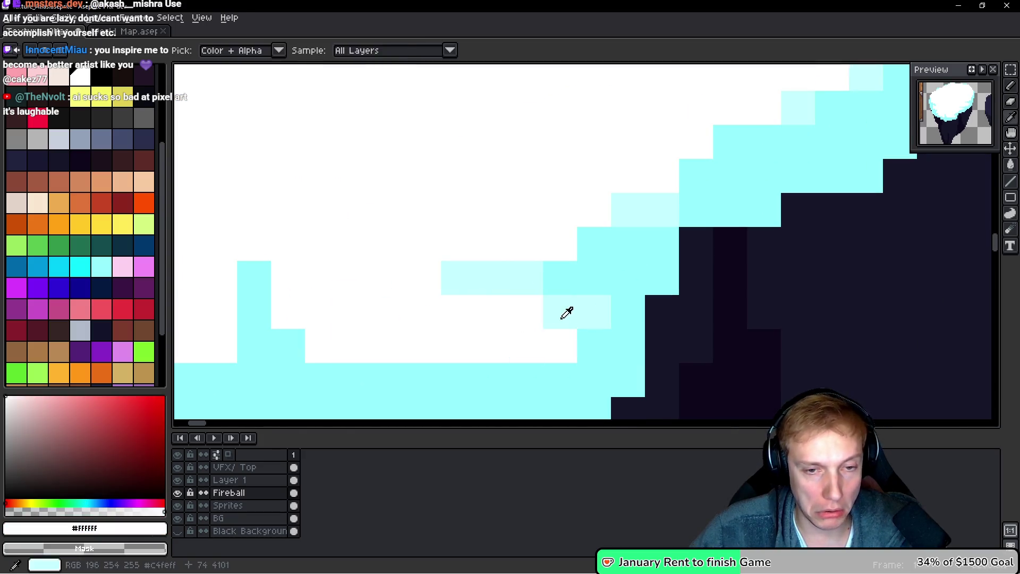
left_click(558, 314)
left_click(517, 279, "alt")
Scatter more light-cyan pixels and a small two-pixel block across the snow
mouse_move(537, 342)
left_mouse_down()
mouse_move(494, 341)
mouse_move(531, 337)
left_mouse_up()
scroll(470, 330, "left", 4)
left_click(558, 332)
left_click(482, 297)
left_click(460, 225)
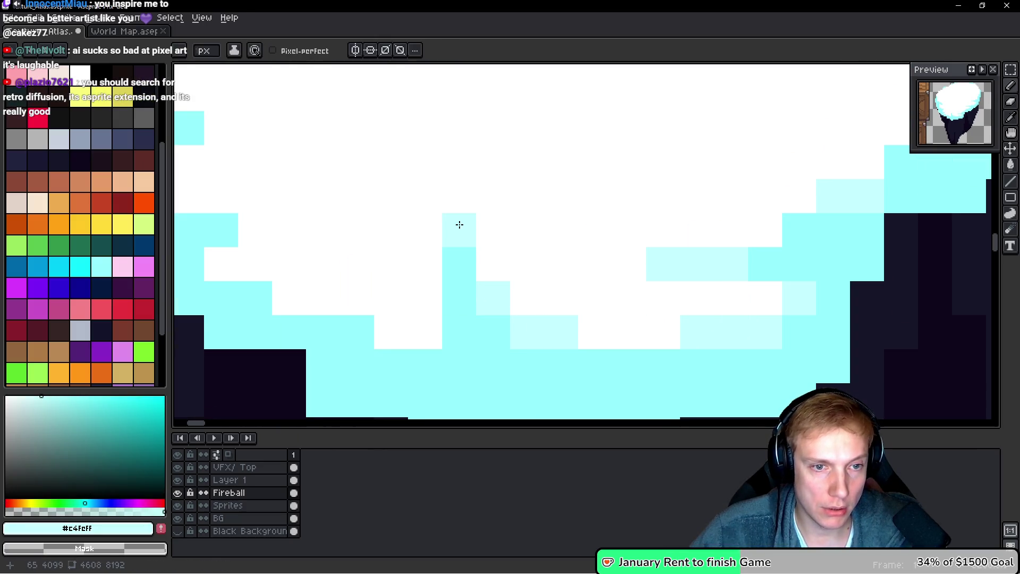
left_click_drag(402, 323, 425, 325)
left_click(318, 295)
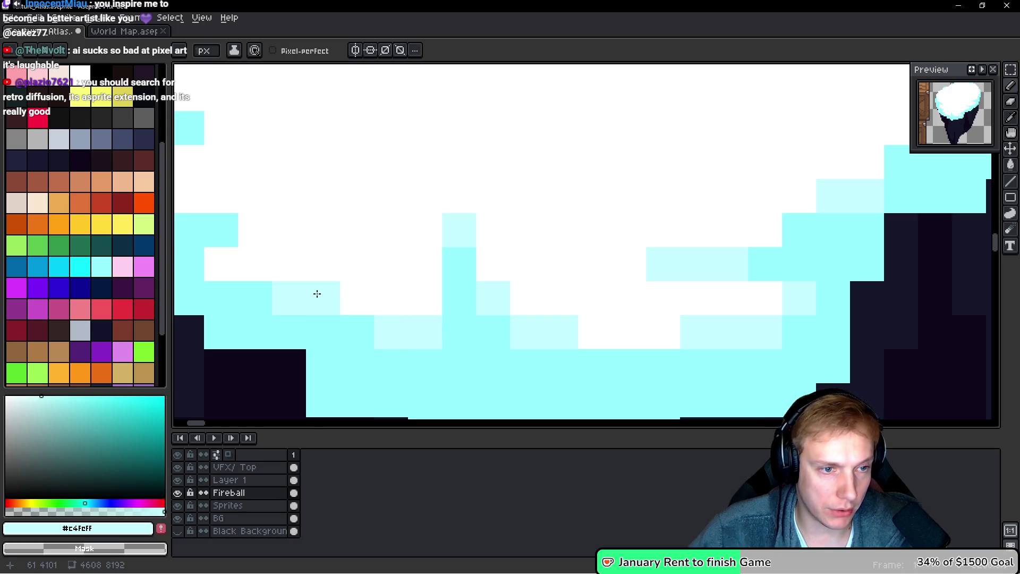
Place further light-cyan pixels higher in the snow, reverting one pixel to white
scroll(289, 227, "left", 5)
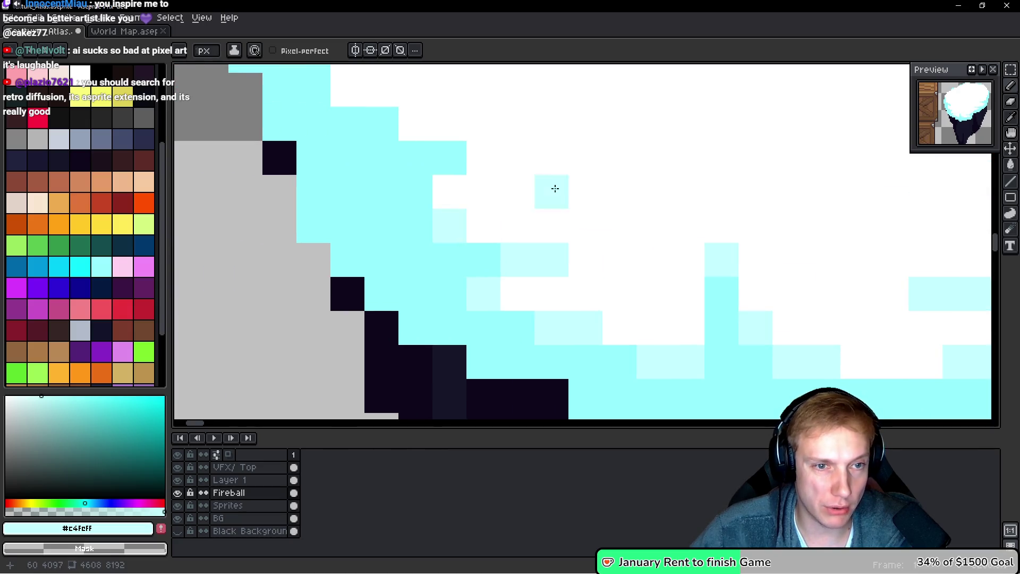
scroll(531, 198, "up", 3)
scroll(531, 198, "right", 2)
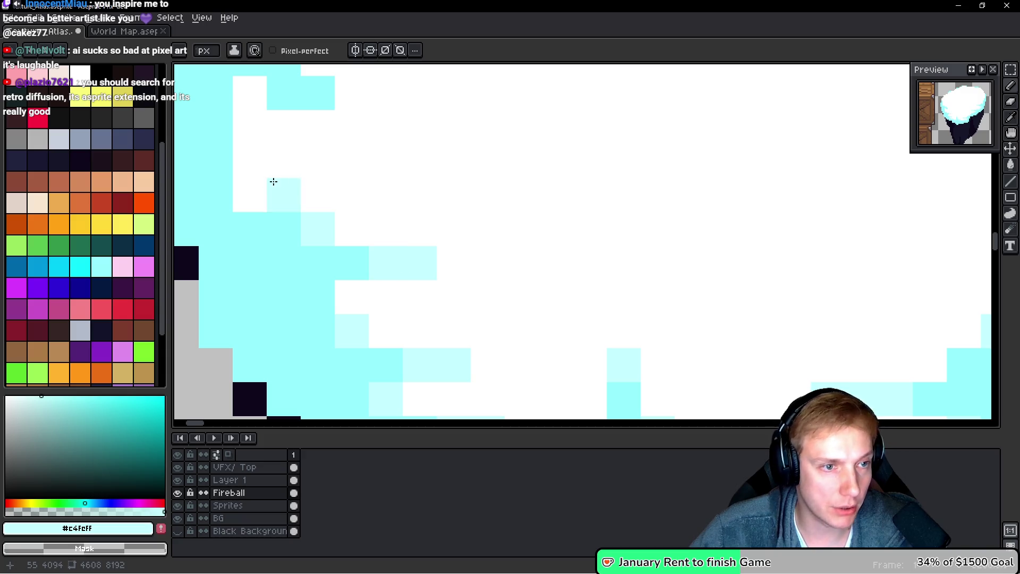
scroll(324, 299, "down", 2)
left_click(426, 237)
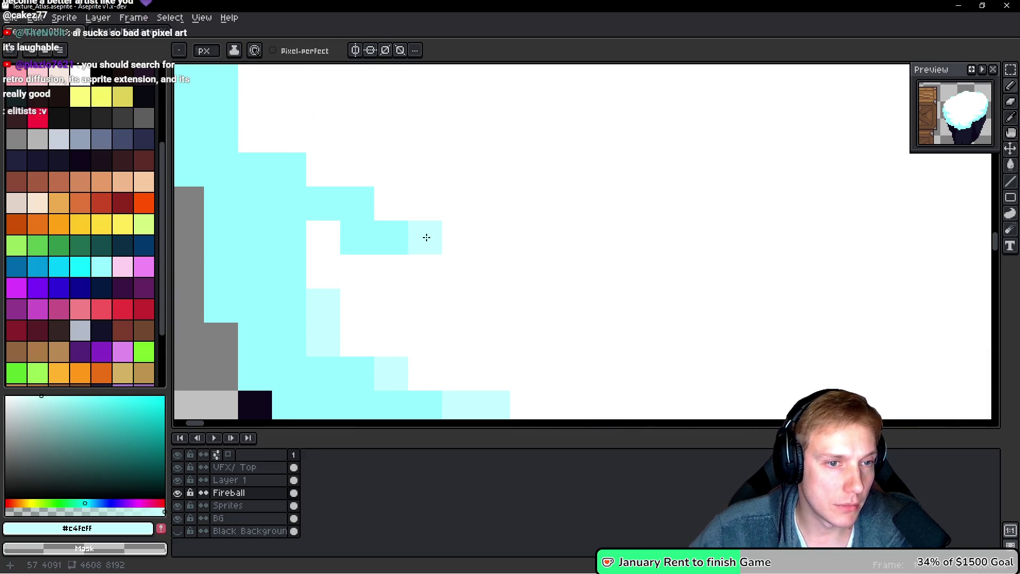
left_click(447, 168, "alt")
left_click(391, 204)
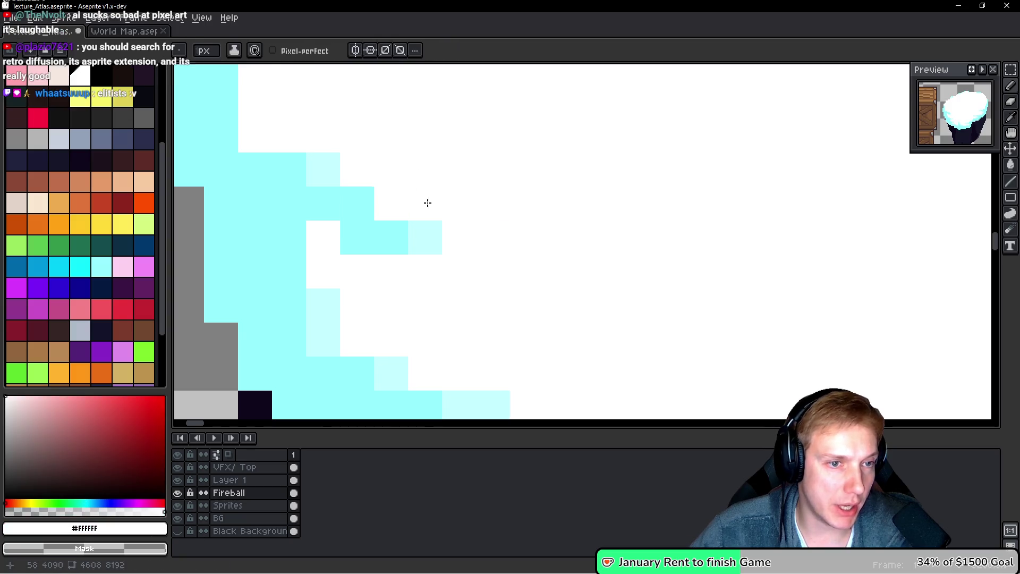
left_click(335, 170, "alt")
left_click(307, 129)
scroll(359, 212, "up", 6)
scroll(358, 212, "left", 2)
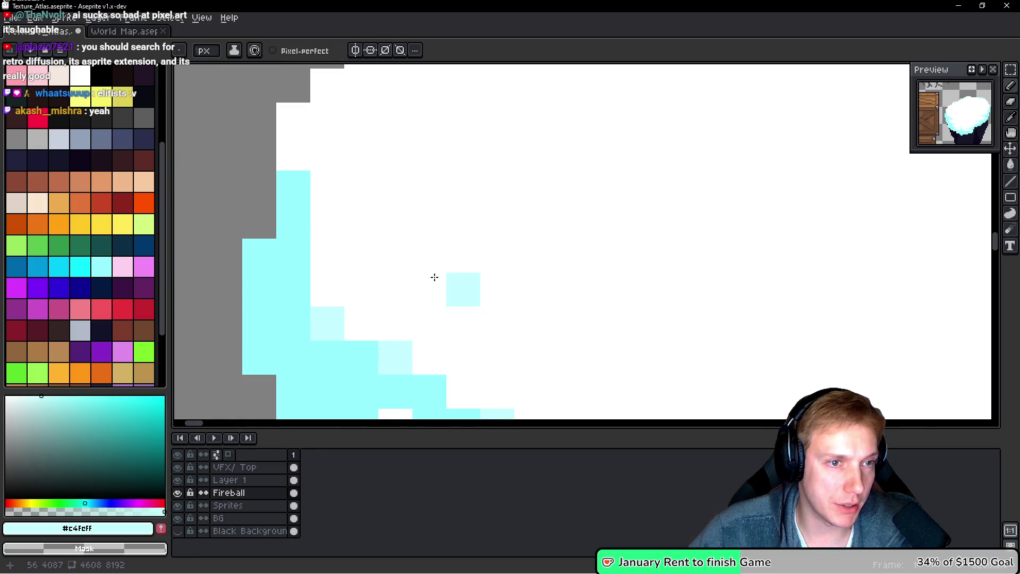
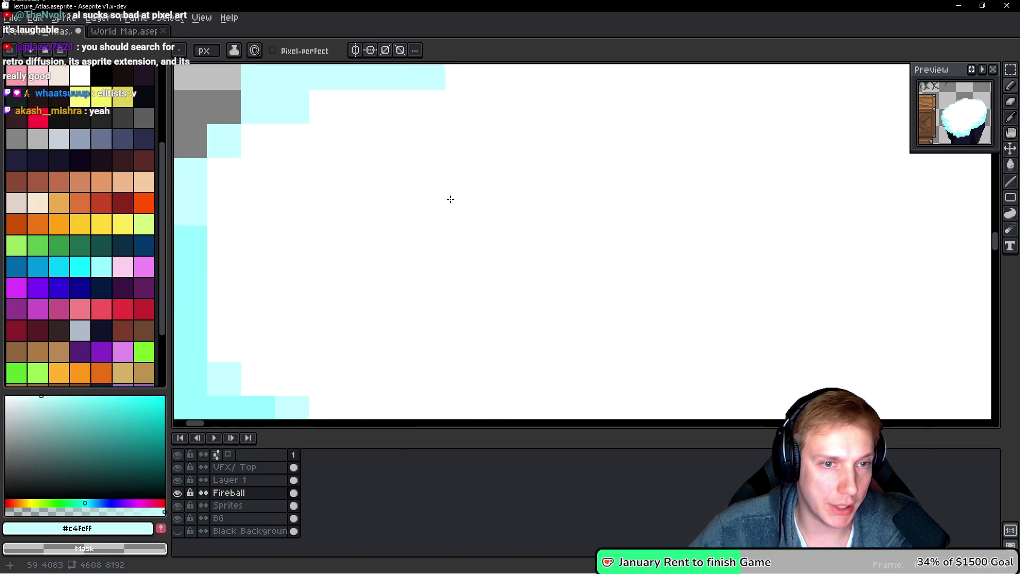
Paint light-cyan #c4feff streaks along the top of the rock's white snow cap
left_click_drag(323, 174, 485, 205)
left_click(393, 168)
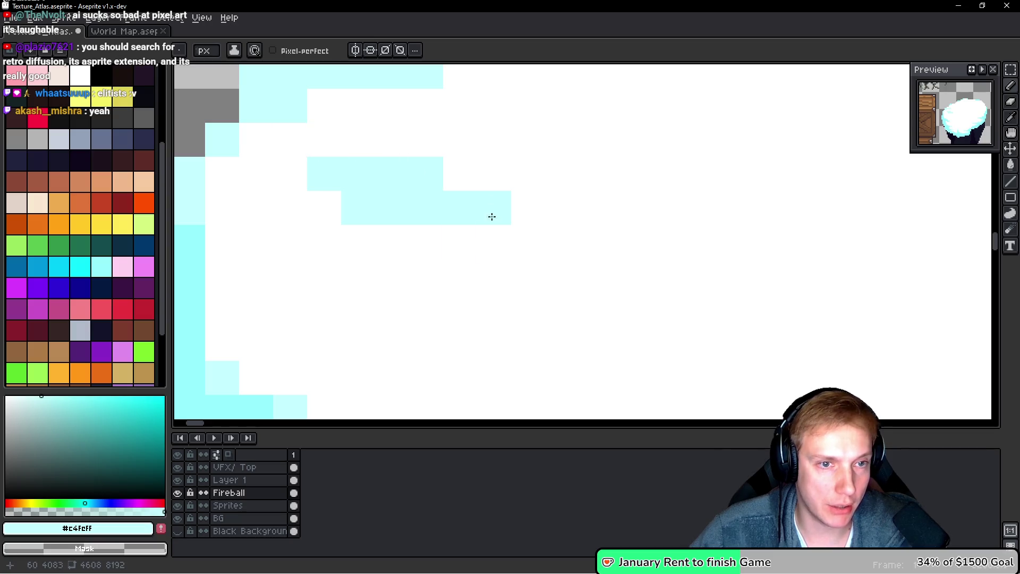
left_click(561, 208)
scroll(691, 241, "down", 3)
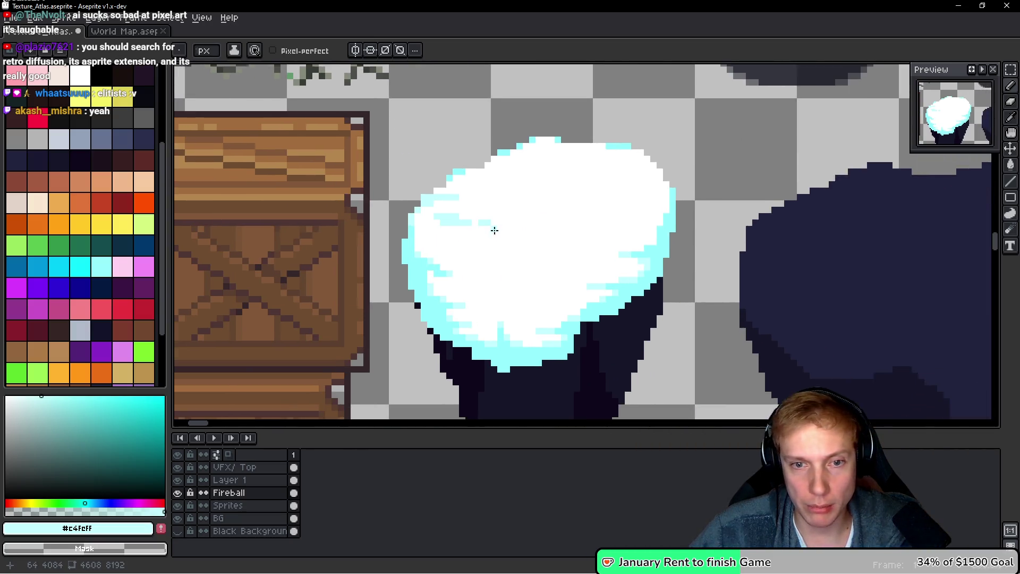
scroll(698, 248, "up", 3)
mouse_move(643, 225)
left_mouse_down()
mouse_move(571, 214)
mouse_move(490, 220)
left_mouse_up()
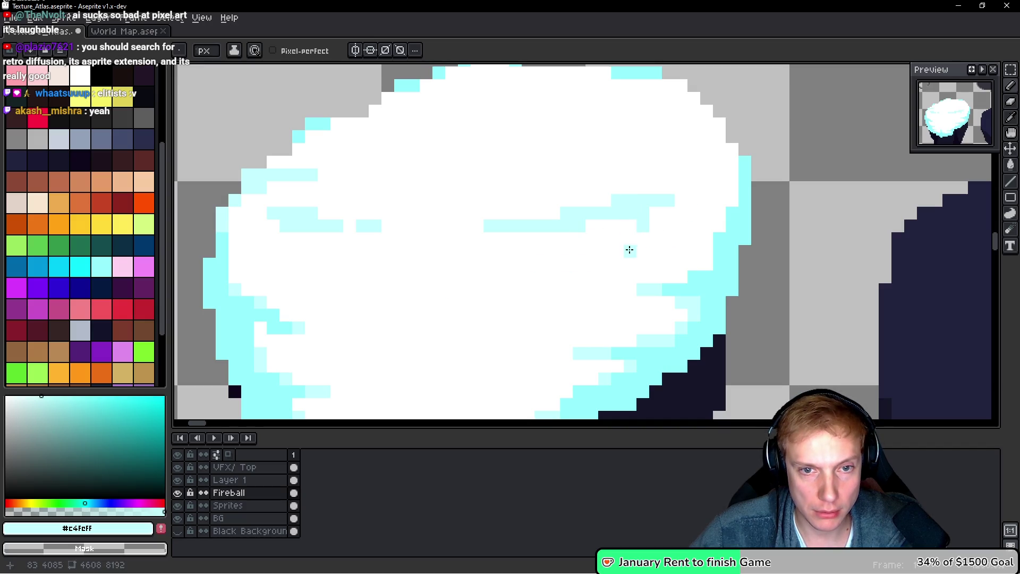
Eyedrop white to cover stray cyan pixels, then add one cyan pixel at the snow edge
mouse_move(592, 243)
left_mouse_down()
mouse_move(635, 232)
mouse_move(699, 180)
left_mouse_up()
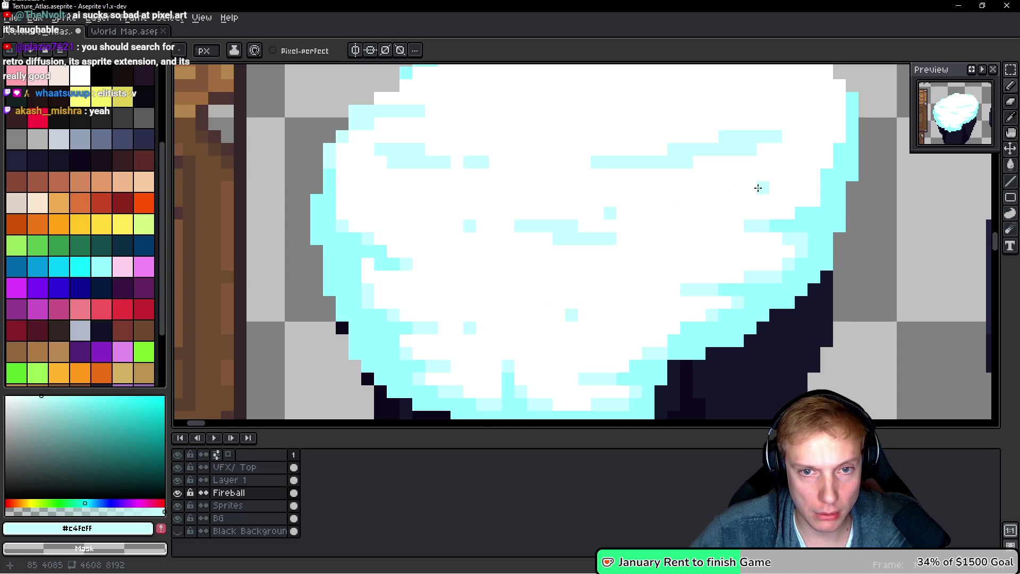
mouse_move(646, 126)
left_mouse_down()
mouse_move(509, 236)
mouse_move(639, 242)
left_mouse_up()
left_click(576, 271, "alt")
left_click(584, 228, "alt")
left_click(685, 216)
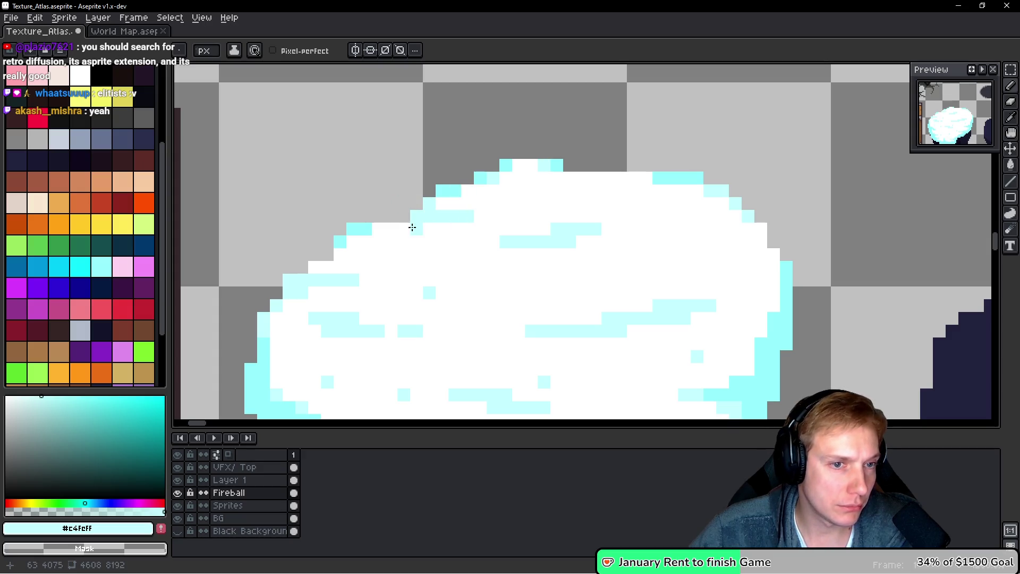
scroll(560, 236, "down", 5)
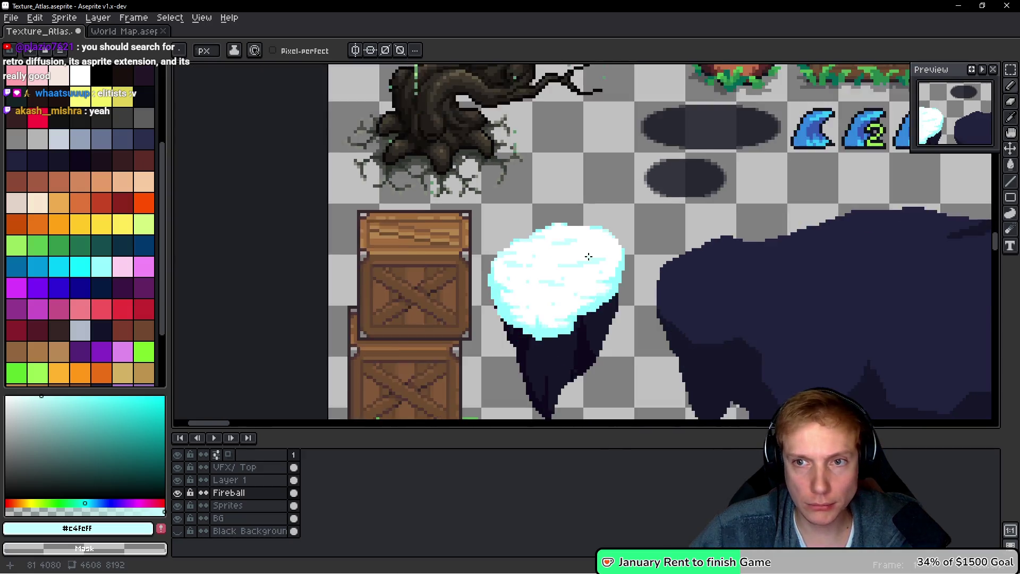
Eyedrop the bright cyan #00cdf9 from the icicle sprite
scroll(618, 236, "up", 2)
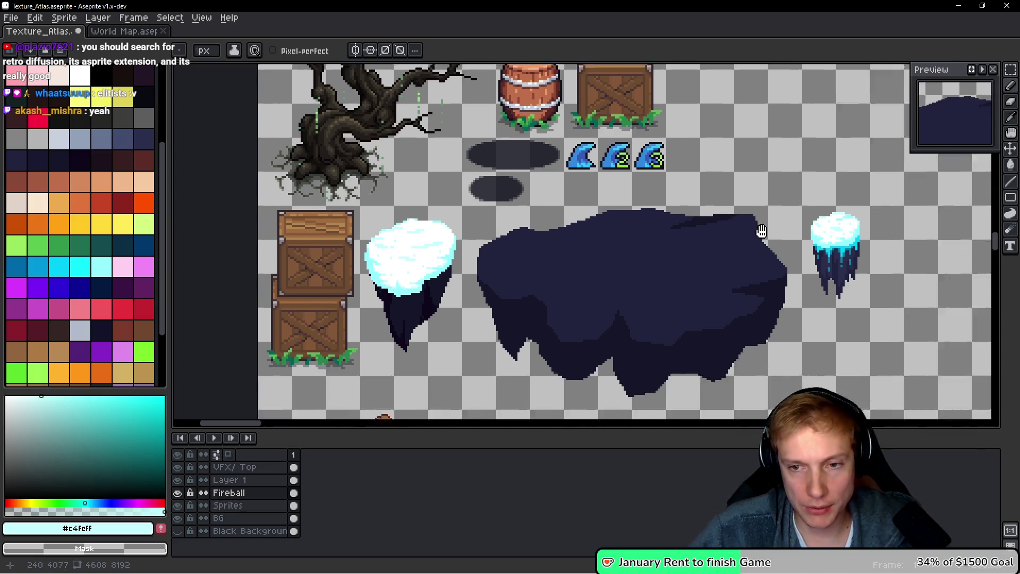
scroll(833, 164, "up", 4)
left_click(833, 164, "alt")
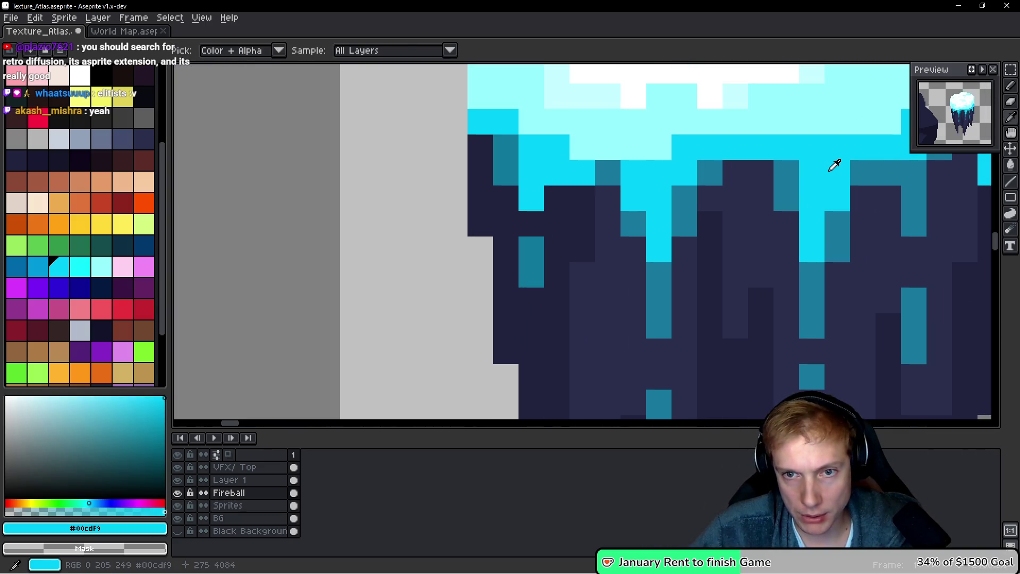
scroll(660, 200, "down", 3)
scroll(410, 221, "up", 2)
scroll(478, 191, "down", 3)
scroll(488, 183, "down", 1)
Lasso-select the snowy rock on the Sprites layer
key("Down")
scroll(486, 187, "down", 1)
scroll(404, 159, "up", 1)
key("q")
mouse_move(509, 194)
left_mouse_down()
mouse_move(456, 126)
mouse_move(313, 196)
left_mouse_up()
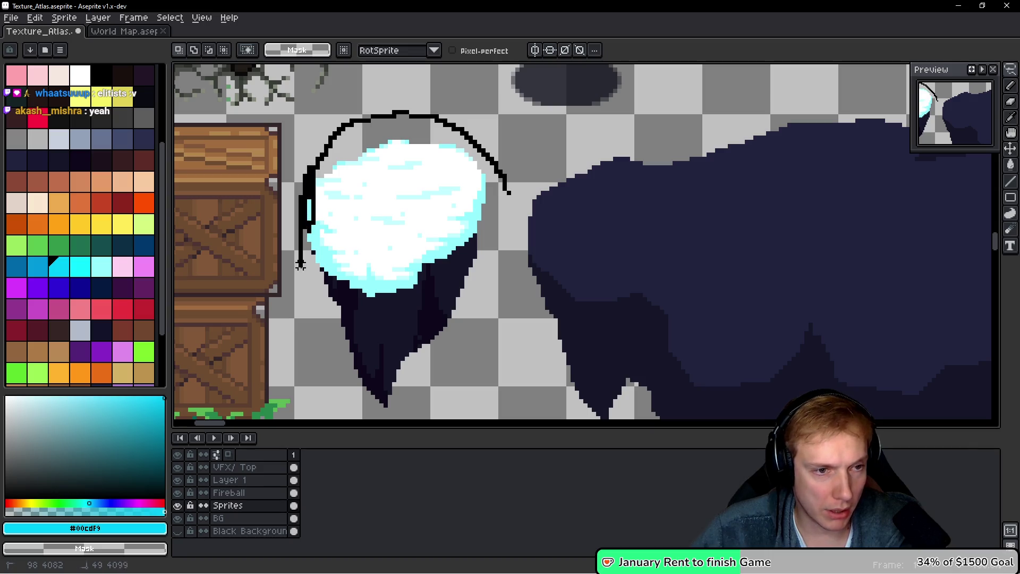
left_click_drag(363, 414, 509, 194)
Eyedrop the dark navy rock colour #2a2f4c
scroll(421, 166, "down", 2)
scroll(531, 213, "right", 5)
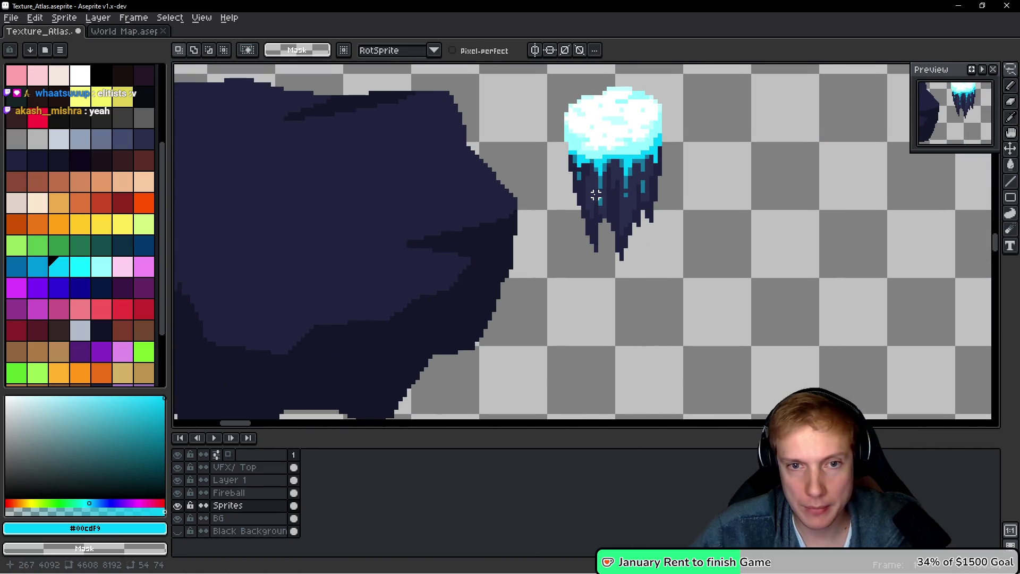
scroll(626, 207, "up", 3)
left_click(624, 210, "alt")
scroll(553, 251, "left", 5)
Fill the rock's underside with navy #2a2f4c and turn off Contiguous filling
key("w")
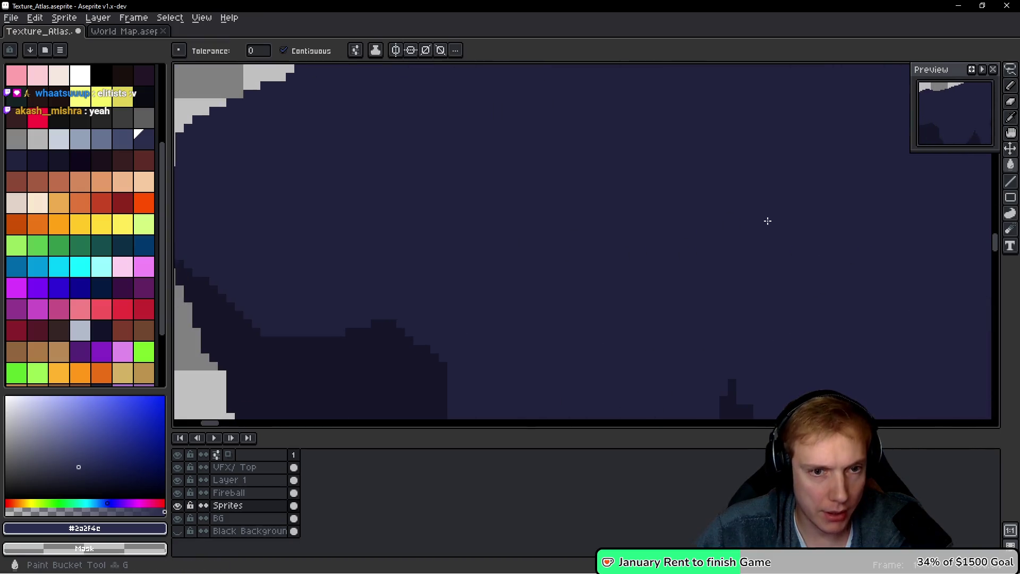
scroll(637, 228, "up", 3)
scroll(380, 247, "up", 1)
left_click(588, 307)
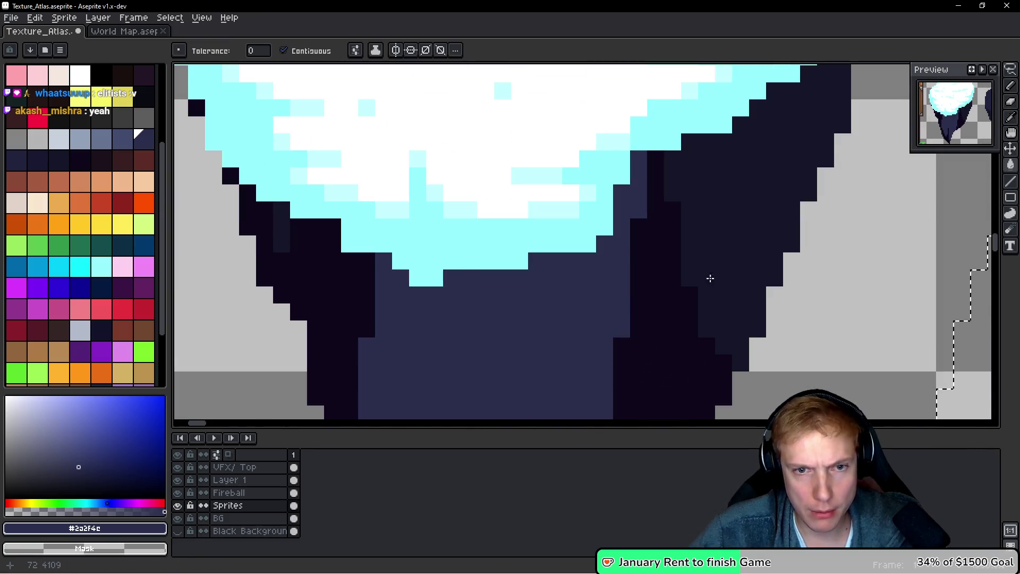
scroll(713, 279, "down", 3)
left_click(319, 51)
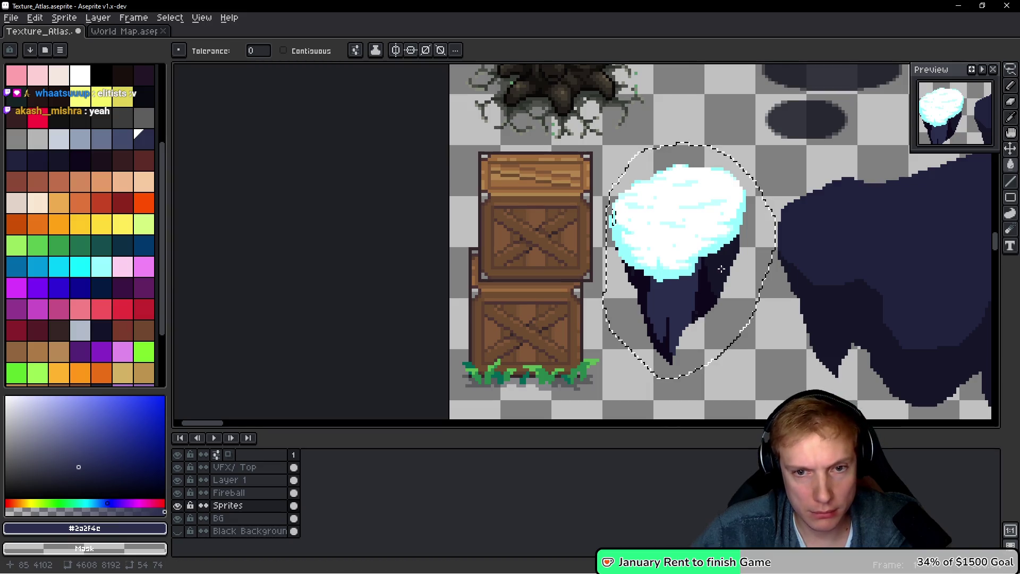
Eyedrop the near-black #0e071b from the canvas
scroll(666, 245, "right", 10)
scroll(661, 249, "left", 2)
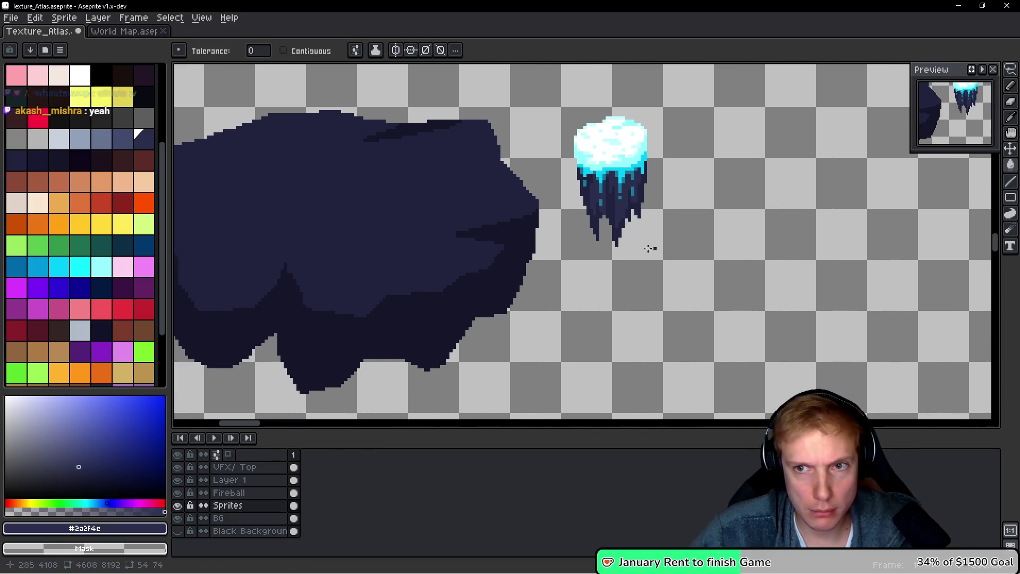
scroll(660, 249, "left", 8)
scroll(793, 271, "down", 3)
scroll(592, 278, "up", 7)
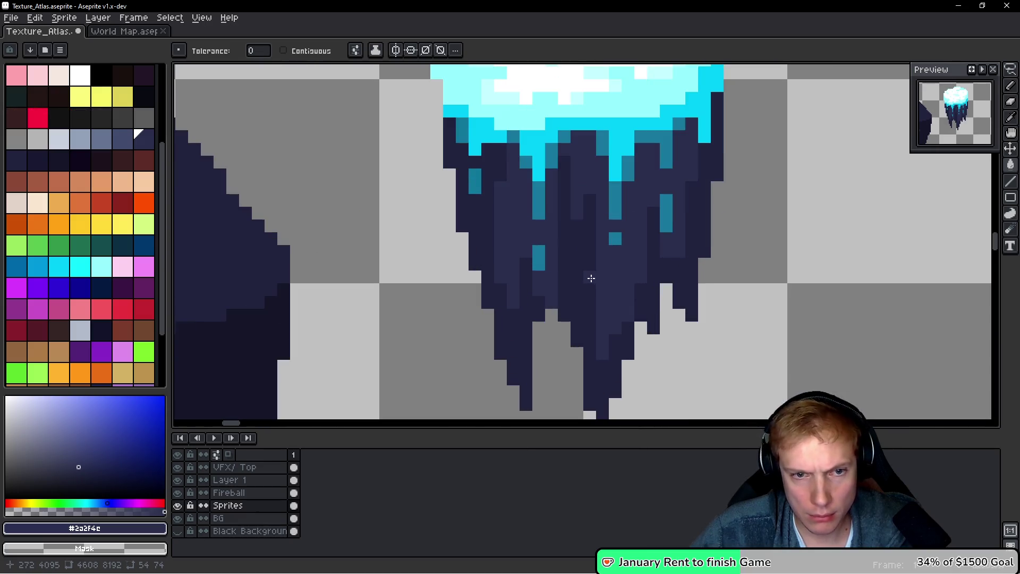
scroll(593, 279, "down", 3)
scroll(603, 262, "up", 4)
scroll(576, 246, "left", 5)
key("i")
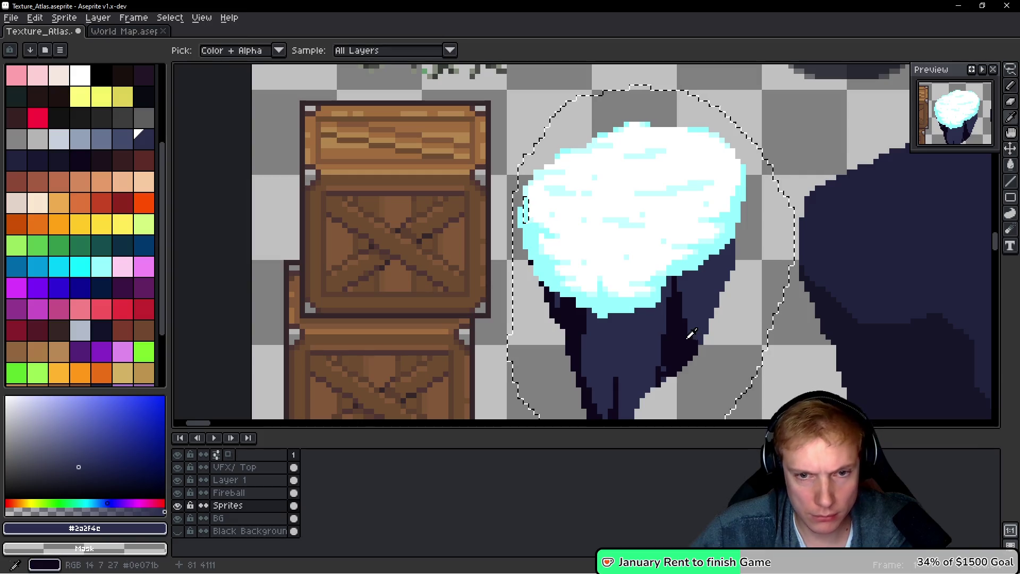
left_click(692, 334)
Lasso the icicle sprite and bucket-fill its navy shade with near-black
key("w")
scroll(685, 329, "down", 3)
scroll(751, 303, "up", 6)
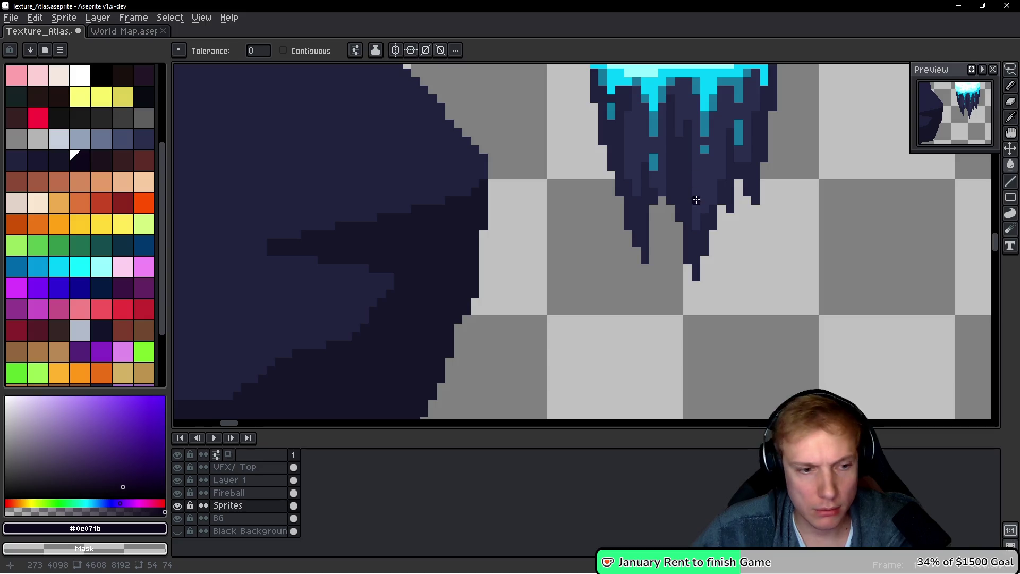
scroll(694, 198, "down", 1)
scroll(648, 289, "up", 2)
key("q")
mouse_move(736, 152)
left_mouse_down()
mouse_move(614, 91)
mouse_move(569, 319)
mouse_move(755, 223)
left_mouse_up()
scroll(614, 277, "up", 1)
key("g")
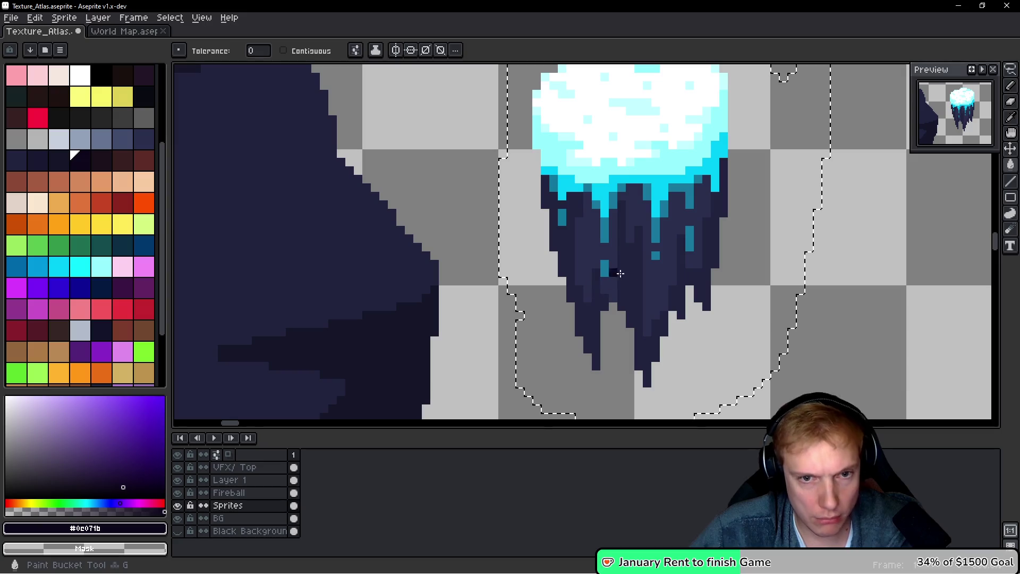
left_click(642, 283)
left_click(660, 261)
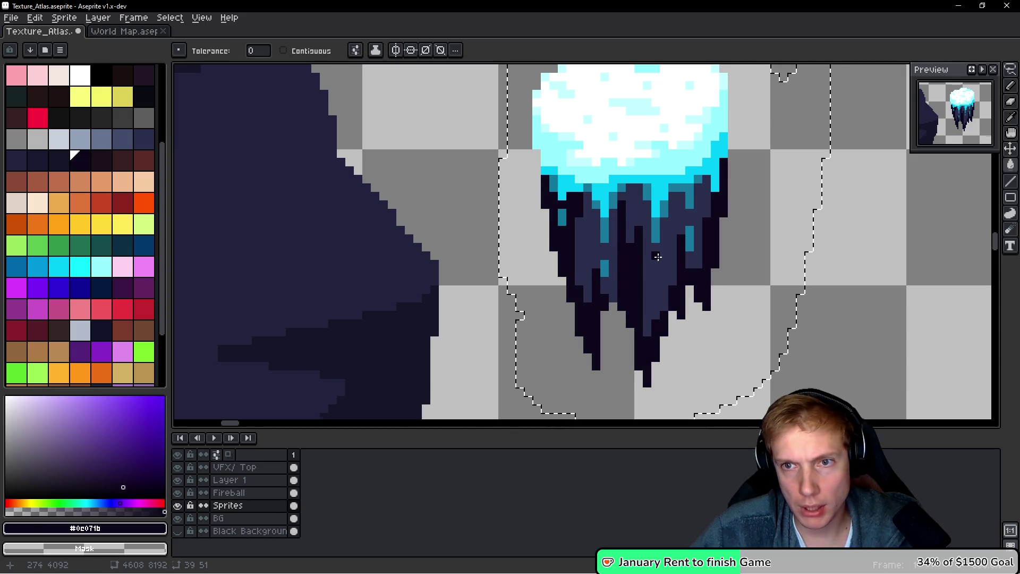
Eyedrop the bright cyan #00cdf9 again
scroll(661, 261, "down", 2)
scroll(562, 277, "left", 10)
scroll(562, 278, "right", 10)
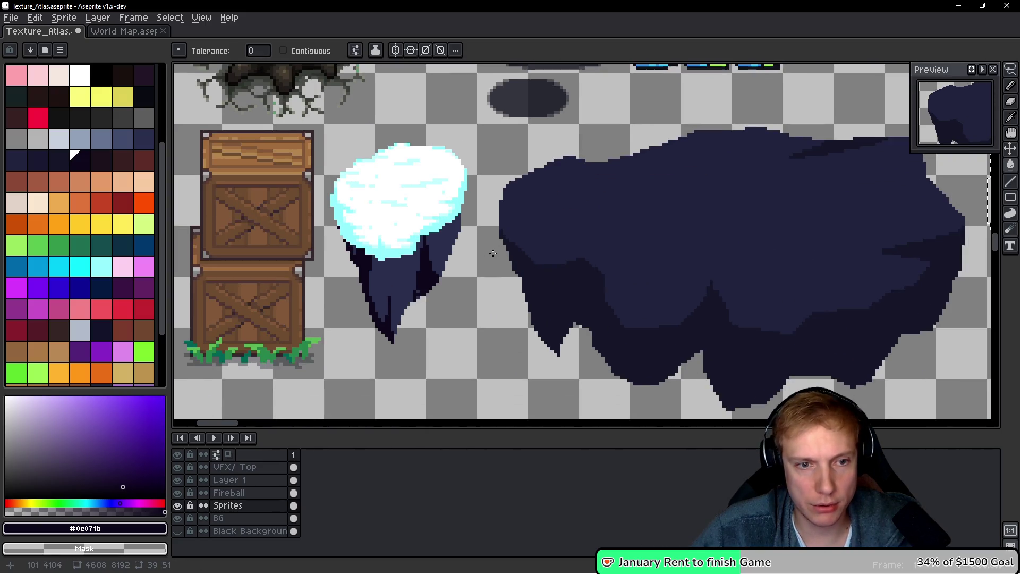
scroll(712, 184, "up", 2)
scroll(711, 184, "up", 1)
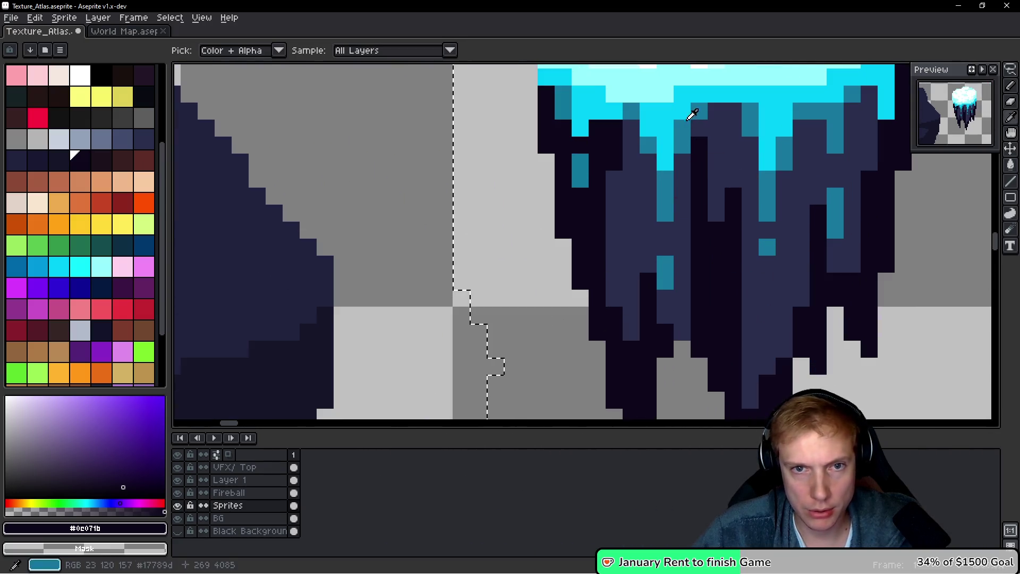
left_click(671, 102, "alt")
Bring the snowy rock back into view and select the Fireball layer
scroll(501, 239, "down", 2)
left_click_drag(501, 239, 884, 215)
scroll(691, 239, "left", 8)
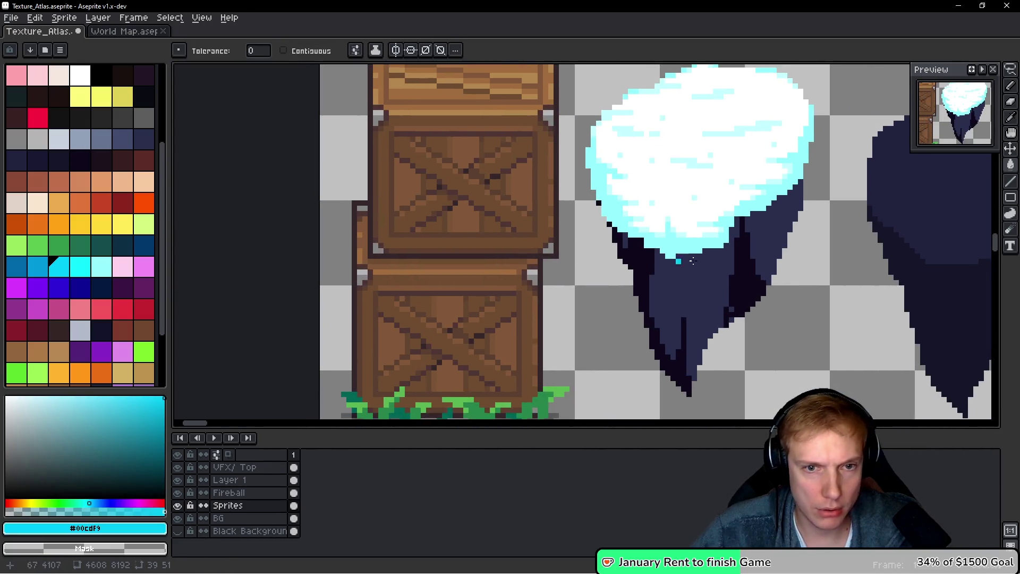
scroll(531, 255, "up", 1)
scroll(531, 255, "right", 7)
left_click(529, 273, "ctrl")
scroll(530, 273, "up", 1)
scroll(619, 212, "up", 1)
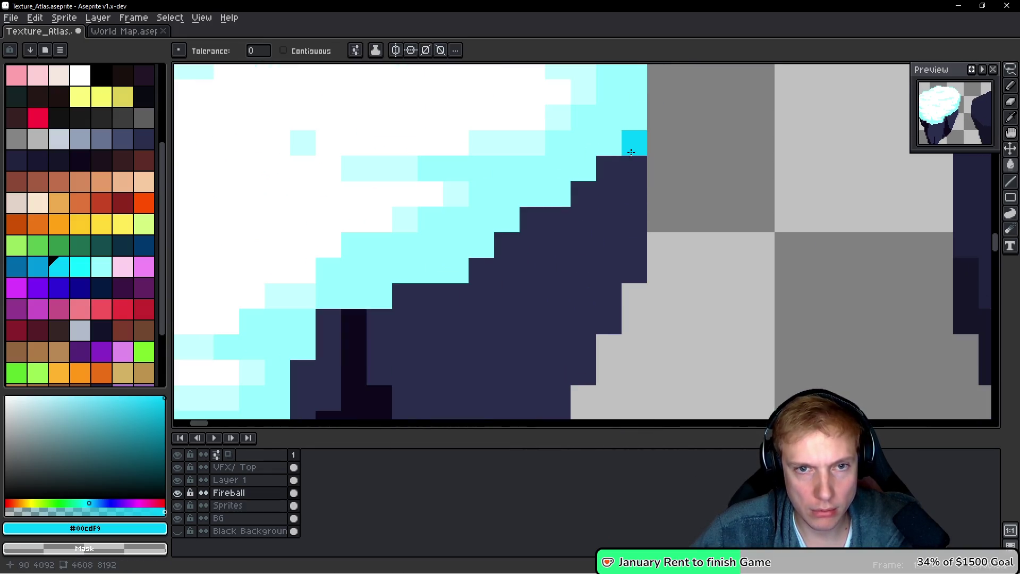
Undo a stray cyan fill and pencil the first #00cdf9 drips under the snow
left_click(627, 224)
key("ctrl+z")
key("b")
mouse_move(634, 141)
left_mouse_down()
mouse_move(634, 169)
mouse_move(531, 223)
mouse_move(534, 231)
left_mouse_up()
left_click(507, 245)
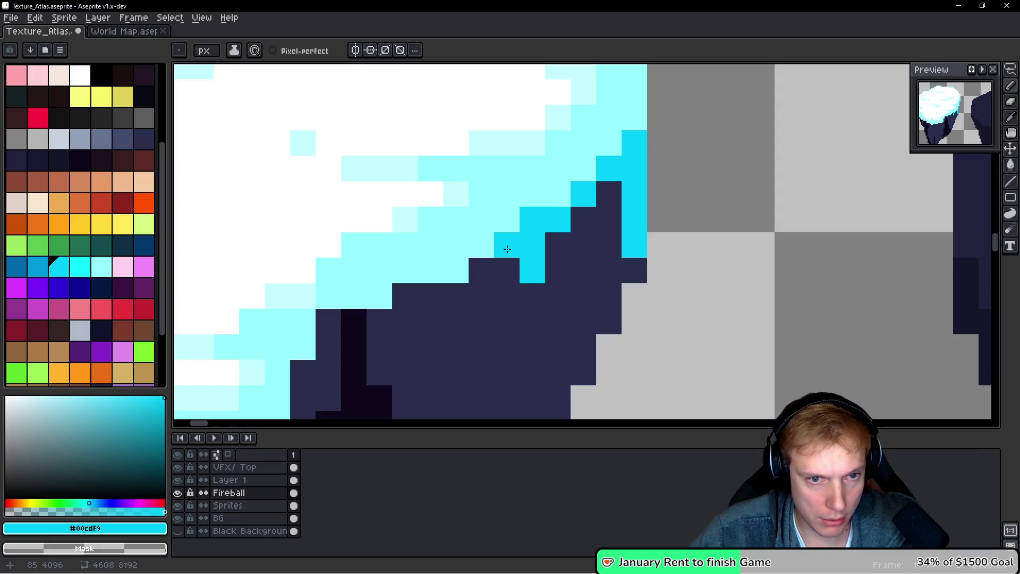
left_click_drag(448, 297, 439, 366)
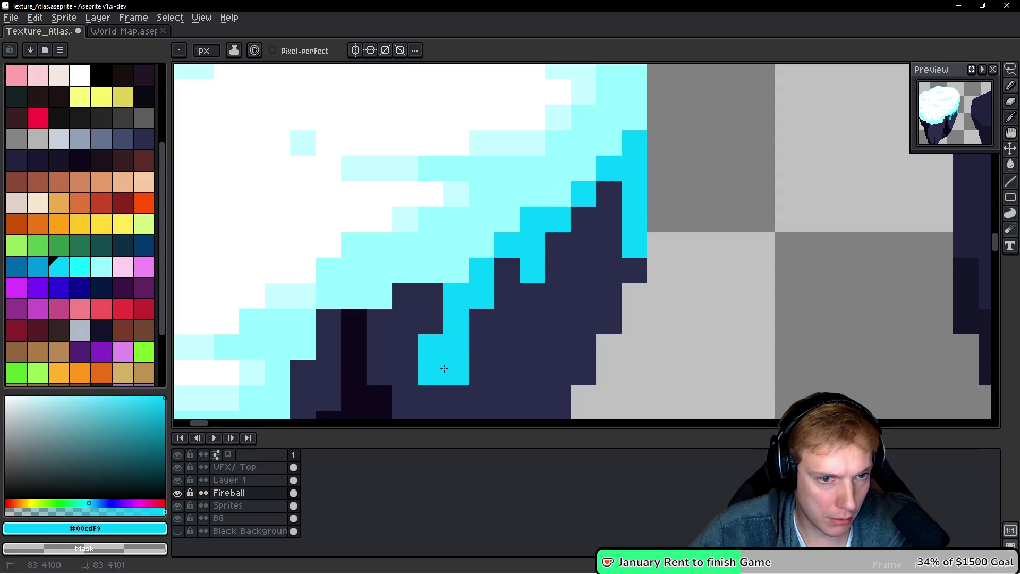
Add more cyan pixels to extend the drips below the cyan patch
scroll(445, 367, "down", 1)
mouse_move(456, 262)
left_mouse_down()
mouse_move(431, 236)
mouse_move(451, 237)
mouse_move(487, 264)
left_mouse_up()
scroll(450, 236, "down", 5)
left_click(462, 137)
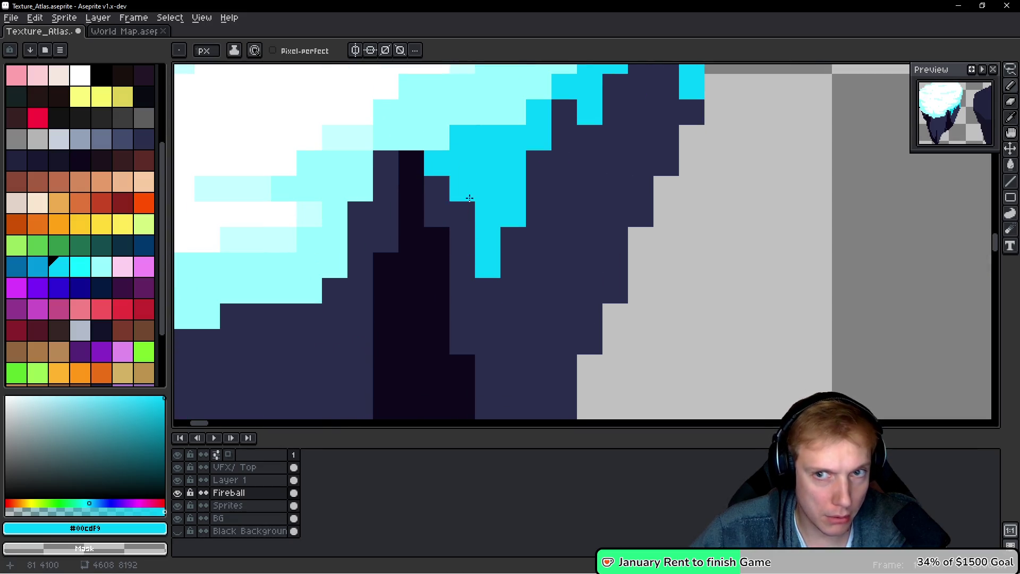
scroll(539, 239, "down", 1)
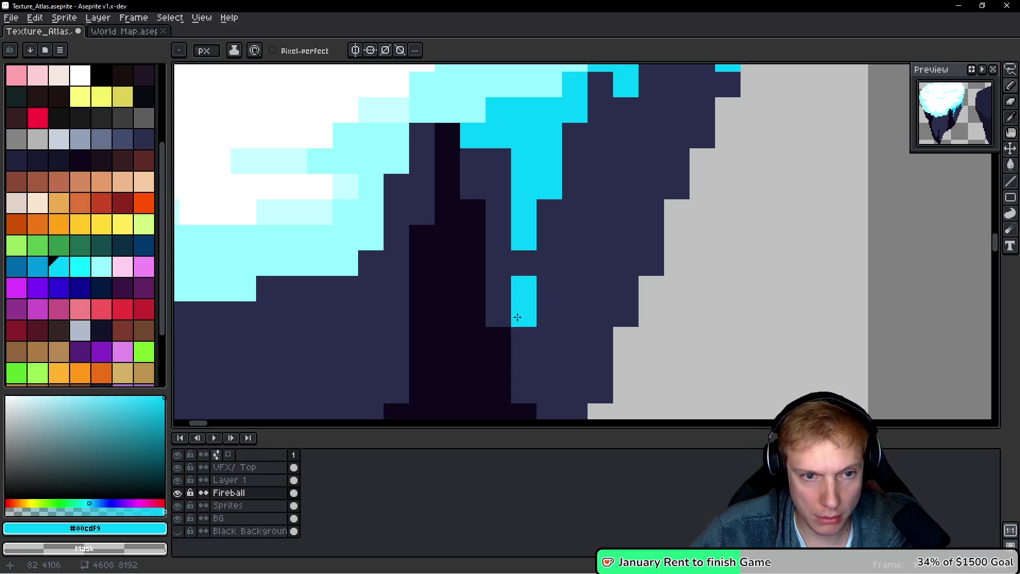
left_click(498, 314)
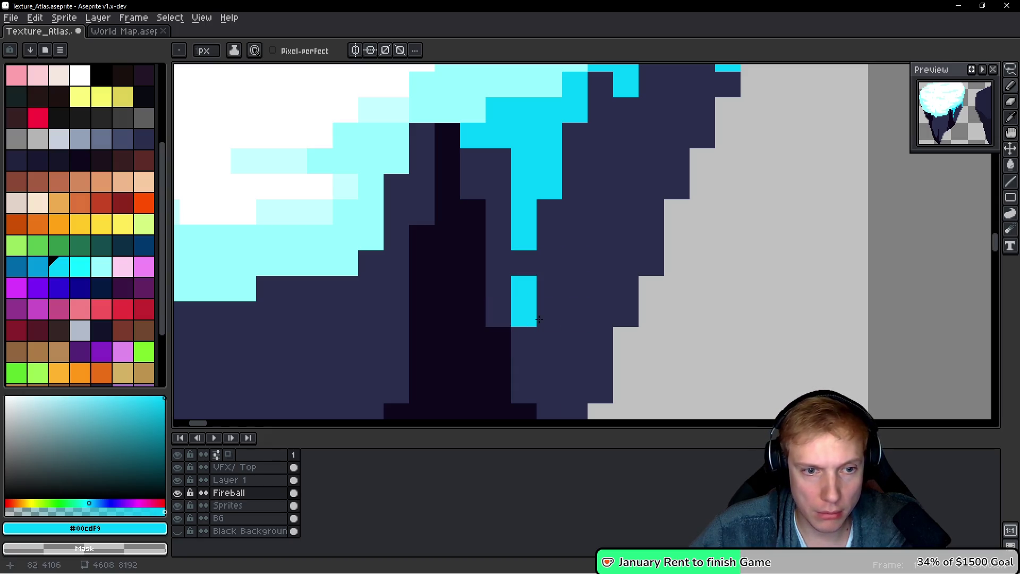
scroll(563, 313, "left", 5)
scroll(563, 314, "up", 1)
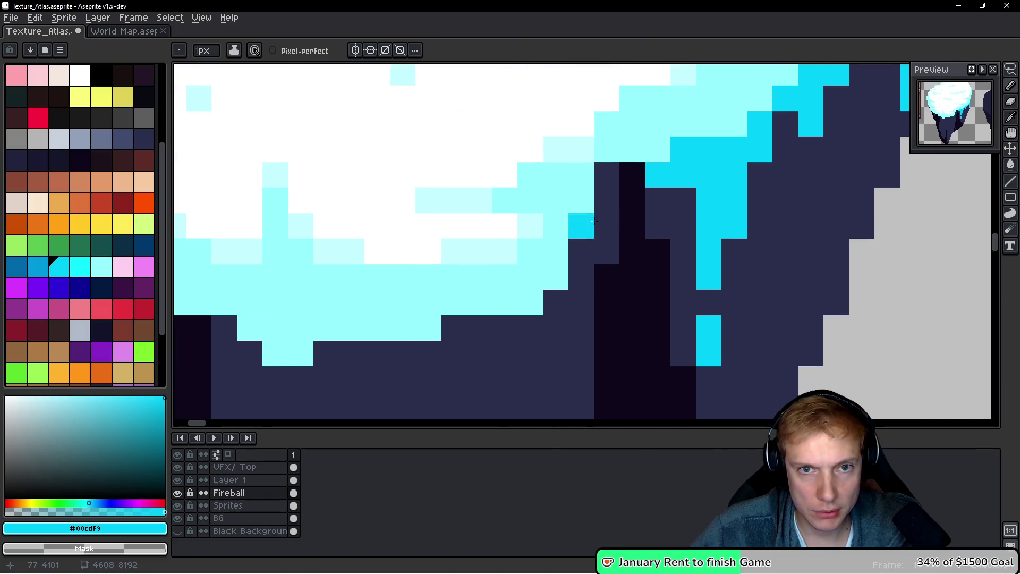
Draw stepped cyan drips from the snow edge down into the navy rock
left_click(596, 170)
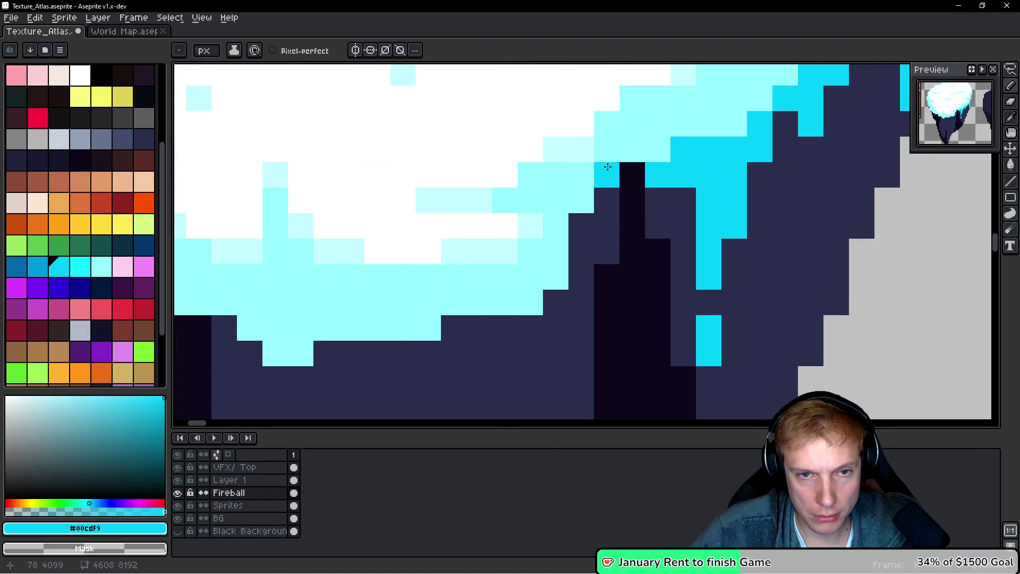
scroll(601, 189, "down", 3)
scroll(601, 189, "left", 2)
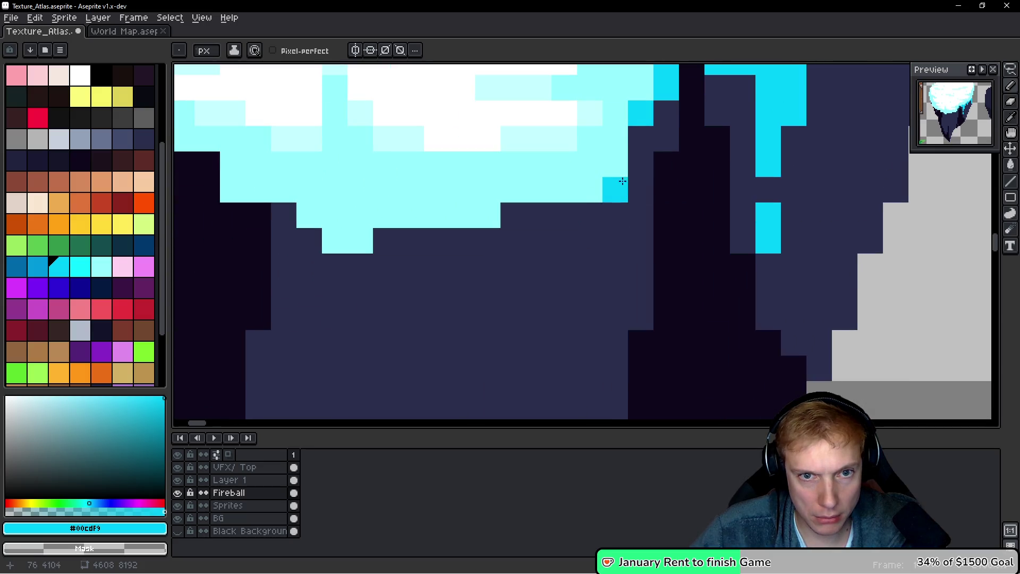
left_click_drag(587, 215, 583, 283)
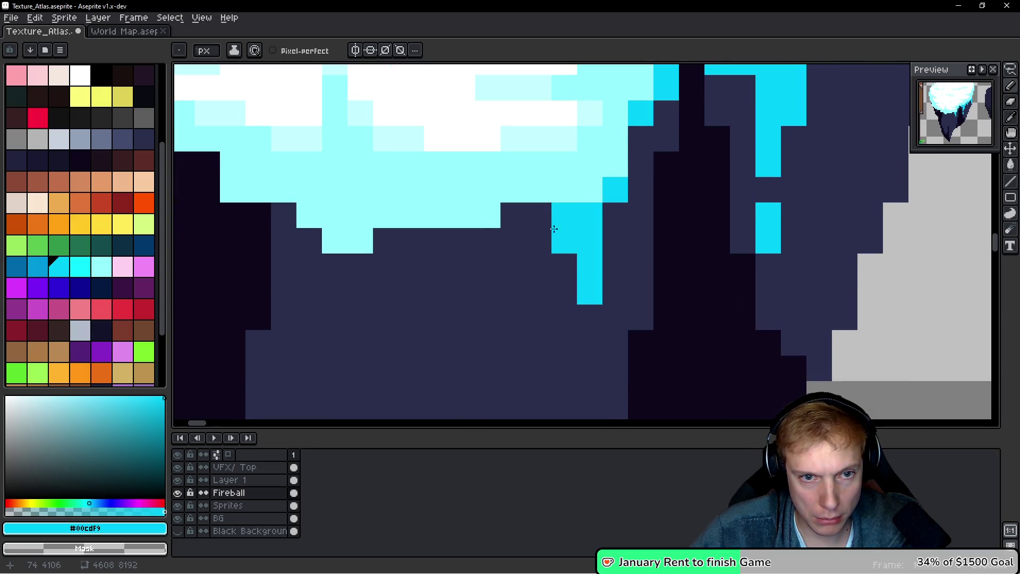
left_click(527, 215)
scroll(494, 248, "down", 1)
scroll(494, 248, "left", 1)
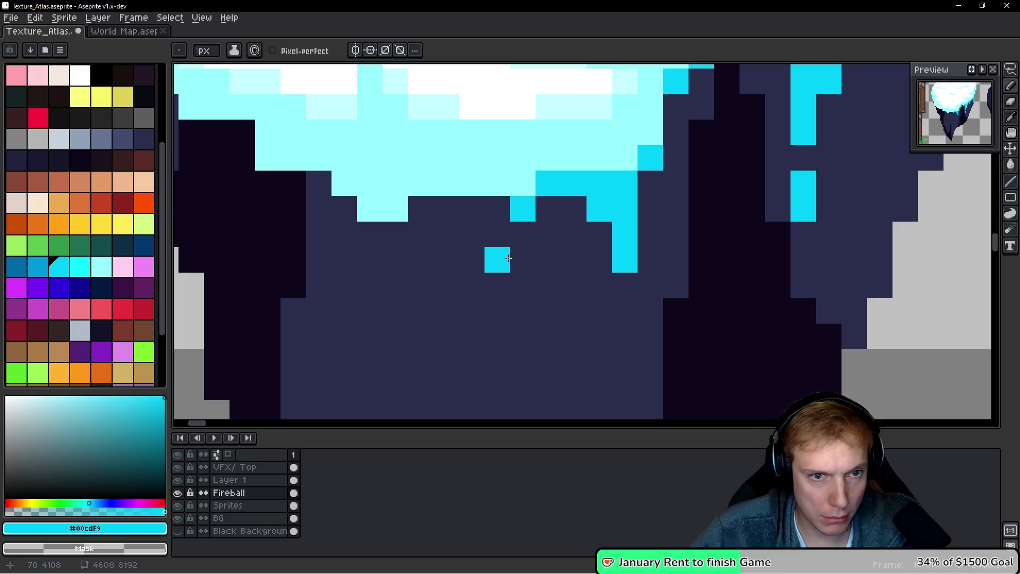
left_click_drag(510, 257, 496, 337)
mouse_move(508, 287)
left_mouse_down()
mouse_move(496, 209)
mouse_move(557, 215)
left_mouse_up()
Trim a drip's lower end in dark, add another cyan column, and fill a light-cyan gap
left_click(553, 341, "alt")
left_click(517, 316)
left_click(496, 233, "alt")
left_click(471, 208)
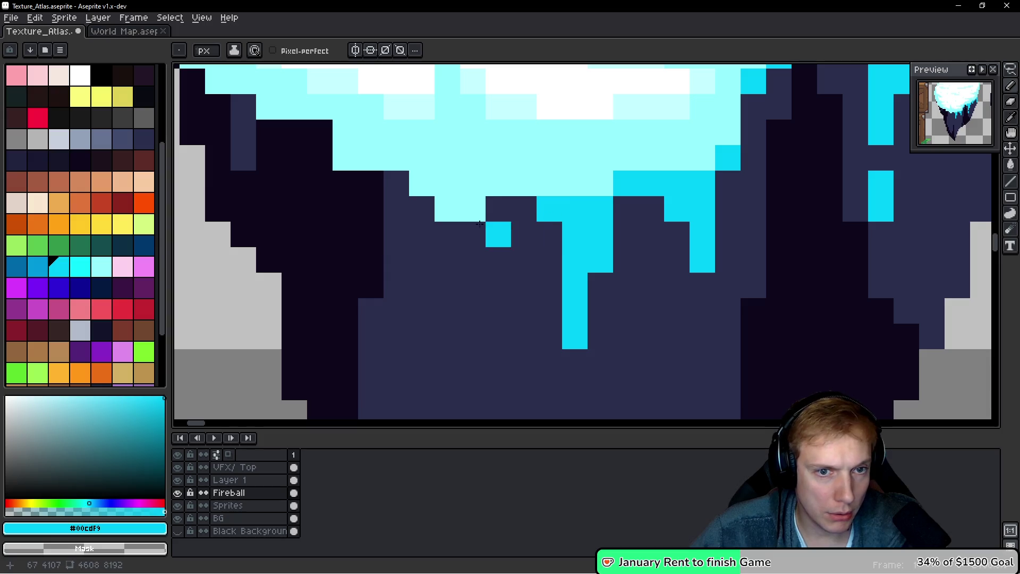
left_click_drag(475, 238, 492, 234)
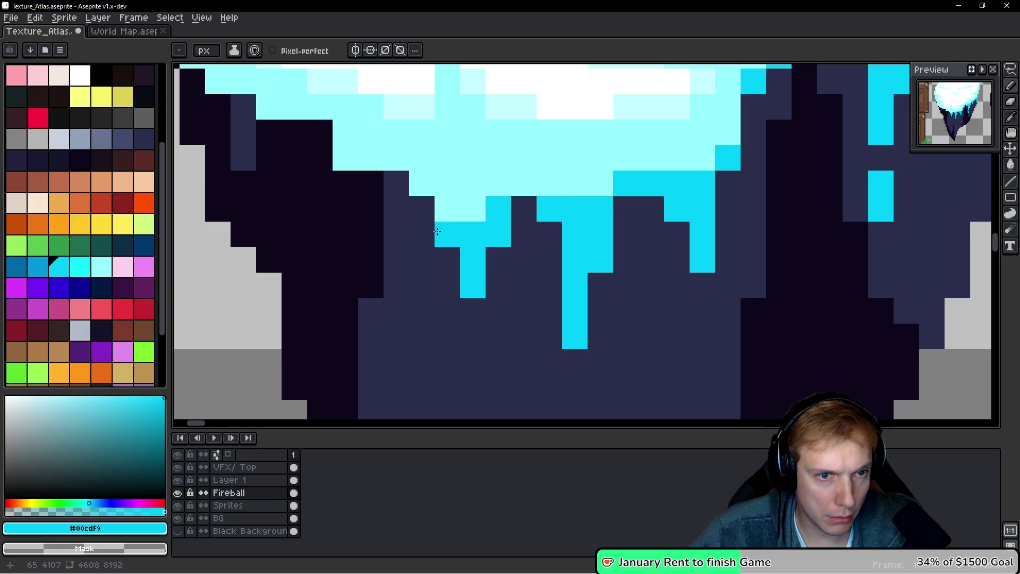
right_click(421, 209)
scroll(421, 211, "down", 8)
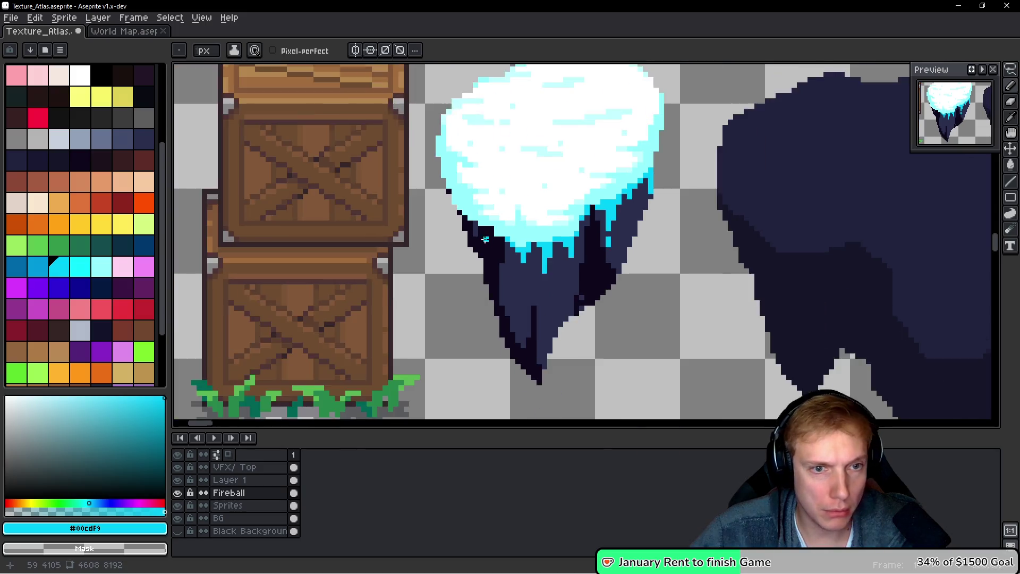
Freehand-select the snow-capped rock on the atlas
scroll(523, 243, "up", 4)
scroll(770, 237, "down", 1)
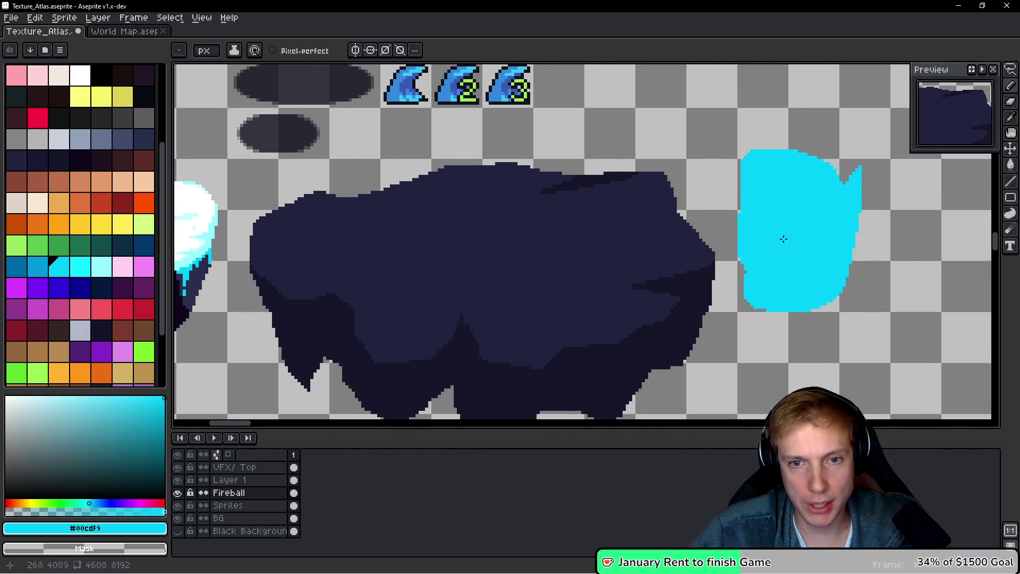
scroll(771, 237, "up", 1)
scroll(734, 222, "down", 3)
scroll(733, 222, "up", 3)
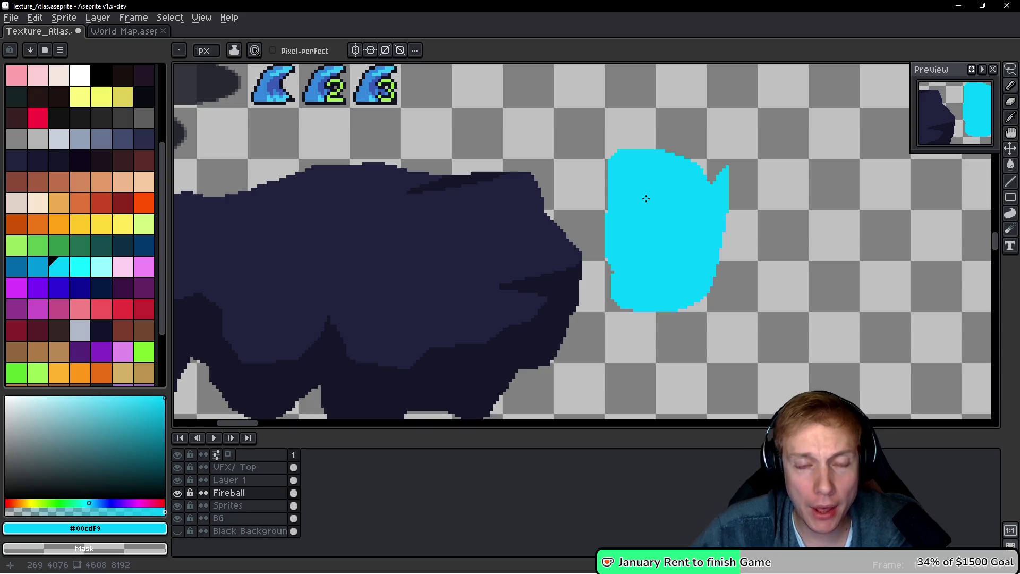
scroll(646, 198, "down", 1)
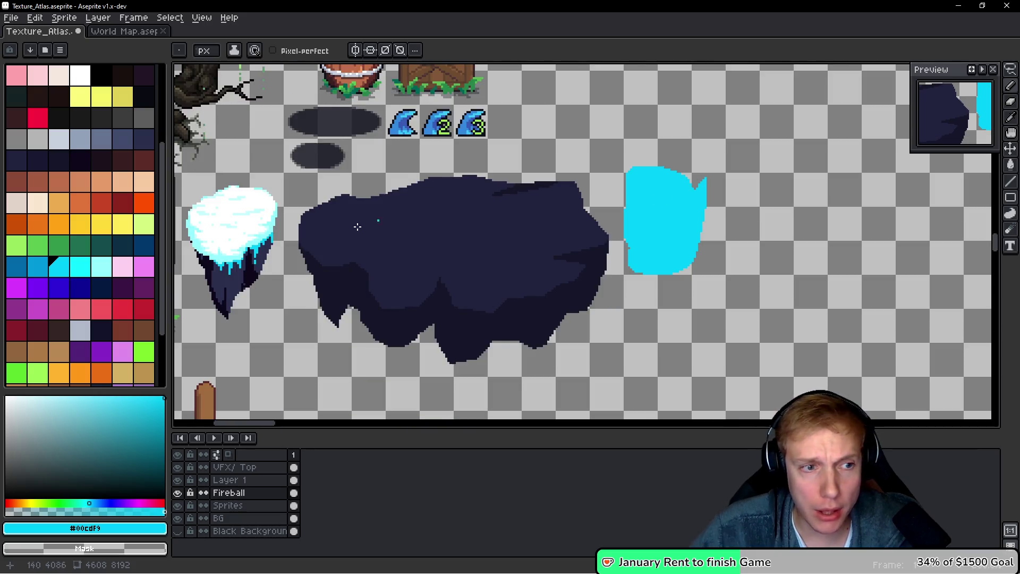
scroll(391, 218, "left", 3)
key("q")
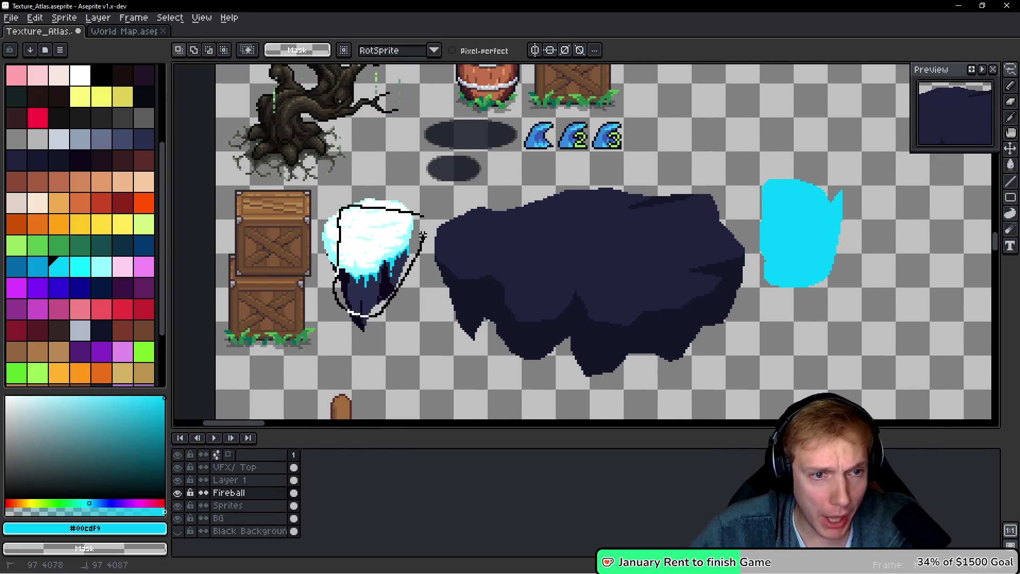
left_click_drag(423, 238, 427, 219)
scroll(694, 216, "right", 3)
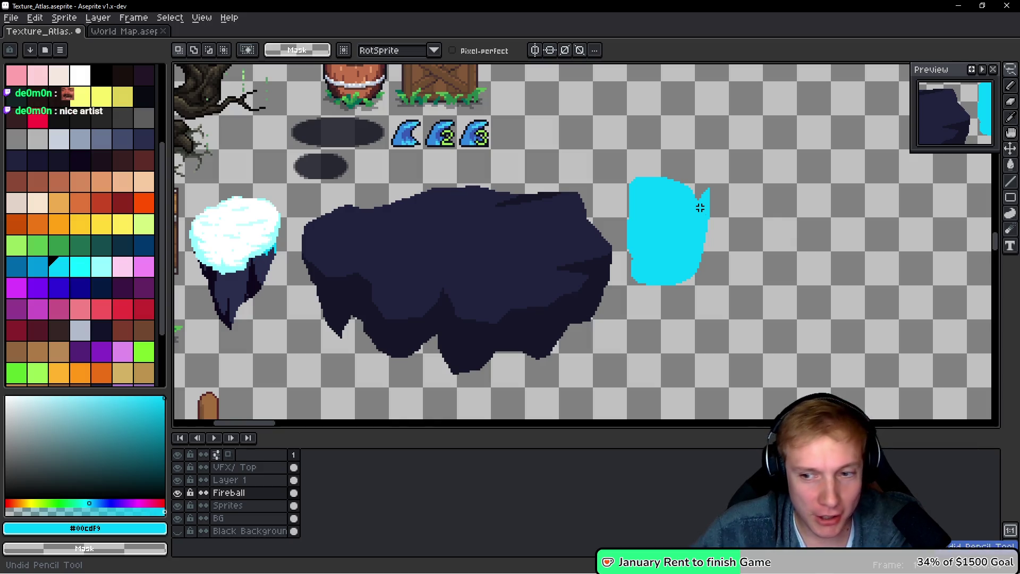
Undo to restore the earlier rock copy, then paste the dripping snow cap and drop it in place
key("ctrl+z")
key("ctrl+z")
key("ctrl+z")
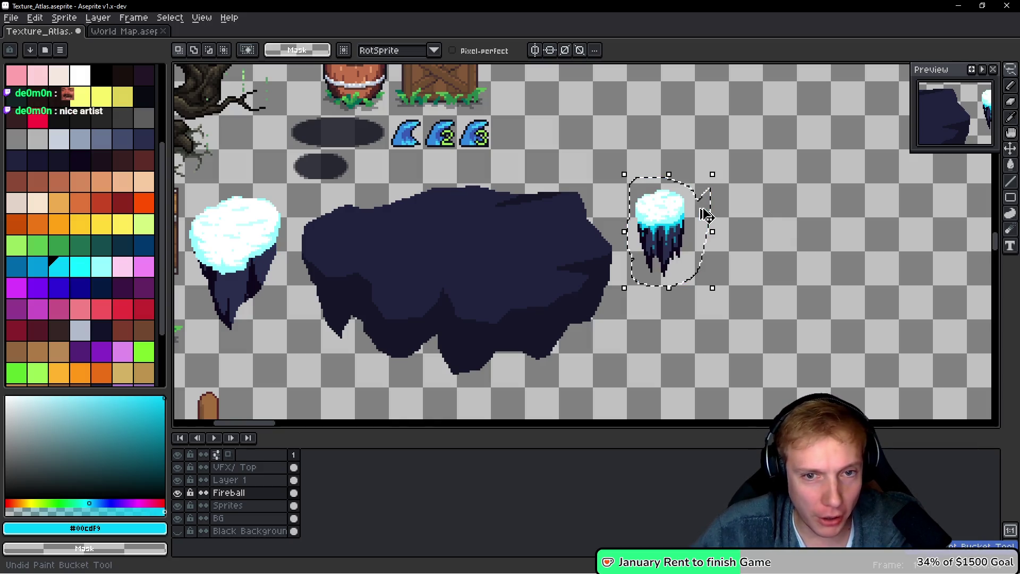
scroll(535, 208, "left", 5)
scroll(473, 320, "up", 2)
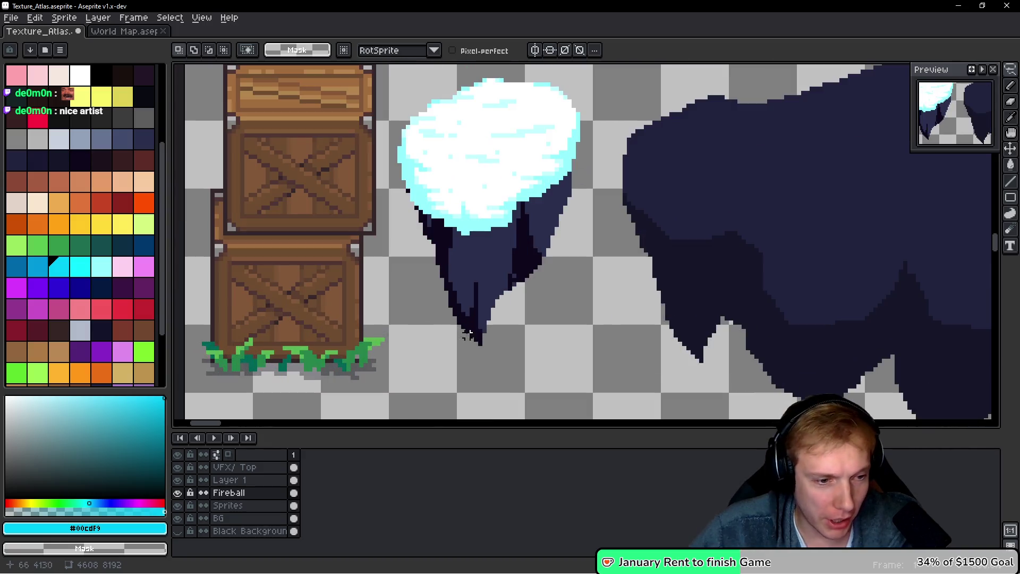
scroll(526, 224, "up", 1)
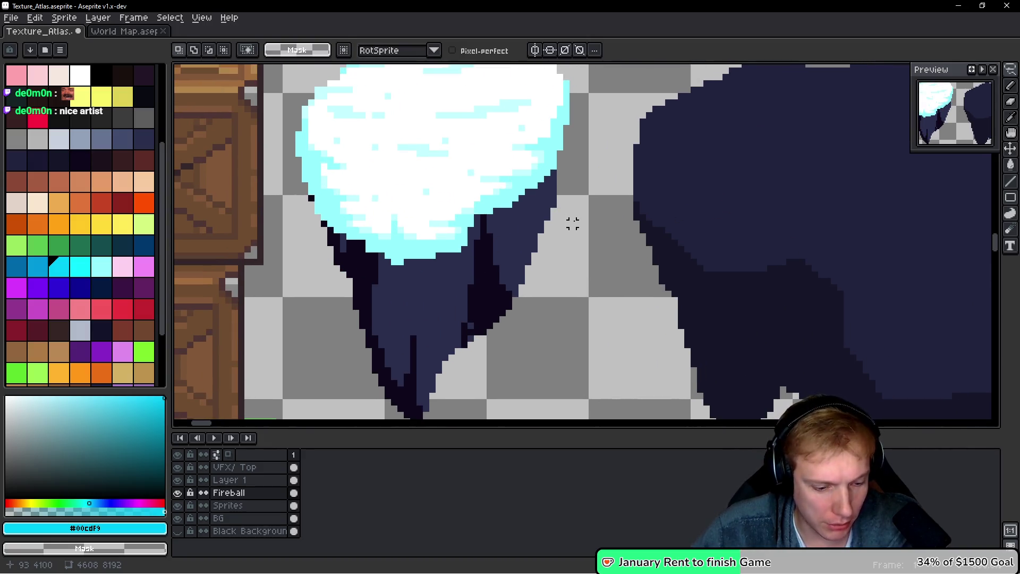
key("ctrl+v")
key("ctrl+d")
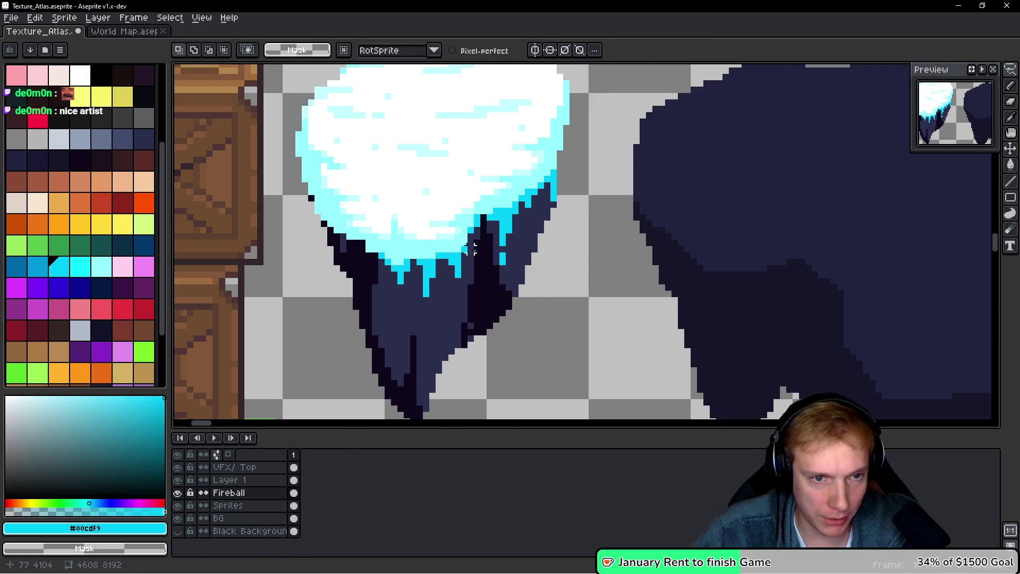
With a darker teal, paint shading streaks and dots beneath the icicle drips
key("b")
scroll(528, 243, "down", 2)
scroll(584, 228, "right", 5)
scroll(634, 216, "up", 2)
left_click(643, 209, "alt")
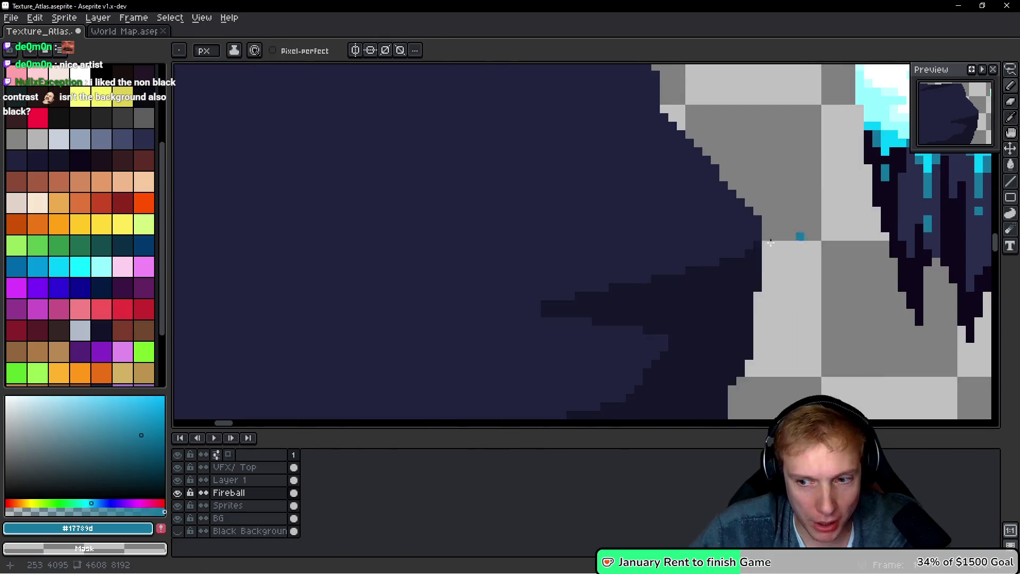
scroll(584, 229, "left", 5)
scroll(539, 235, "down", 2)
scroll(562, 264, "up", 3)
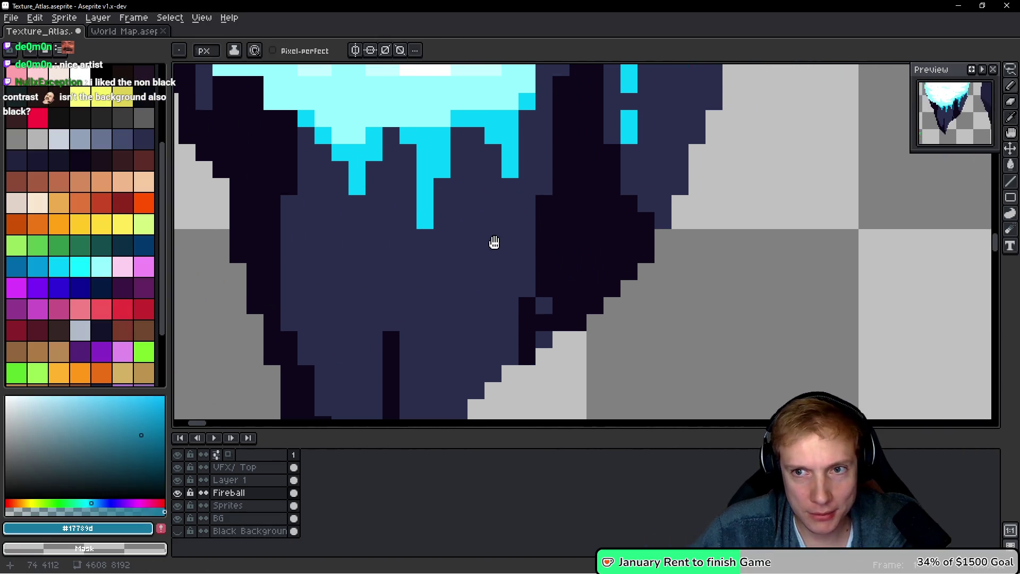
mouse_move(494, 242)
left_mouse_down()
mouse_move(467, 243)
mouse_move(473, 276)
left_mouse_up()
scroll(467, 234, "up", 1)
left_click(465, 315)
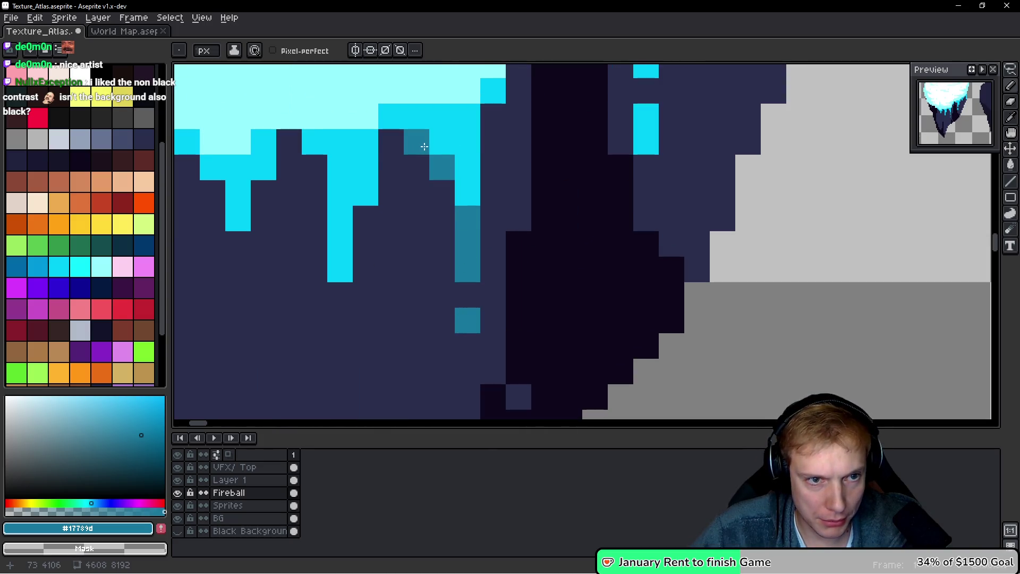
left_click_drag(396, 144, 391, 192)
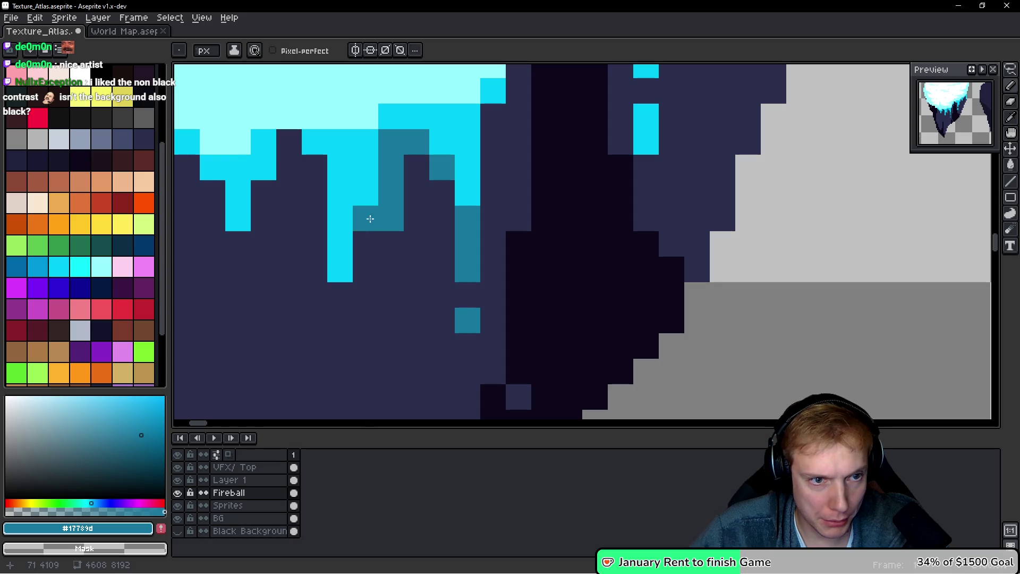
left_click(340, 371)
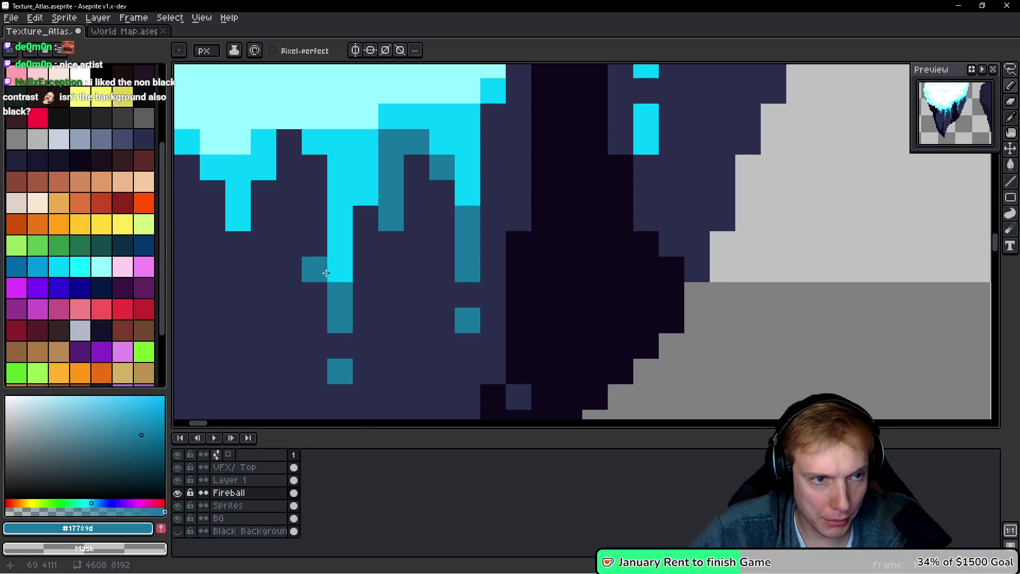
left_click_drag(261, 215, 548, 215)
left_click_drag(525, 269, 525, 318)
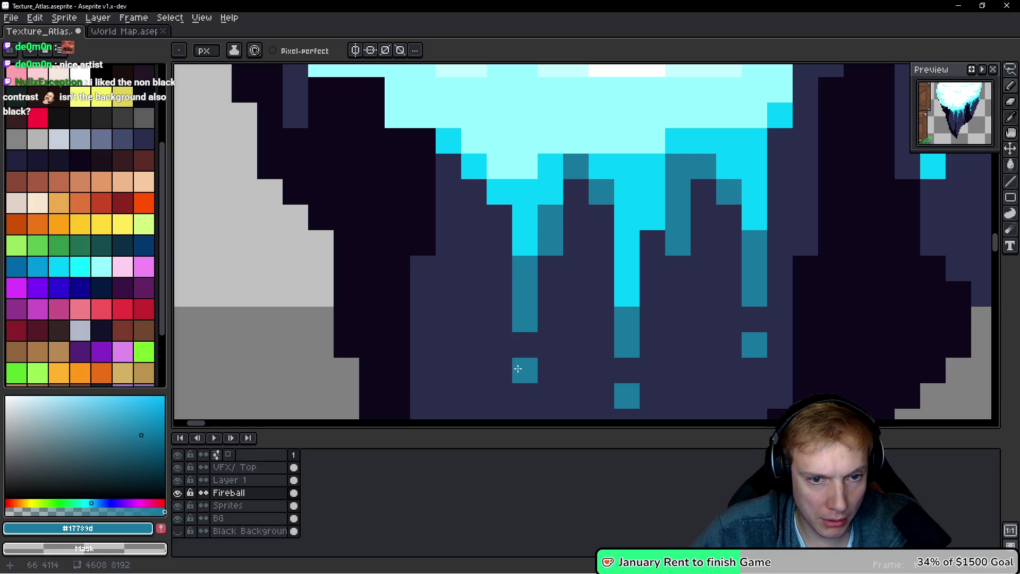
Add dark-teal pixels and a vertical streak across the navy underside along the drips
left_click(522, 367, "alt")
left_click(532, 292, "alt")
left_click(499, 218)
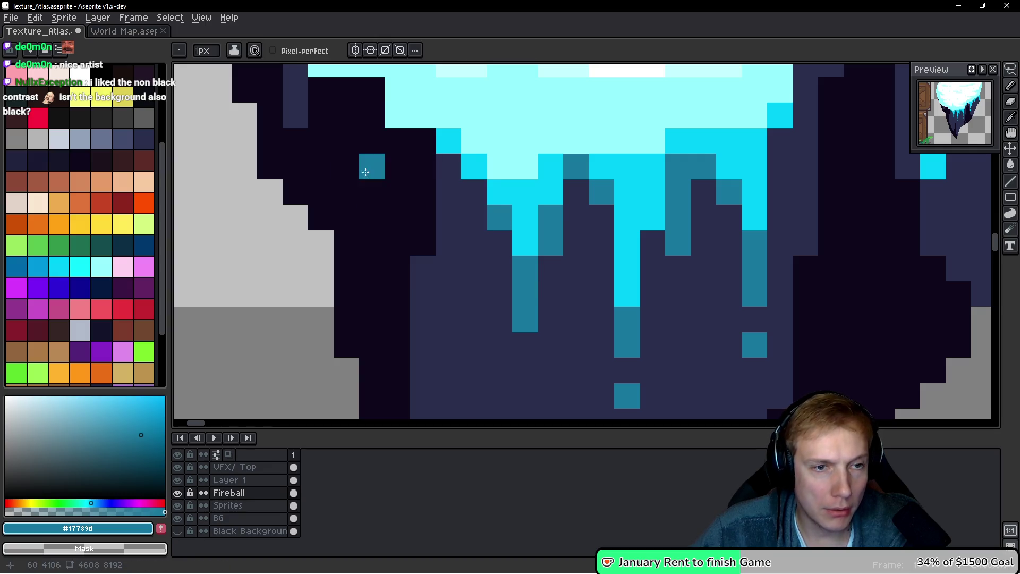
scroll(367, 159, "down", 6)
scroll(595, 213, "up", 4)
left_click(507, 329)
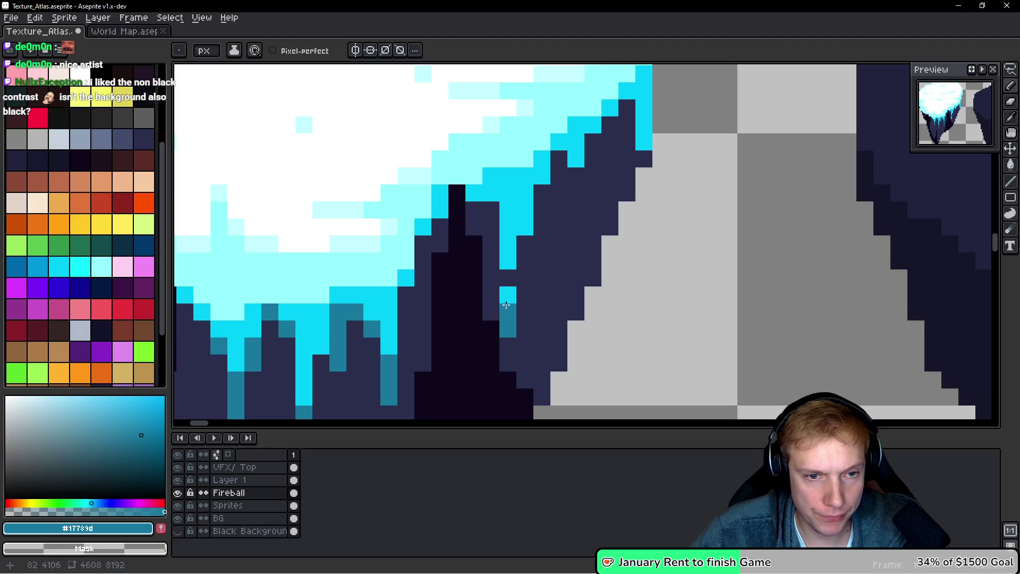
left_click(559, 158)
left_click(489, 209)
left_click(474, 210)
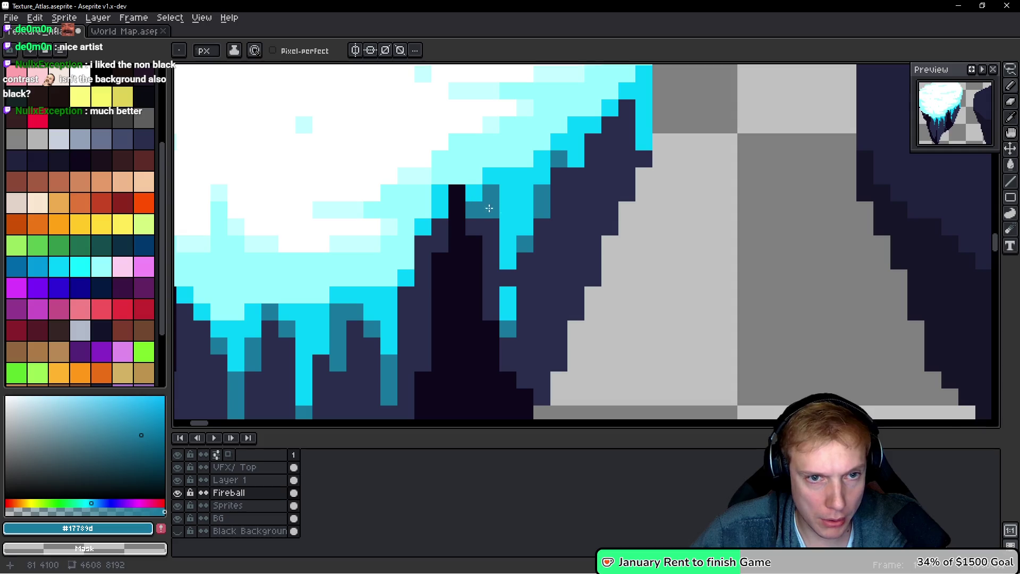
left_click_drag(474, 209, 401, 245)
left_click(547, 150)
left_click(570, 195)
left_click_drag(519, 178, 518, 226)
left_click_drag(538, 185, 536, 163)
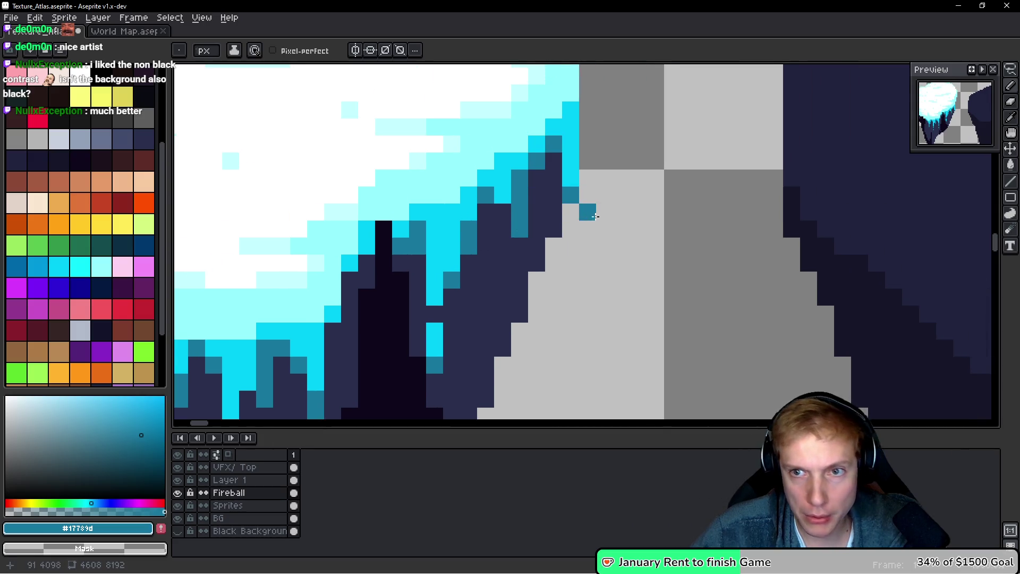
Switch to a slightly different teal and add a rock-edge pixel and three-pixel streak
scroll(594, 215, "down", 6)
scroll(702, 209, "up", 6)
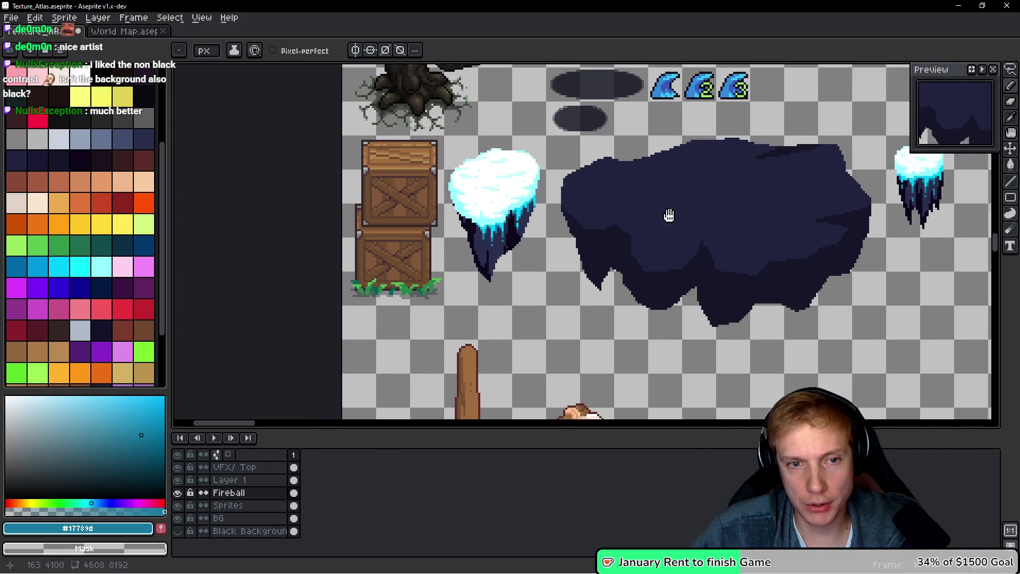
scroll(691, 181, "down", 1)
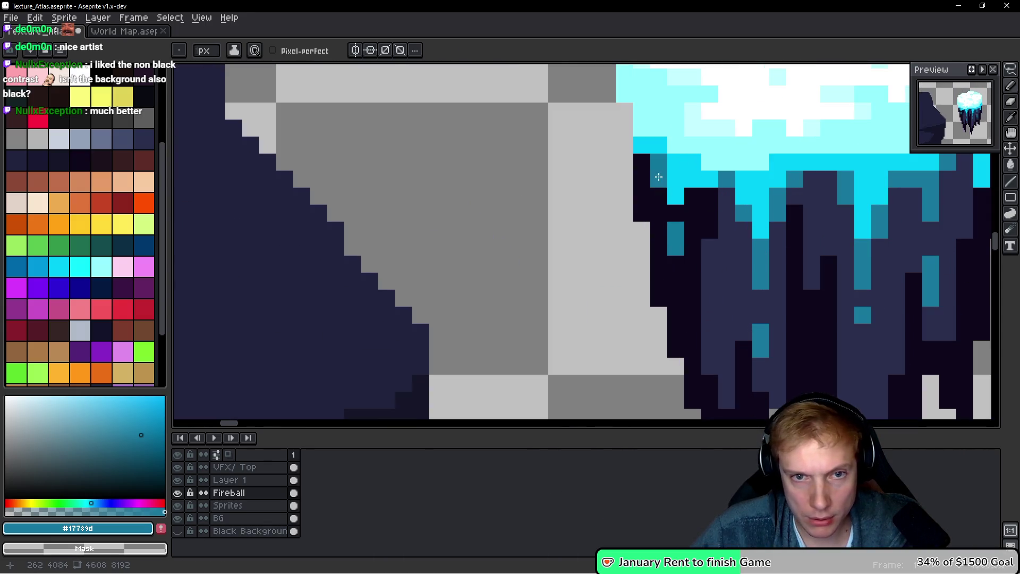
left_click(661, 164, "alt")
scroll(584, 212, "down", 3)
scroll(524, 256, "up", 3)
scroll(524, 256, "down", 2)
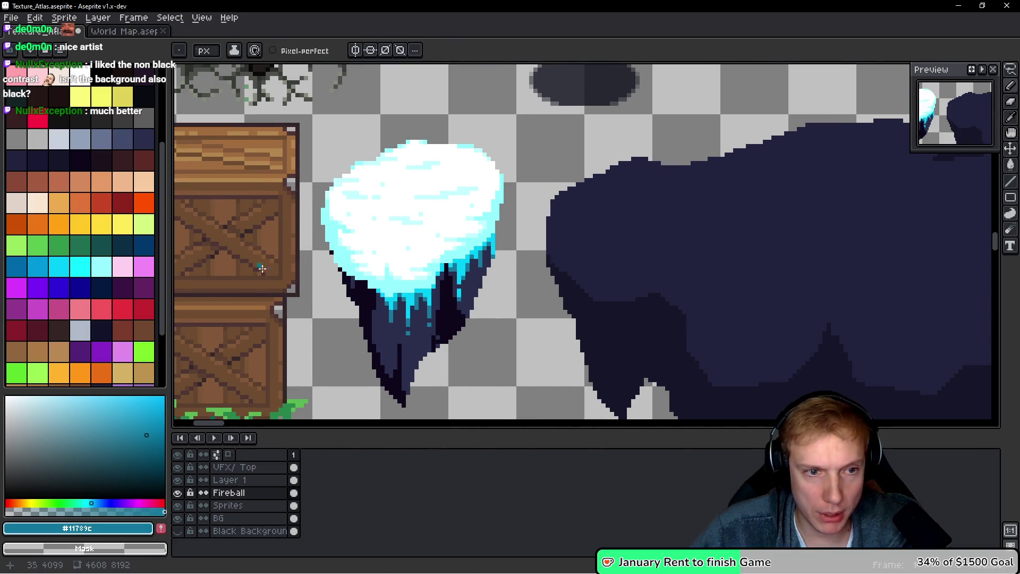
scroll(335, 212, "up", 4)
left_click(314, 185)
scroll(332, 217, "down", 2)
scroll(304, 338, "up", 2)
left_click_drag(393, 167, 393, 218)
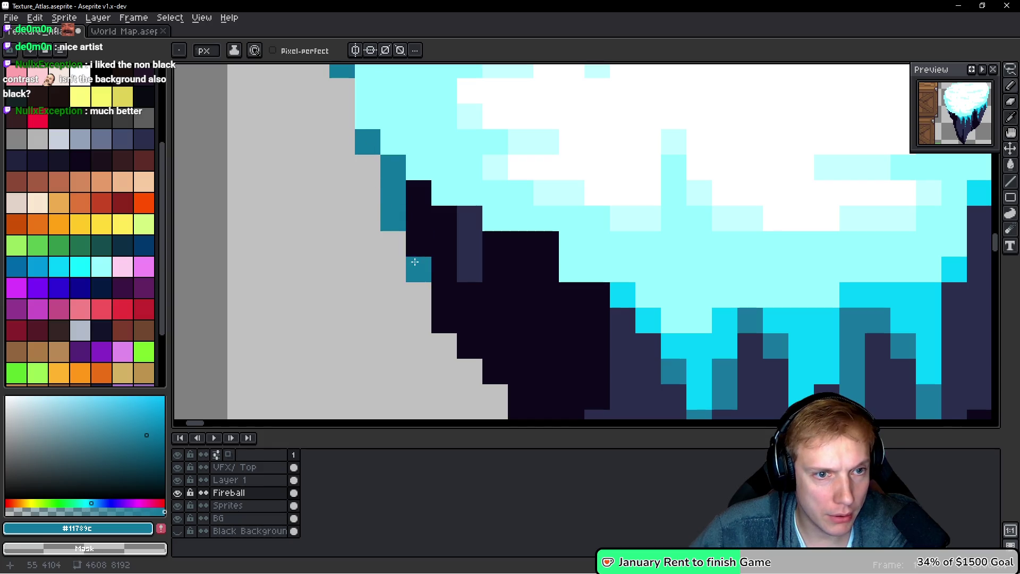
Paint a teal streak down the rock's left edge and teal pixels in the dark side
left_click_drag(505, 291, 462, 235)
left_click_drag(428, 162, 432, 239)
left_click(453, 187)
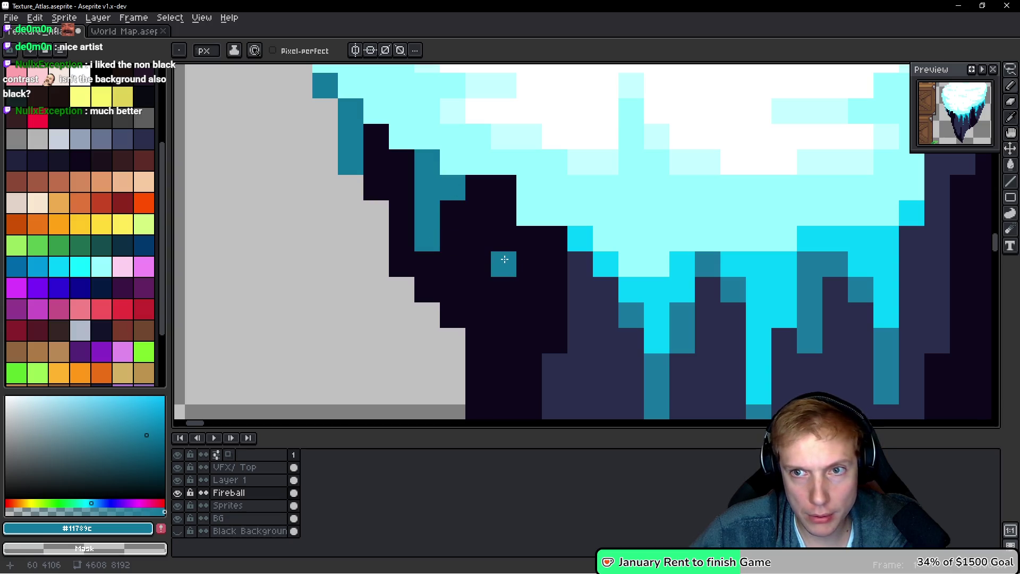
scroll(503, 260, "up", 1)
left_click(537, 268)
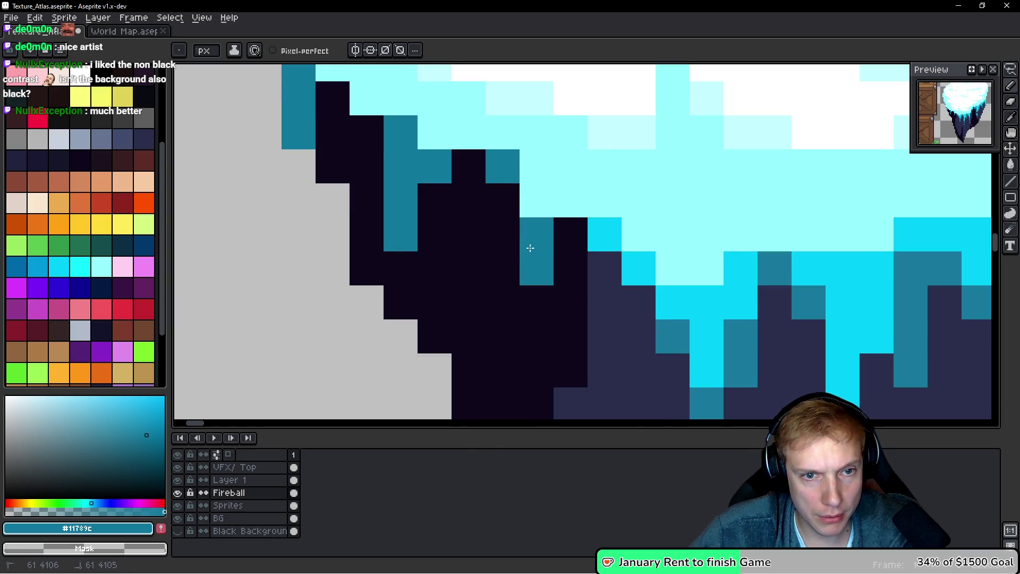
left_click(566, 232)
Save Texture_Atlas.aseprite and export it as a sprite sheet
scroll(560, 225, "down", 5)
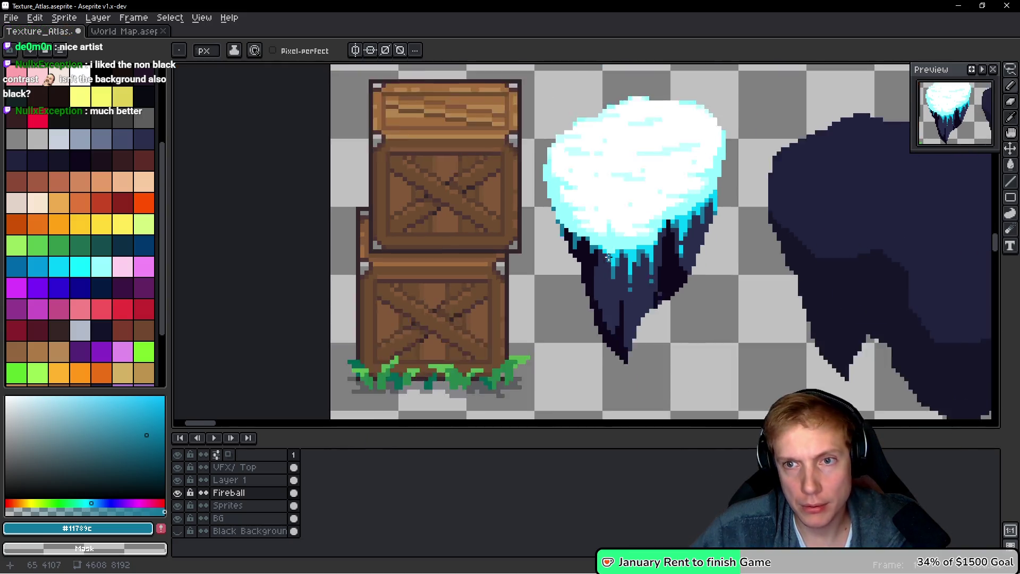
scroll(609, 258, "down", 3)
scroll(600, 260, "up", 2)
scroll(594, 261, "right", 2)
key("v")
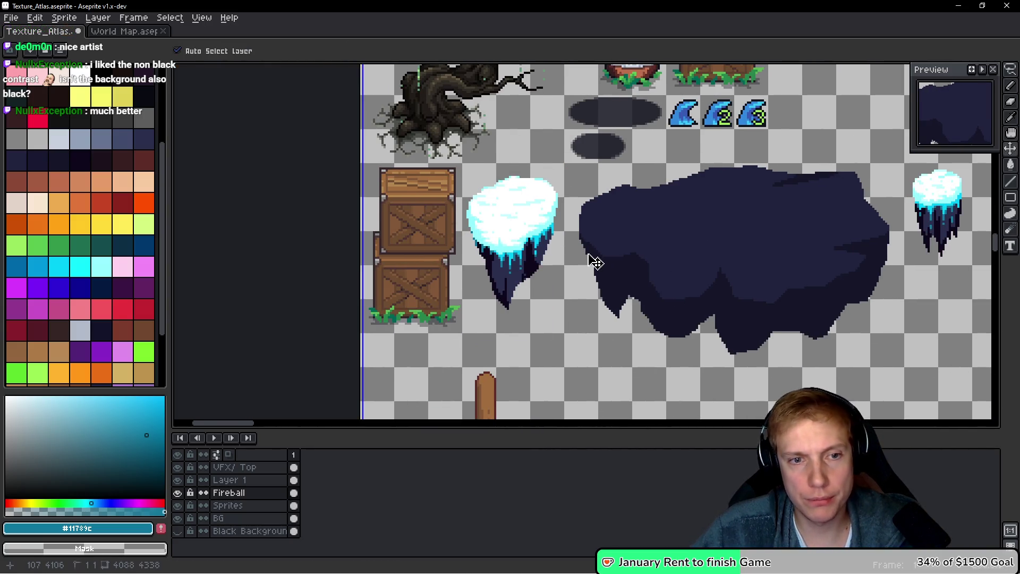
key("ctrl+s")
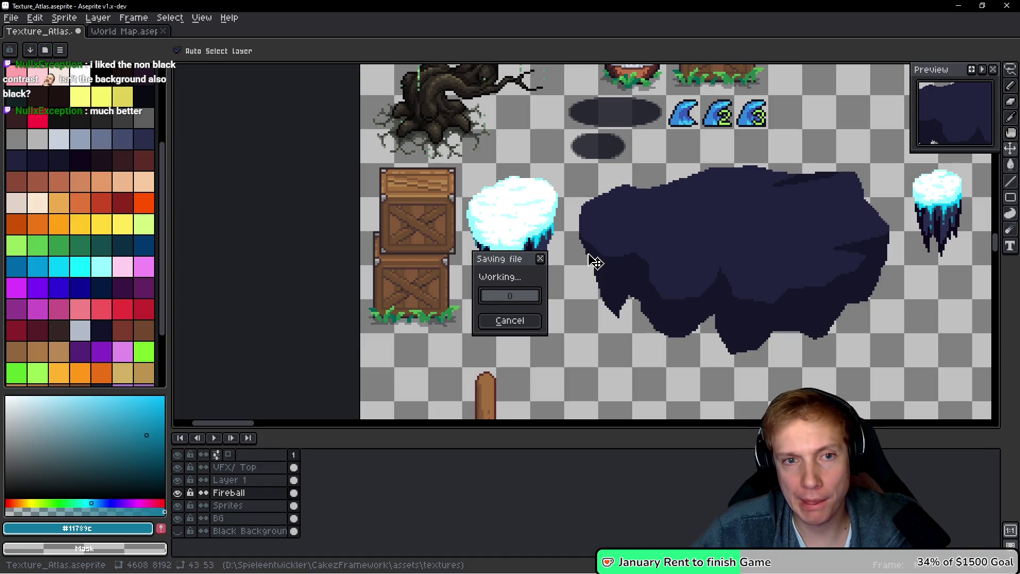
key("ctrl+e")
left_click(555, 257)
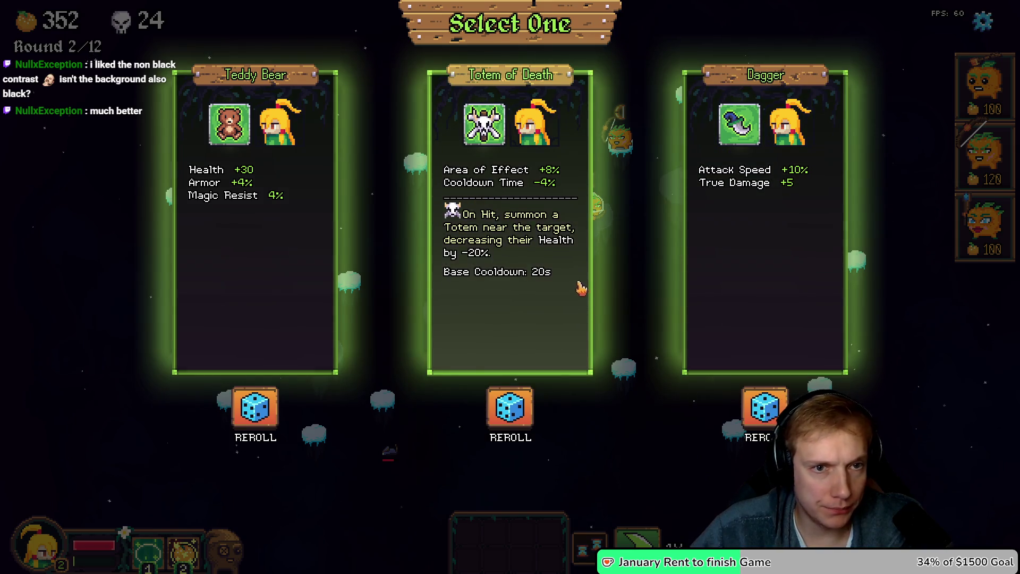
Pick the Totem of Death item, play the round, then choose Restart from the Options menu
left_click(584, 271)
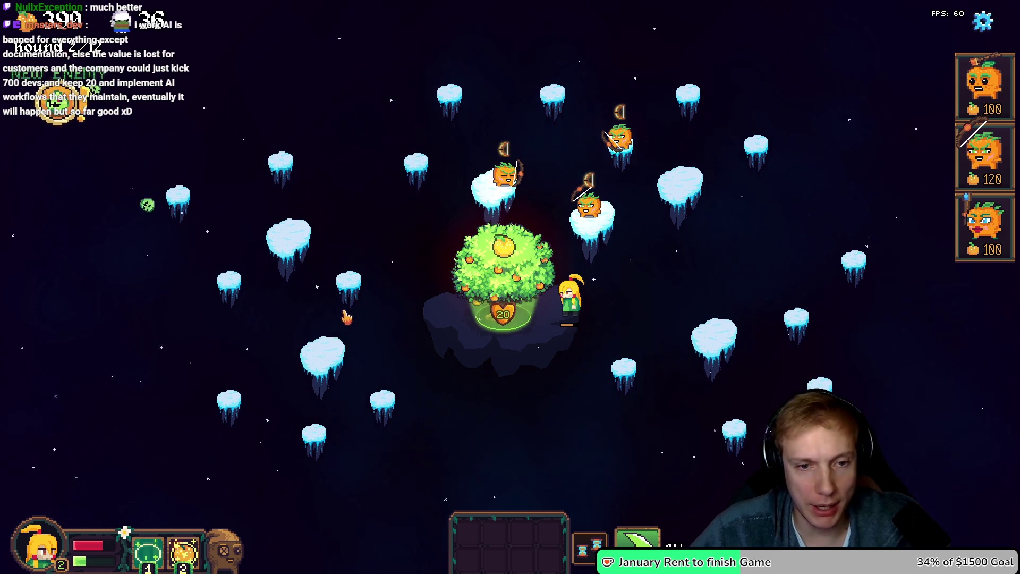
key("a")
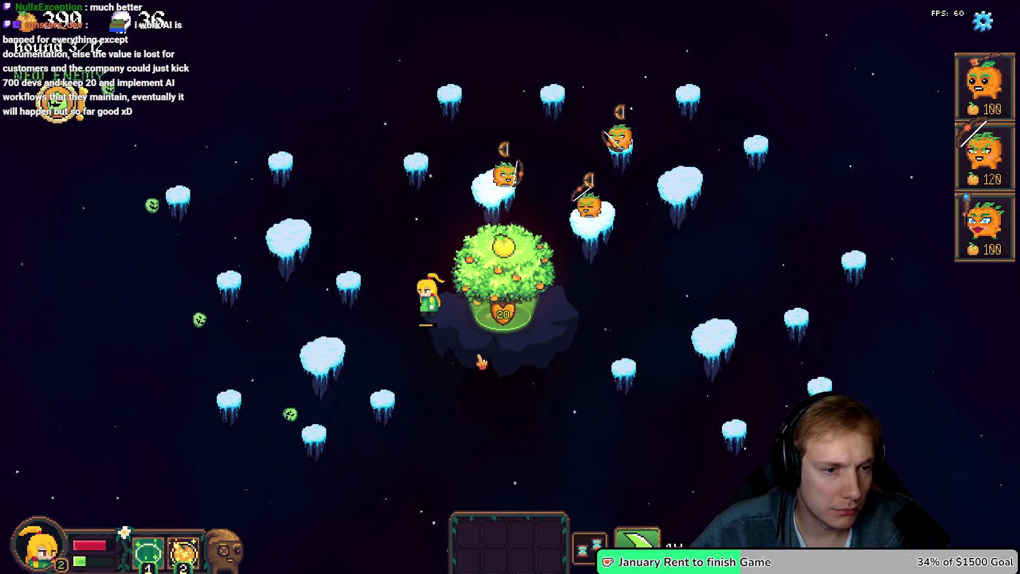
key("Escape")
key("Escape")
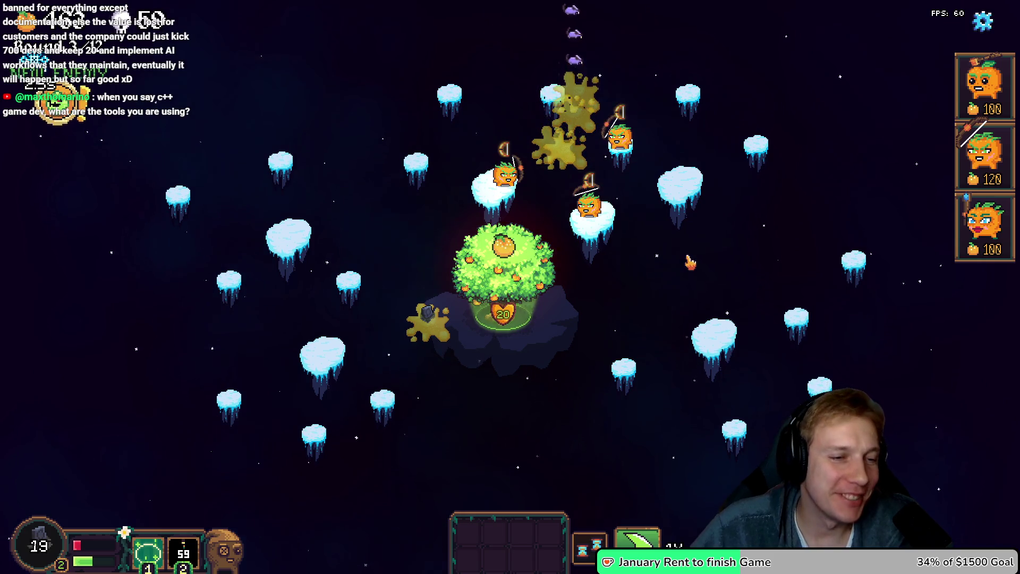
key("Escape")
left_click(589, 430)
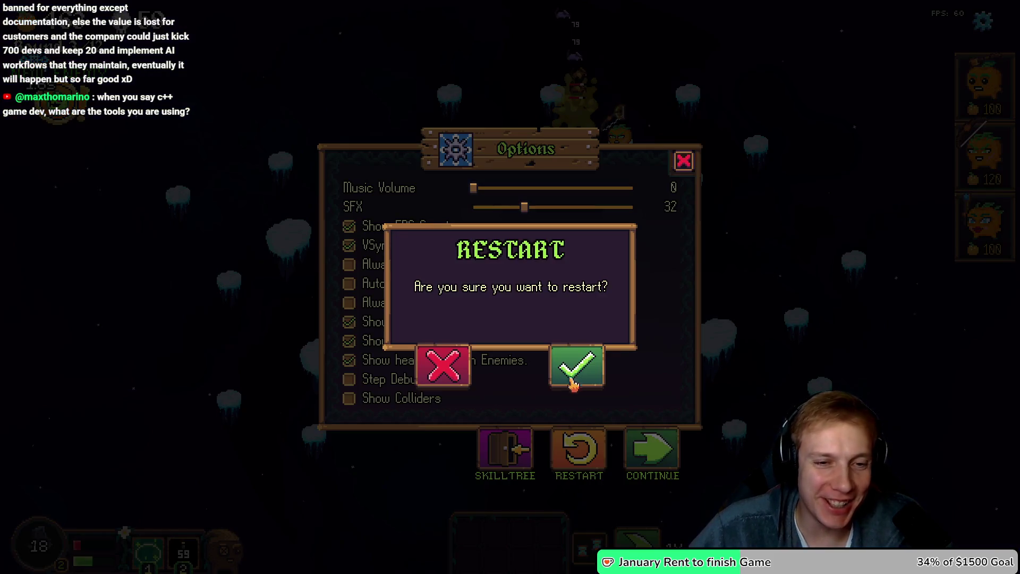
Confirm the restart, playtest round 1, and switch back to the Aseprite atlas
left_click(579, 374)
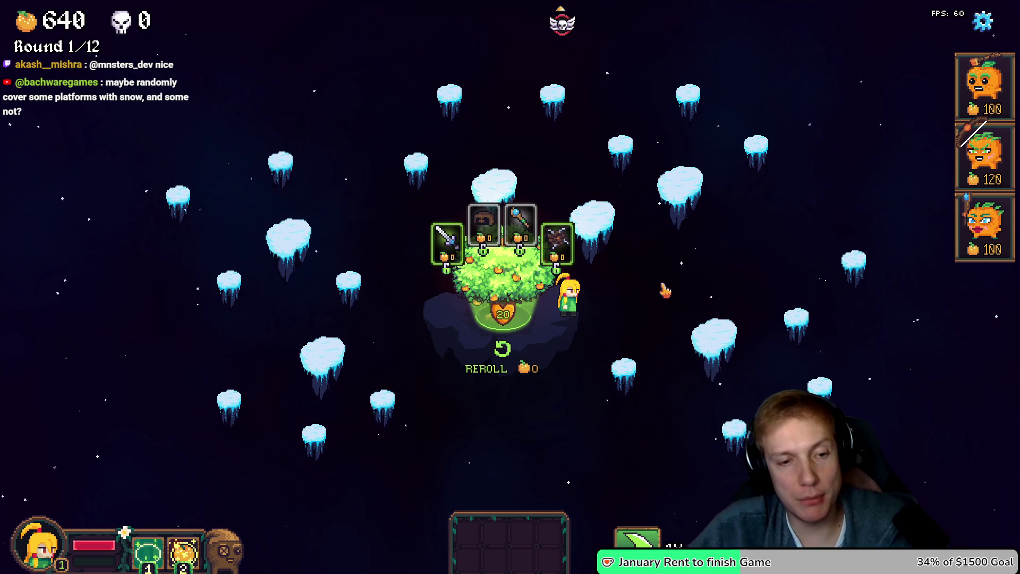
key("alt+Tab")
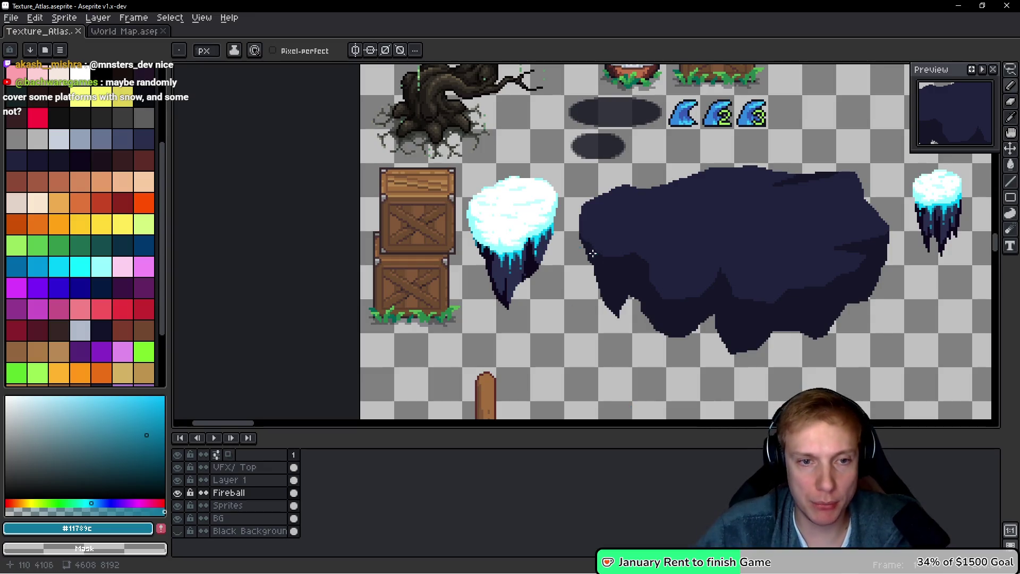
Cut the floating island with a rectangular selection and paste it into the Sprites layer
scroll(594, 254, "up", 1)
scroll(541, 219, "right", 5)
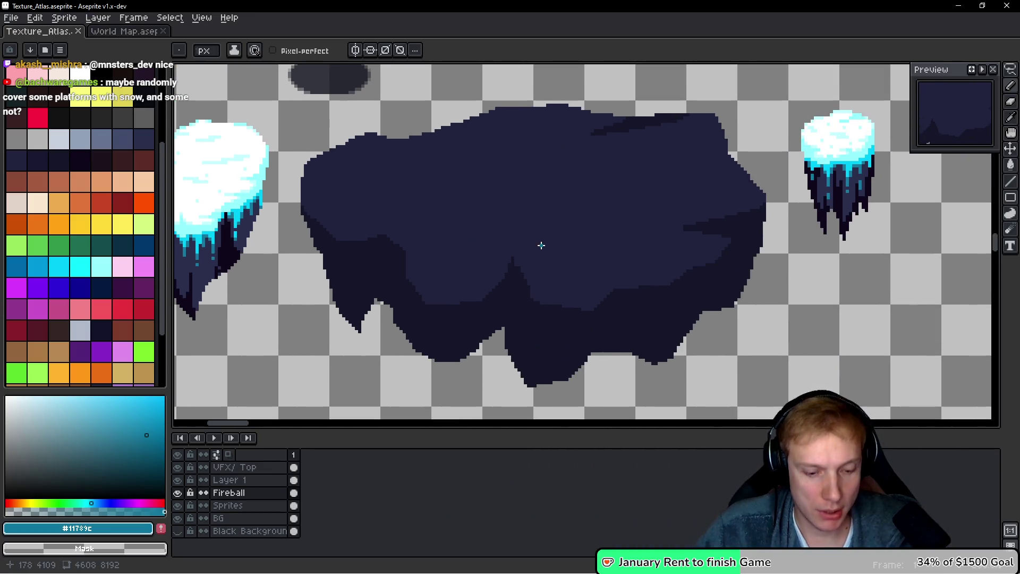
key("m")
scroll(541, 245, "up", 1)
scroll(394, 166, "down", 1)
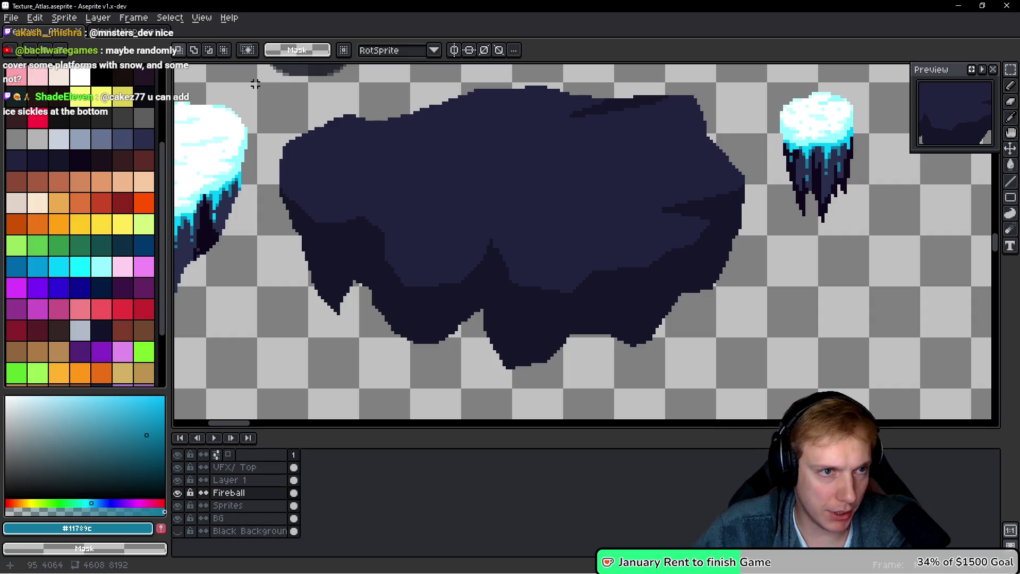
mouse_move(258, 84)
left_mouse_down()
mouse_move(325, 298)
mouse_move(660, 389)
mouse_move(765, 388)
left_mouse_up()
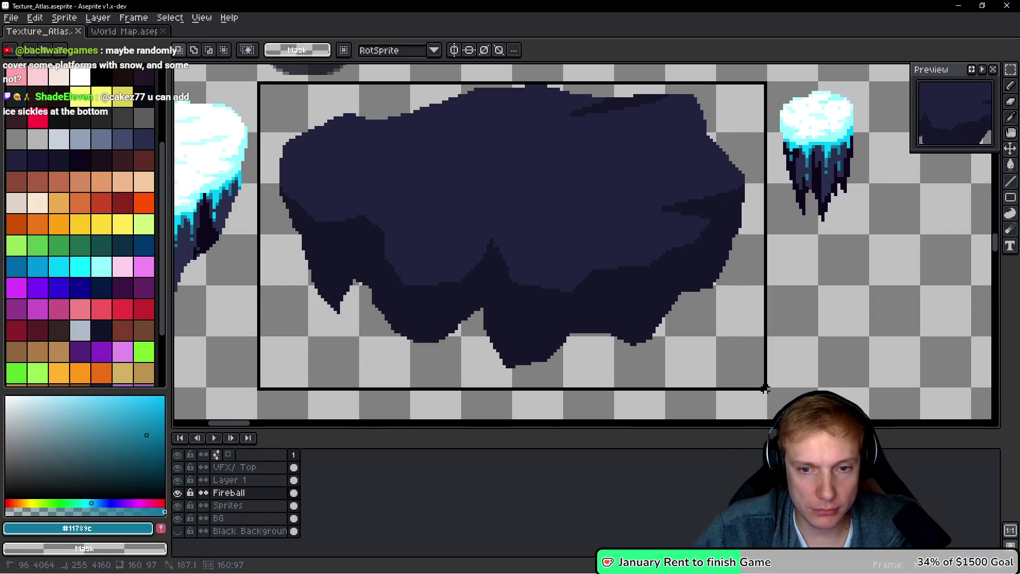
key("ctrl+x")
key("alt+Down")
key("ctrl+v")
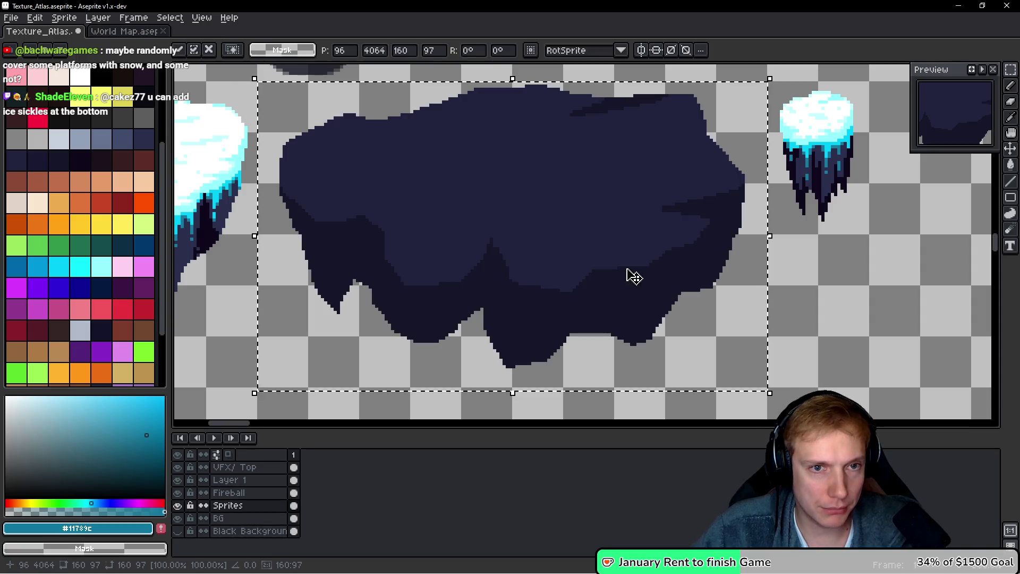
Reselect the island, nudge it down, commit, and return to the Fireball layer
scroll(508, 227, "left", 2)
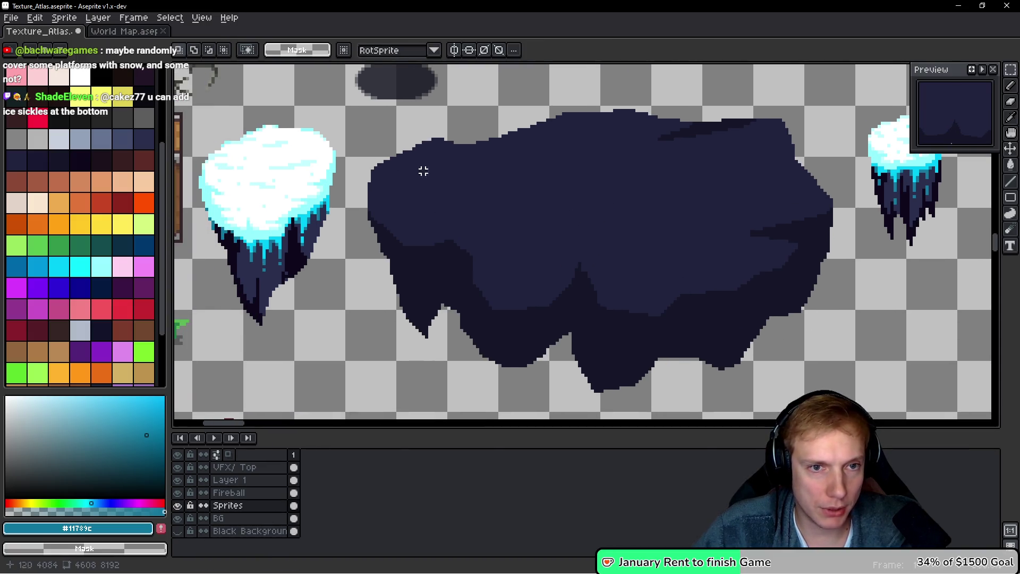
mouse_move(573, 168)
left_mouse_down()
mouse_move(540, 164)
mouse_move(560, 160)
left_mouse_up()
key("b")
key("m")
mouse_move(321, 387)
left_mouse_down()
mouse_move(701, 126)
mouse_move(813, 96)
mouse_move(824, 107)
left_mouse_up()
key("Down")
key("Down")
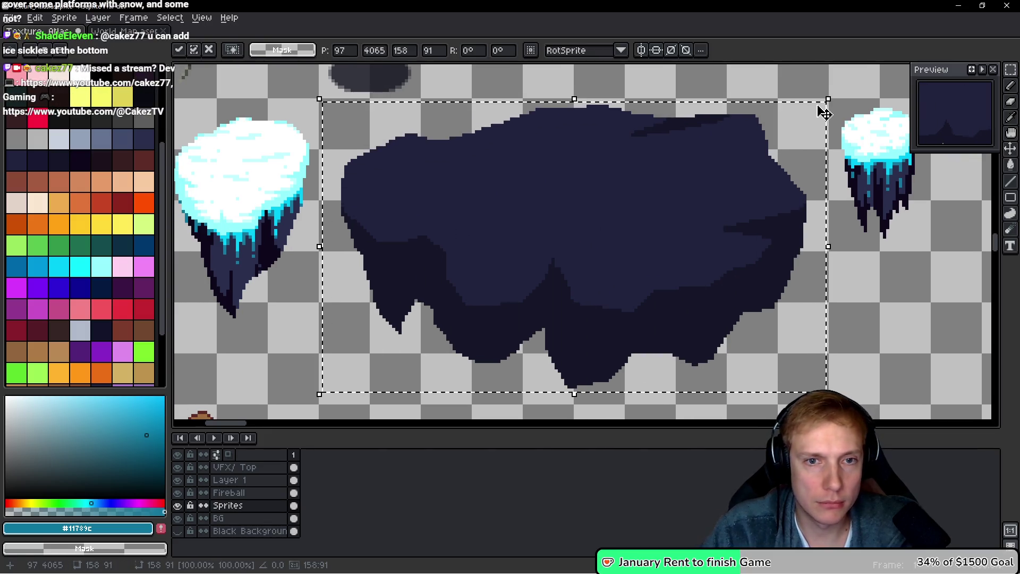
key("Return")
key("alt+Up")
Pick white and draw a snow line along the rock's top edge and down its right side
key("b")
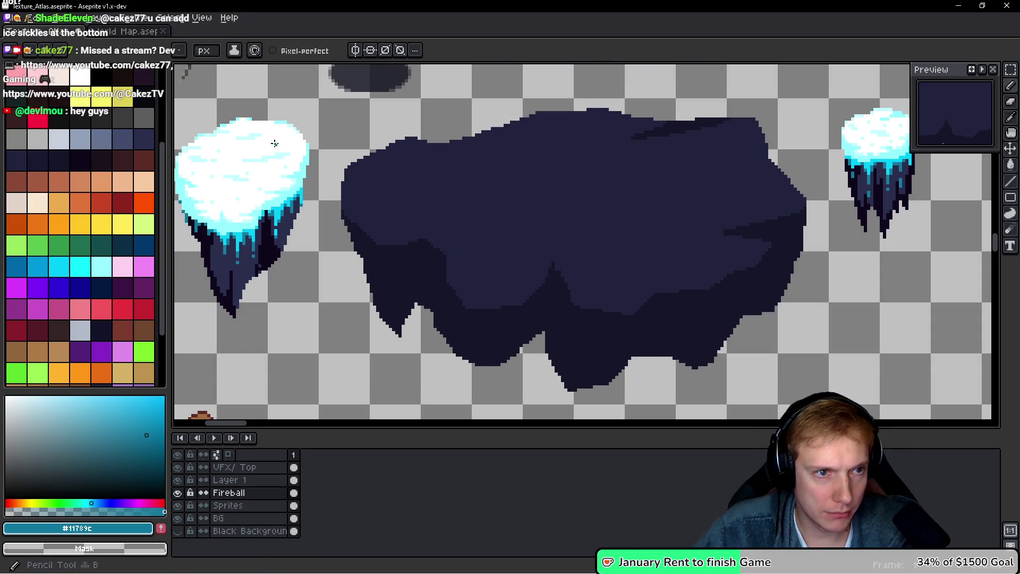
left_click(276, 139, "alt")
scroll(446, 131, "up", 1)
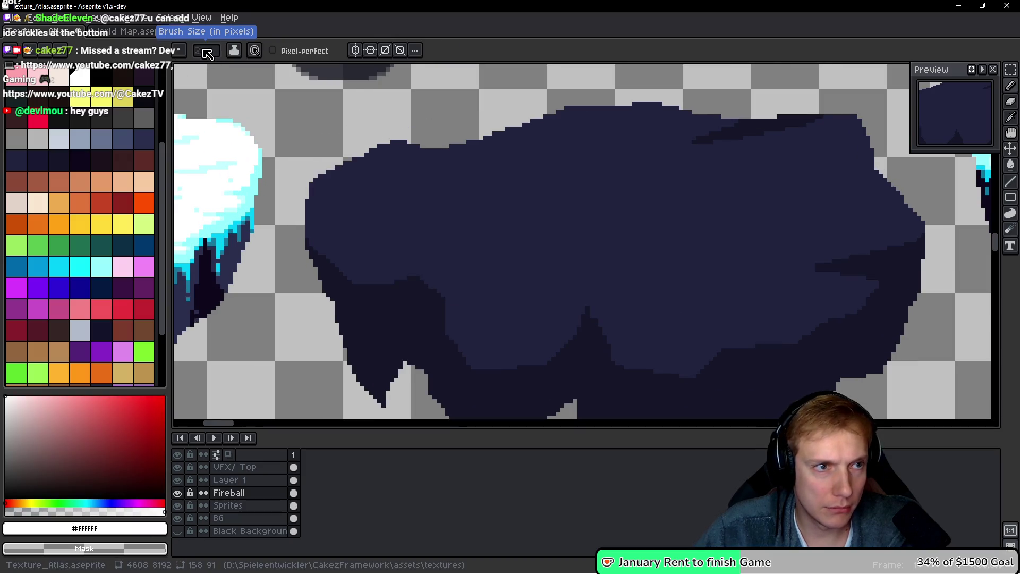
left_click_drag(346, 176, 369, 164)
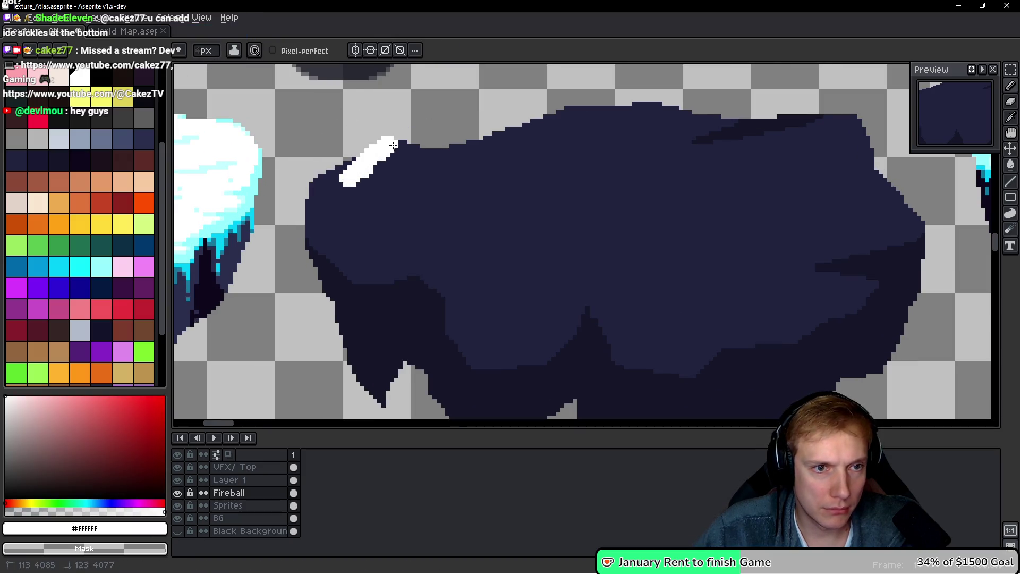
left_click_drag(427, 152, 478, 142)
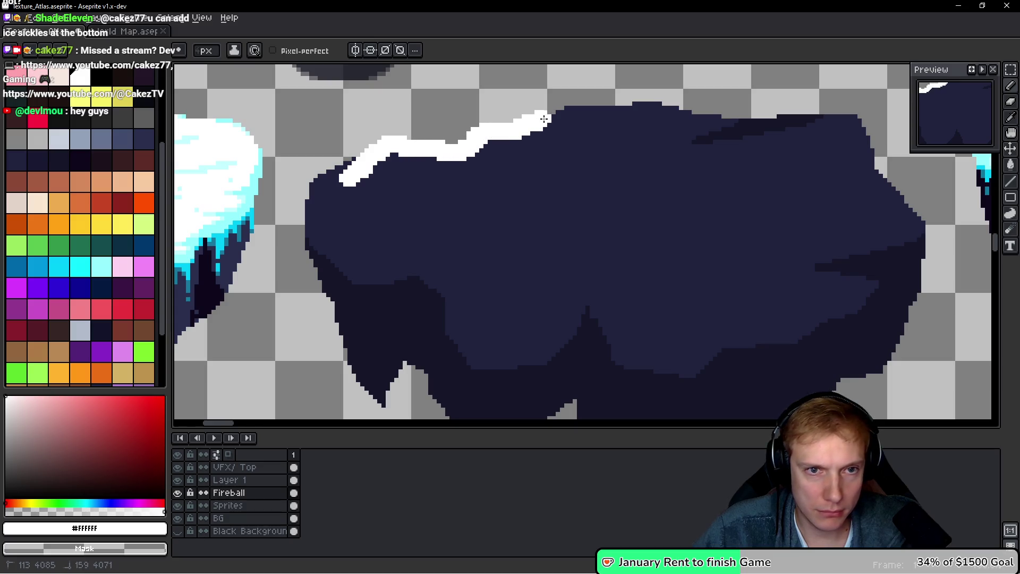
left_click_drag(629, 110, 769, 121)
left_click_drag(843, 122, 914, 203)
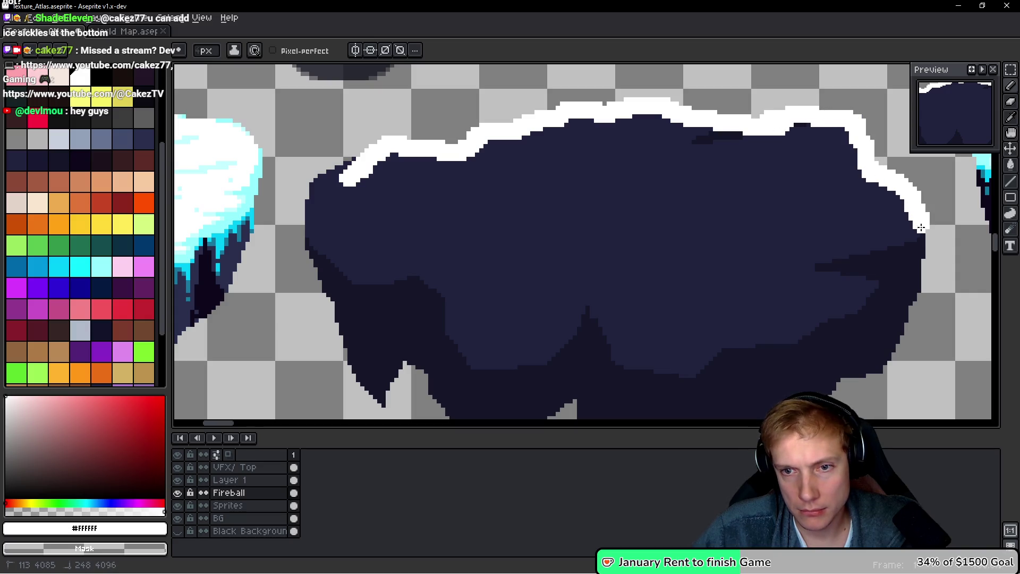
Draw the wavy lower snow edge back across the rock to its left side, closing the outline
left_click_drag(870, 246, 840, 256)
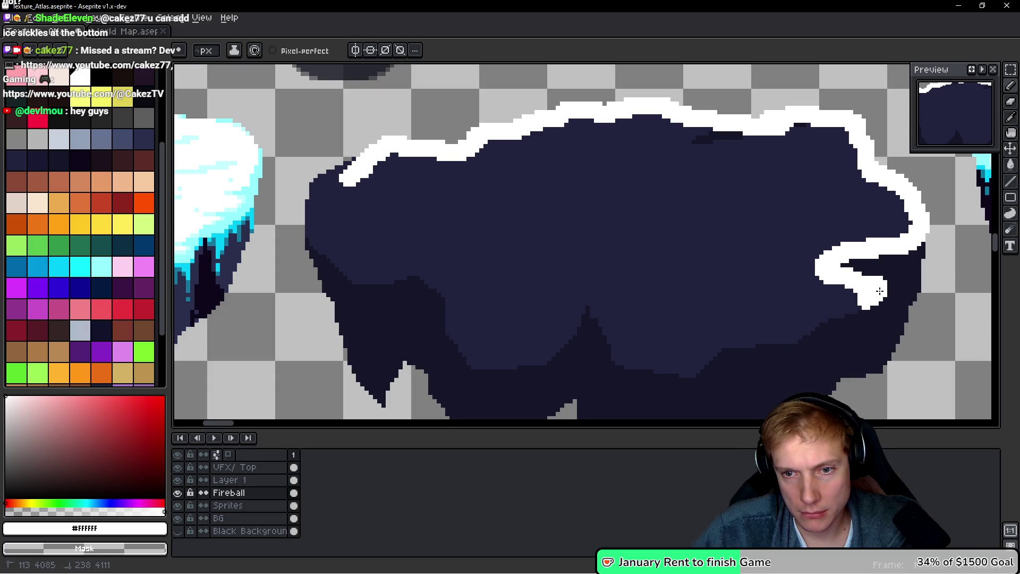
left_click_drag(829, 265, 780, 242)
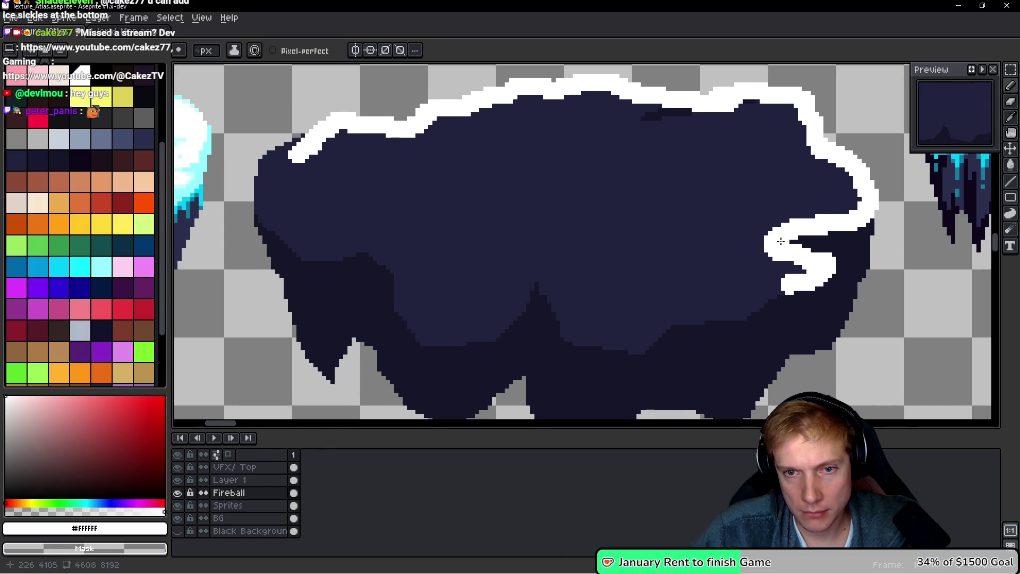
mouse_move(777, 296)
left_mouse_down()
mouse_move(741, 319)
mouse_move(708, 315)
mouse_move(651, 345)
mouse_move(603, 350)
mouse_move(563, 335)
mouse_move(548, 298)
mouse_move(517, 312)
left_mouse_up()
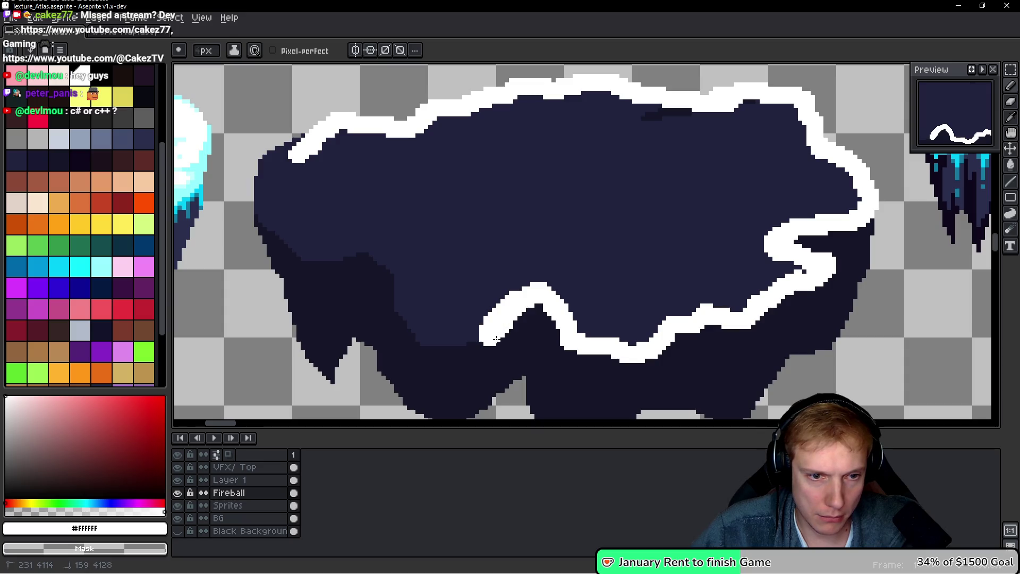
left_click_drag(460, 345, 415, 330)
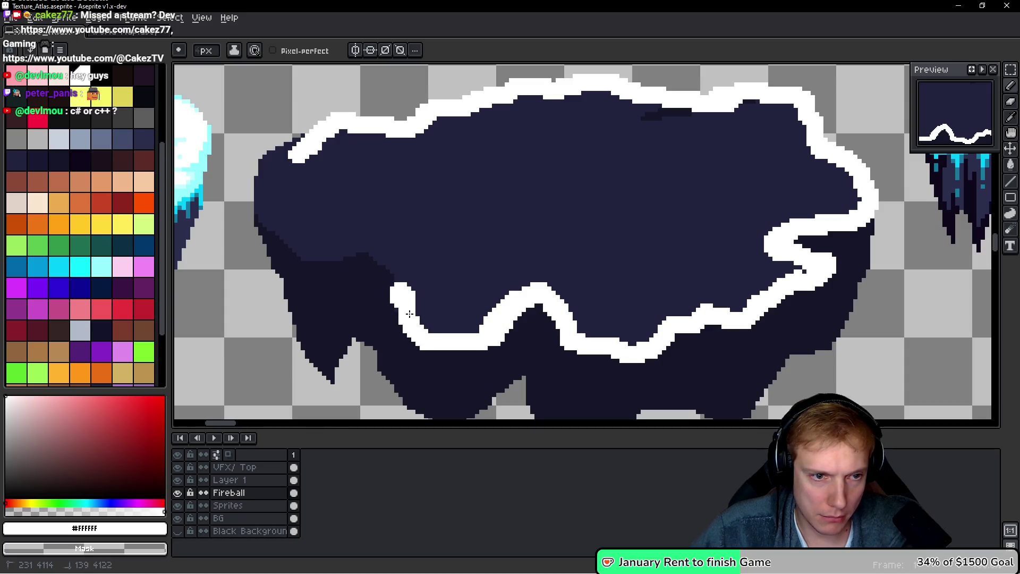
mouse_move(402, 285)
left_mouse_down()
mouse_move(396, 268)
mouse_move(272, 229)
mouse_move(267, 154)
mouse_move(305, 137)
left_mouse_up()
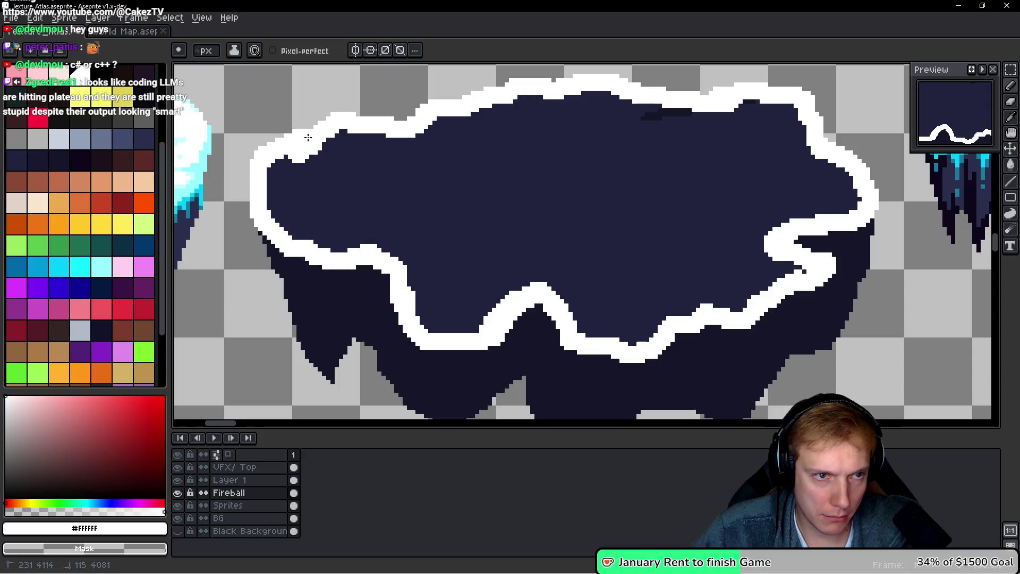
Flood-fill the snow-cap outline with white
key("g")
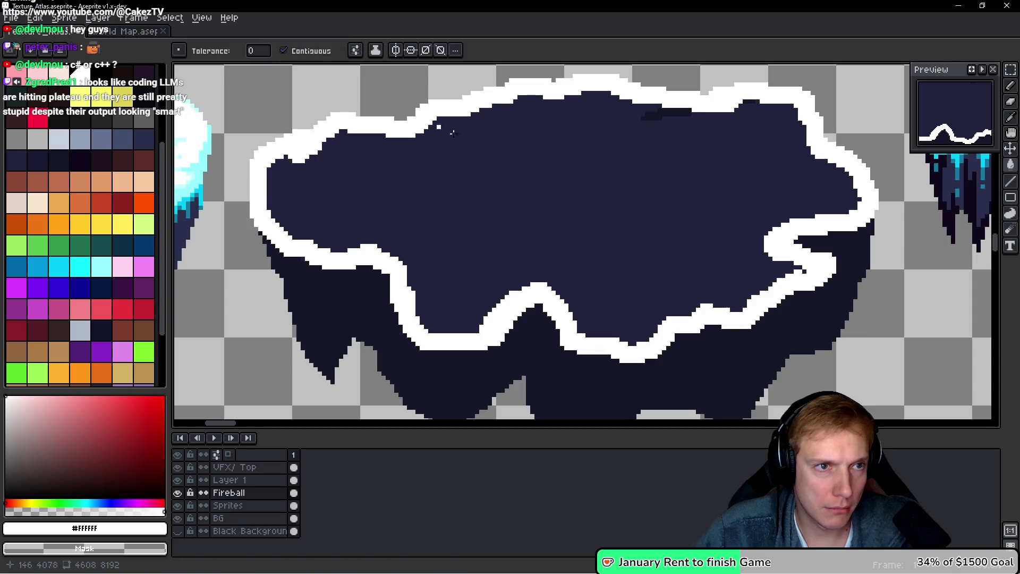
left_click(553, 181)
scroll(588, 233, "down", 3)
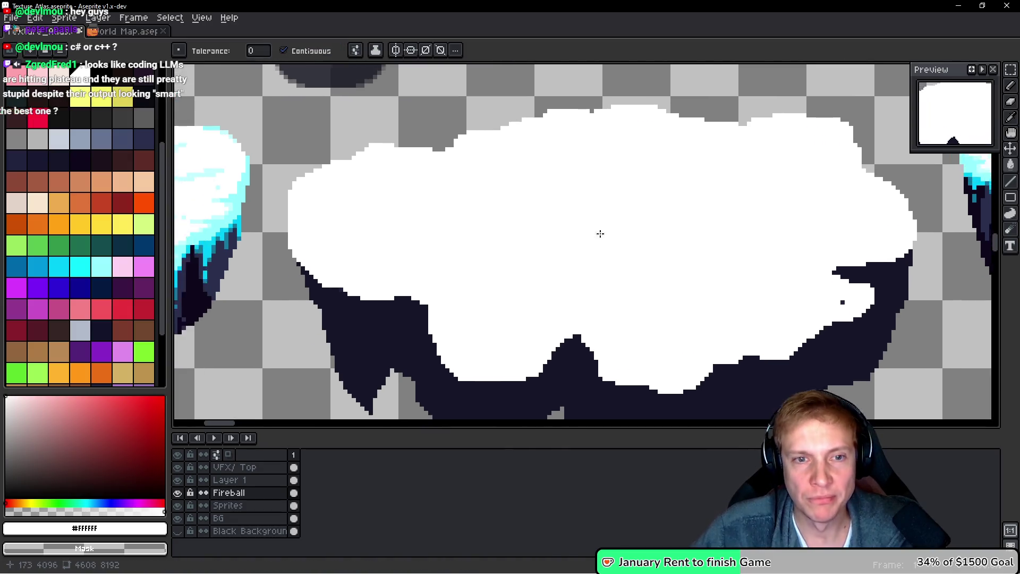
scroll(635, 228, "up", 2)
scroll(617, 256, "down", 1)
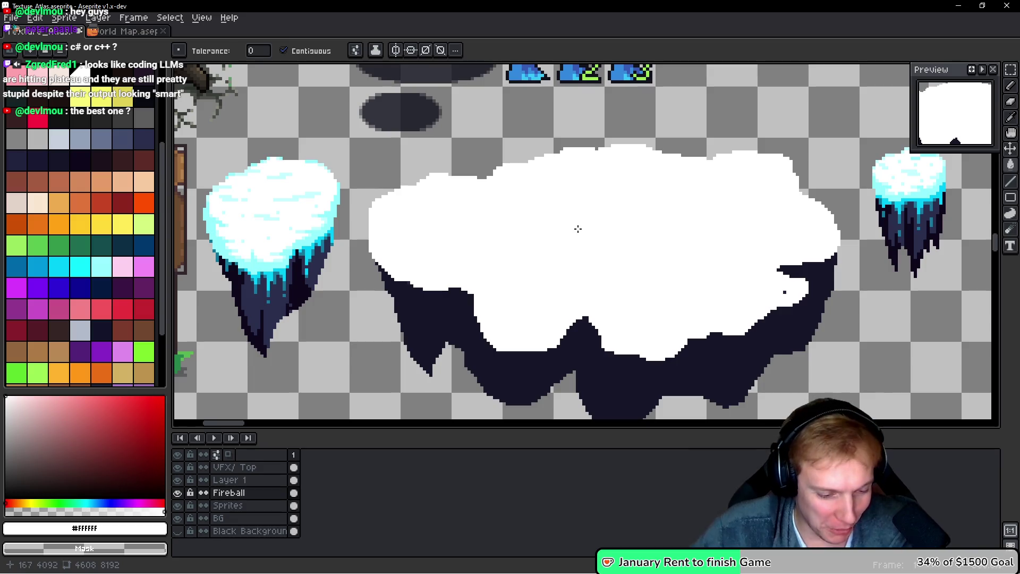
Trace a light-cyan rim along the snow's wavy lower edge, repainting stray pixels white
key("b")
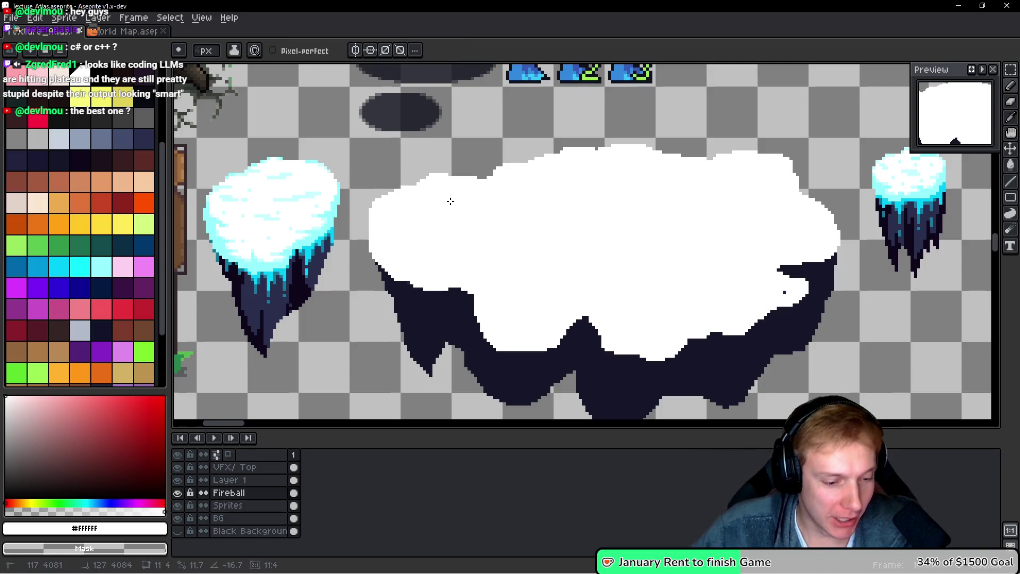
key("b")
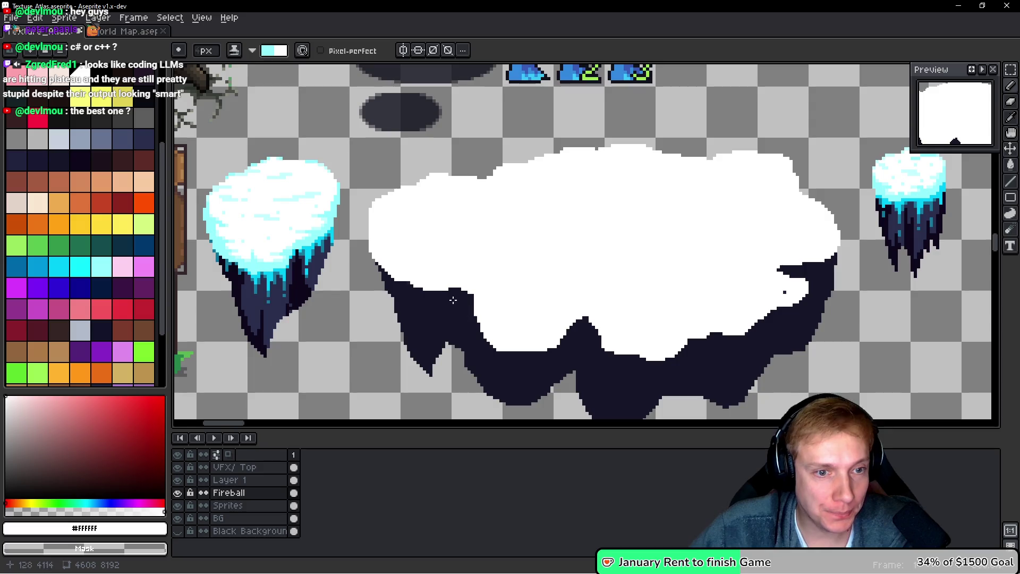
scroll(459, 245, "up", 1)
mouse_move(486, 292)
left_mouse_down()
mouse_move(448, 296)
mouse_move(378, 276)
mouse_move(344, 242)
mouse_move(342, 206)
left_mouse_up()
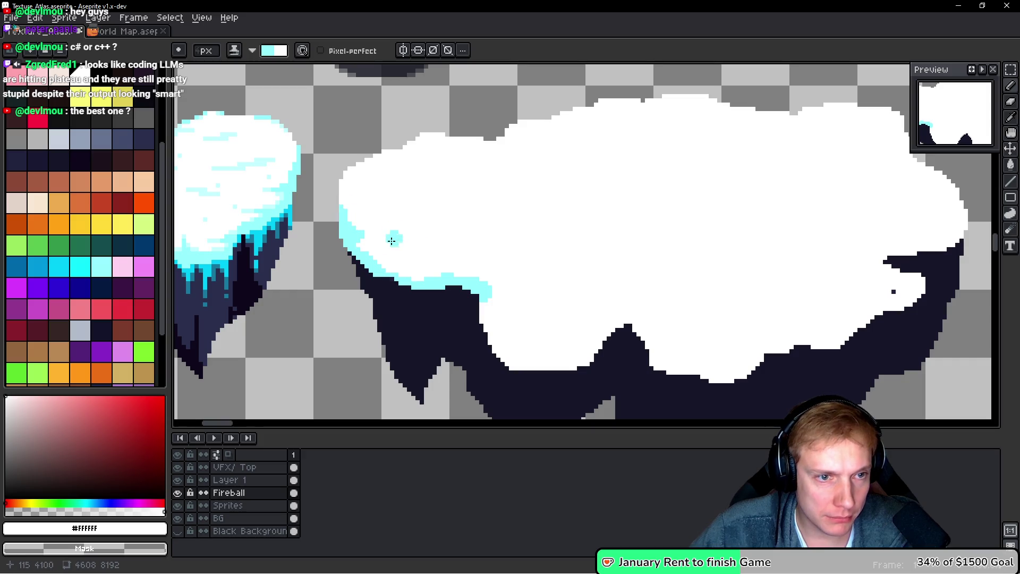
mouse_move(485, 292)
left_mouse_down()
mouse_move(508, 366)
mouse_move(536, 367)
left_mouse_up()
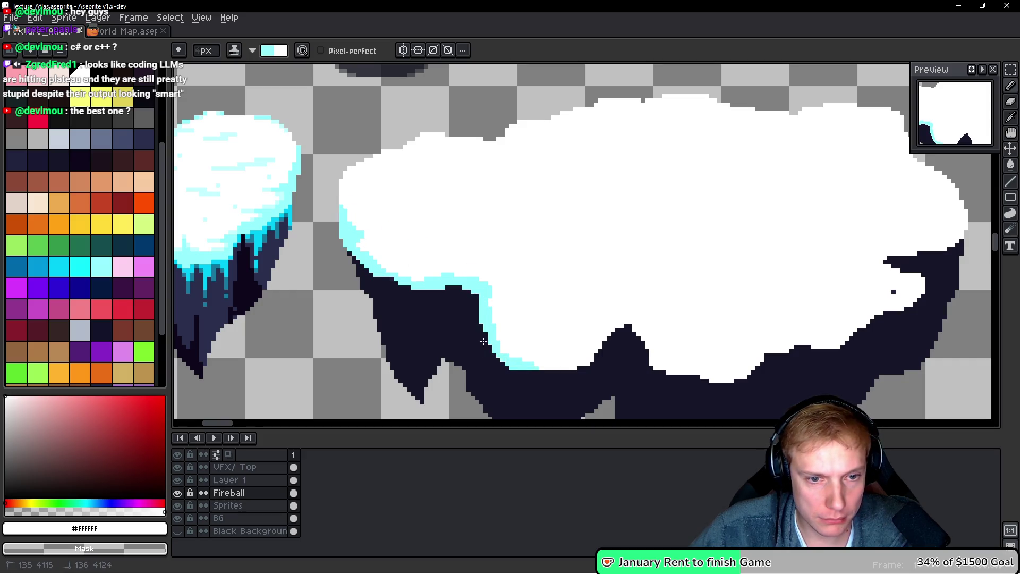
mouse_move(595, 355)
left_mouse_down()
mouse_move(619, 325)
mouse_move(631, 329)
left_mouse_up()
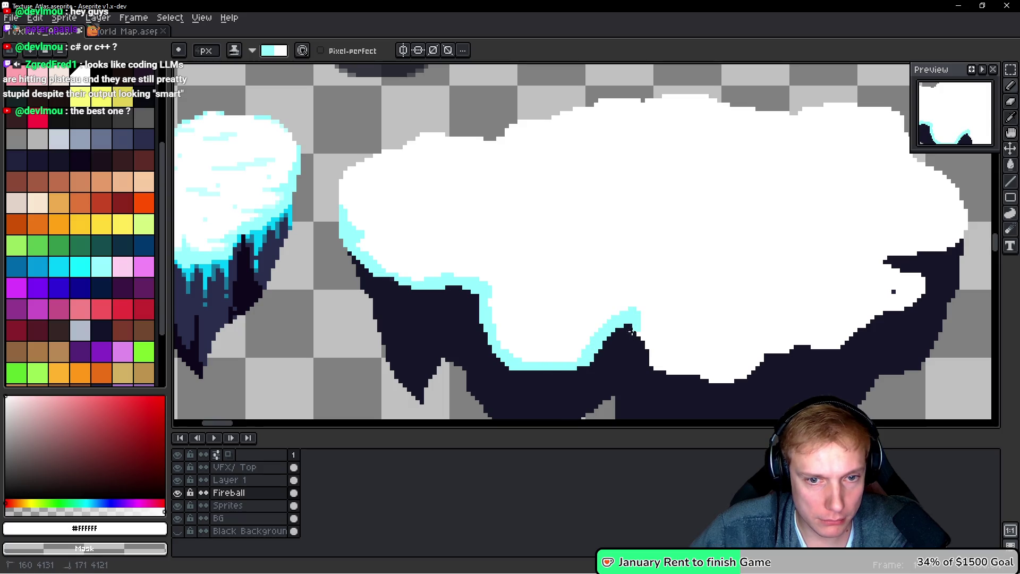
left_click_drag(585, 355, 557, 368)
left_click(608, 317)
left_click_drag(598, 315, 627, 301)
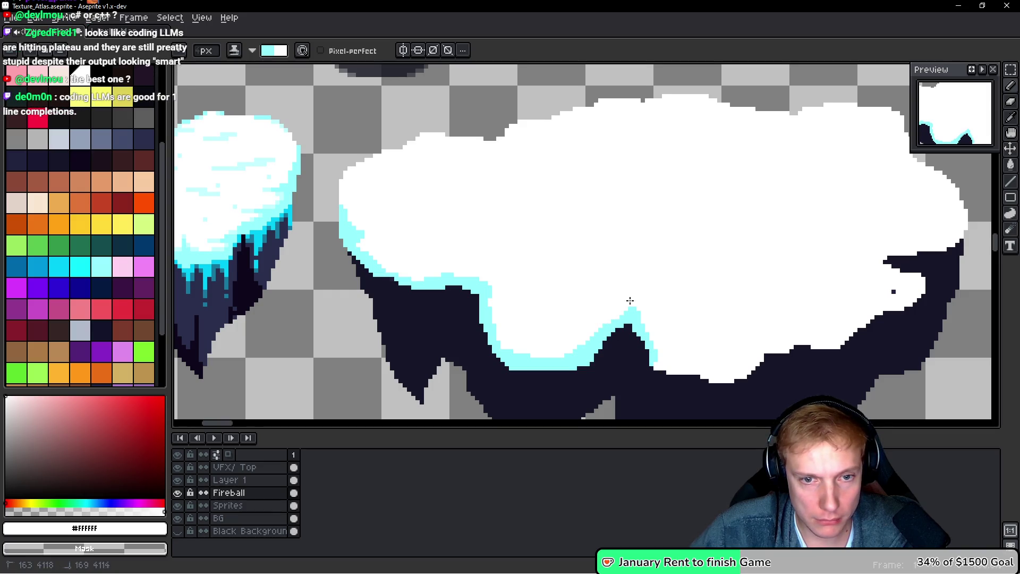
left_click_drag(633, 365, 592, 310)
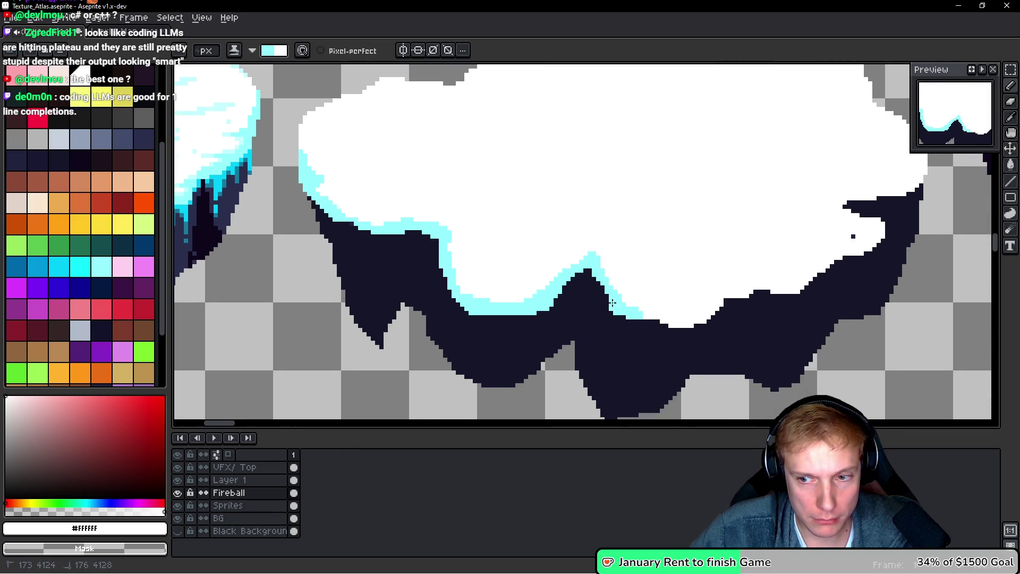
Extend the cyan rim along the lower-right edge and up the snow's right side
mouse_move(674, 328)
left_mouse_down()
mouse_move(754, 293)
mouse_move(802, 292)
mouse_move(884, 227)
mouse_move(797, 244)
left_mouse_up()
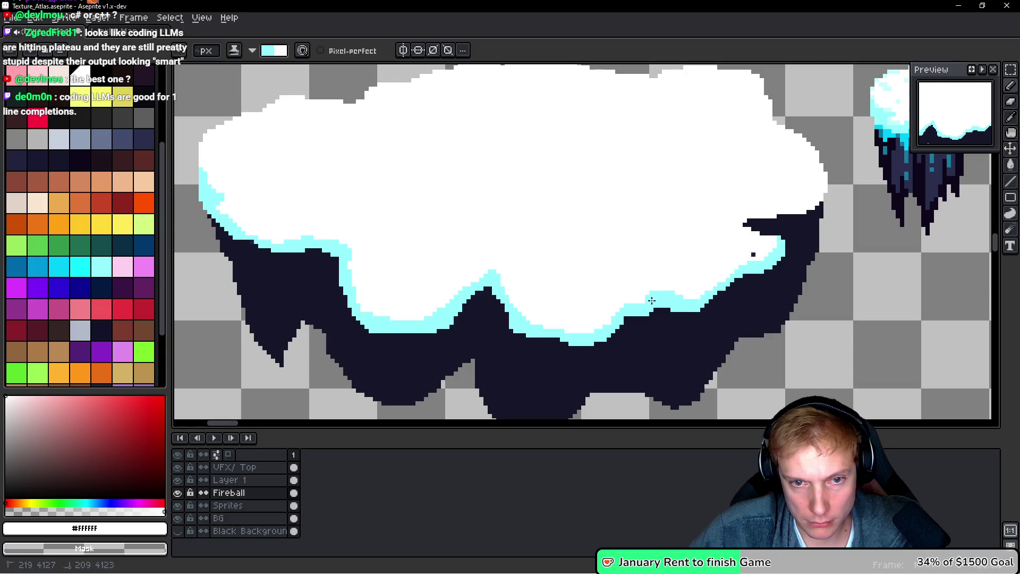
left_click_drag(753, 300, 706, 316)
left_click(705, 227)
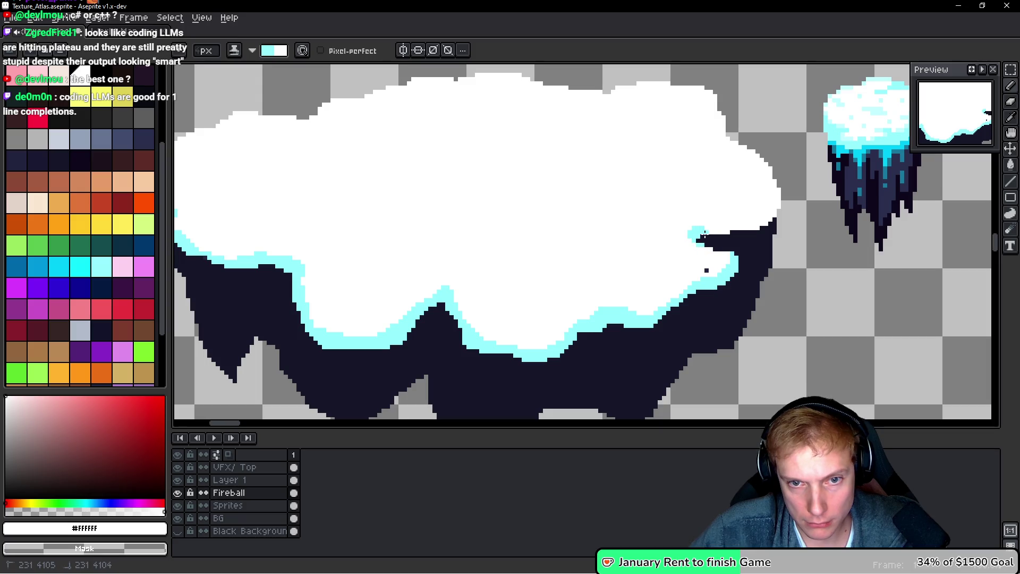
left_click_drag(784, 212, 777, 174)
mouse_move(725, 133)
left_mouse_down()
mouse_move(720, 119)
mouse_move(699, 131)
mouse_move(728, 135)
mouse_move(736, 106)
mouse_move(680, 129)
left_mouse_up()
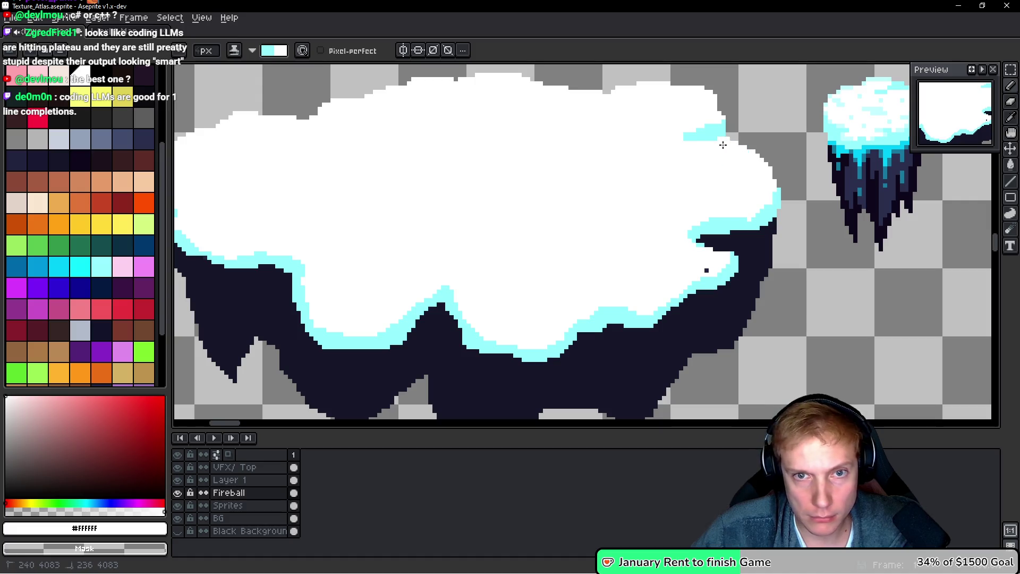
Draw short cyan streaks off the rim's peak and on the wave's left slope
scroll(683, 141, "down", 3)
scroll(638, 130, "up", 2)
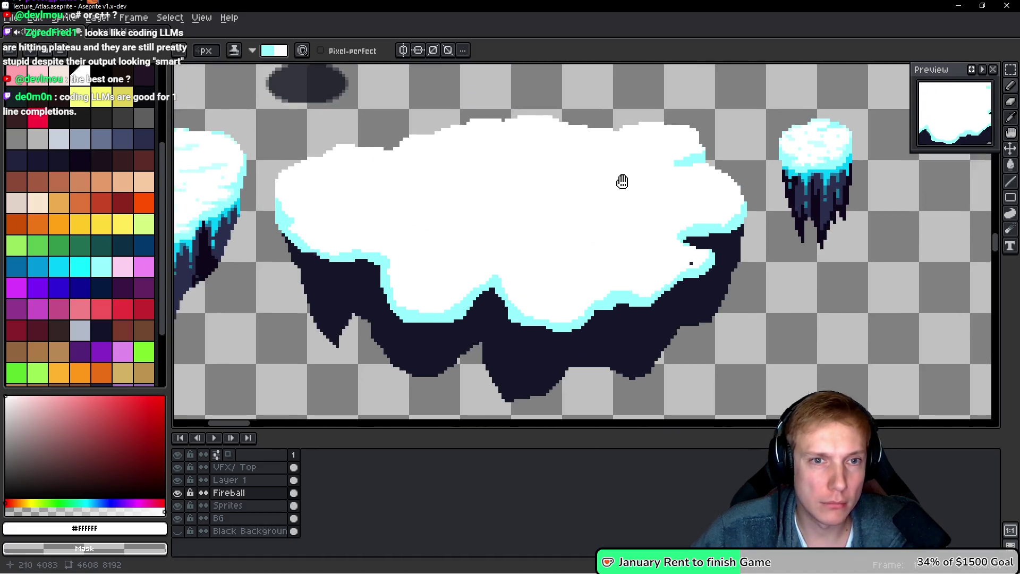
scroll(426, 171, "up", 1)
scroll(452, 191, "down", 3)
scroll(496, 224, "up", 1)
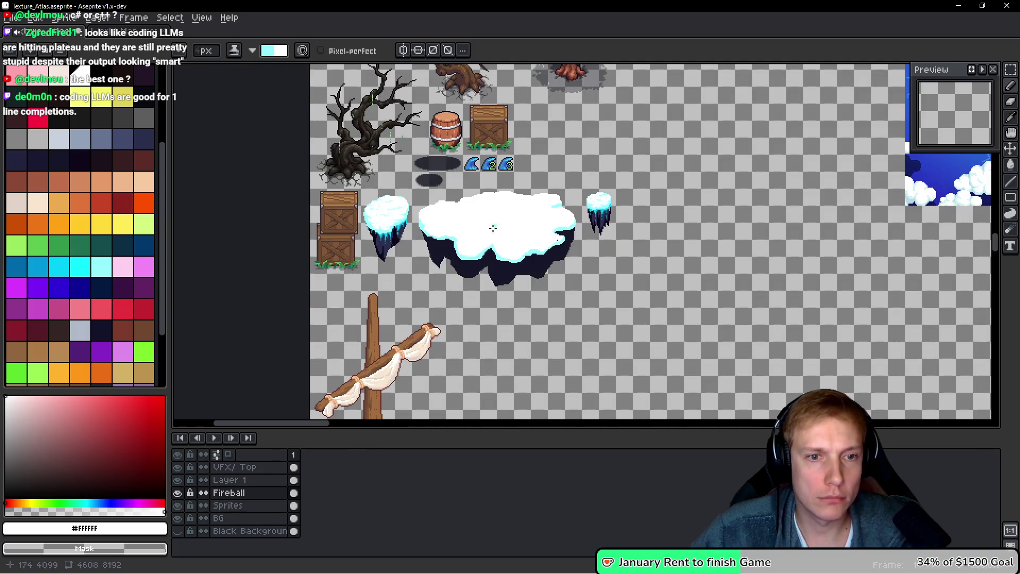
scroll(480, 241, "up", 2)
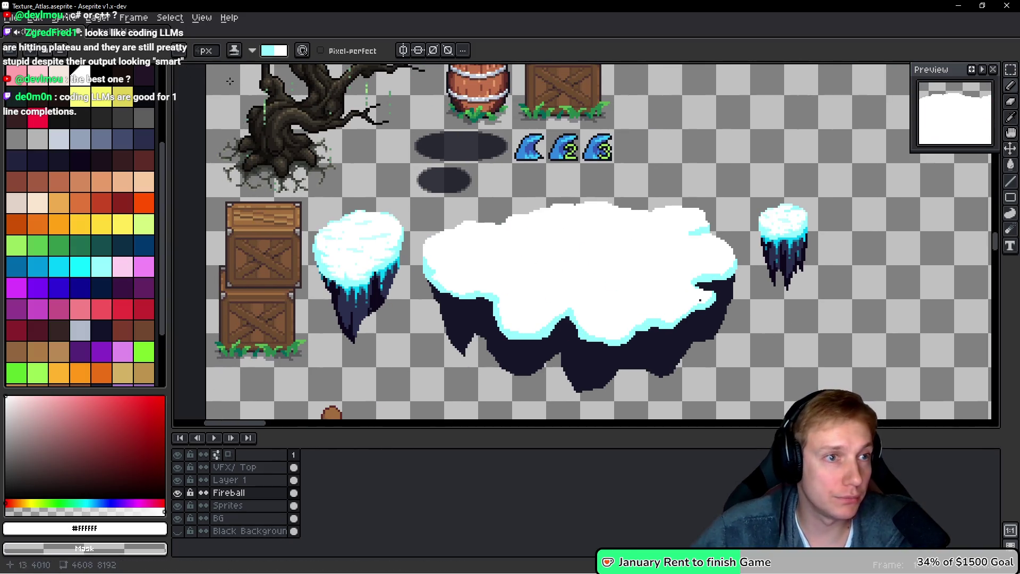
scroll(529, 305, "up", 2)
scroll(530, 306, "down", 2)
scroll(519, 285, "up", 4)
scroll(530, 289, "down", 4)
scroll(679, 333, "up", 4)
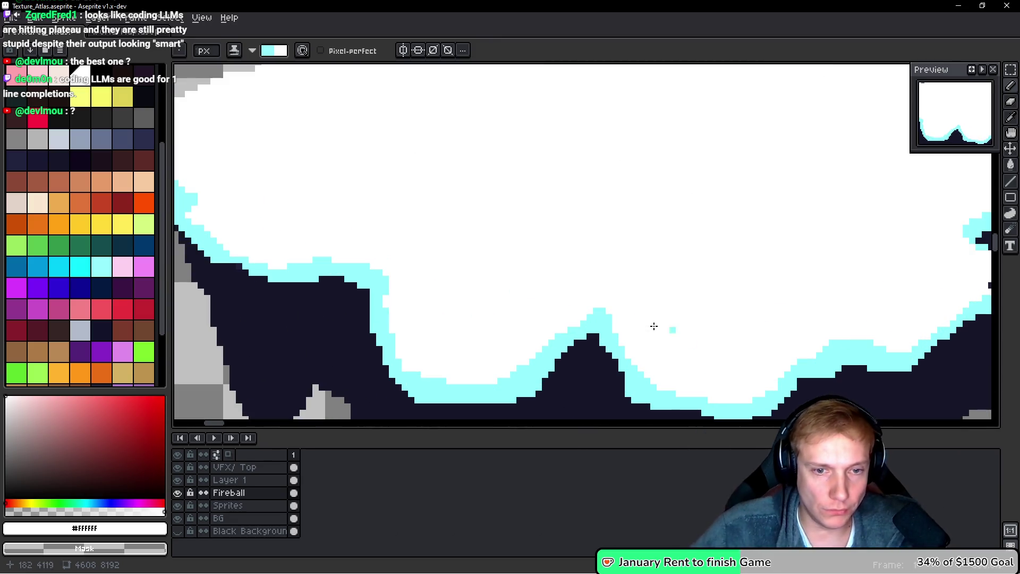
mouse_move(597, 307)
left_mouse_down()
mouse_move(622, 294)
mouse_move(610, 301)
left_mouse_up()
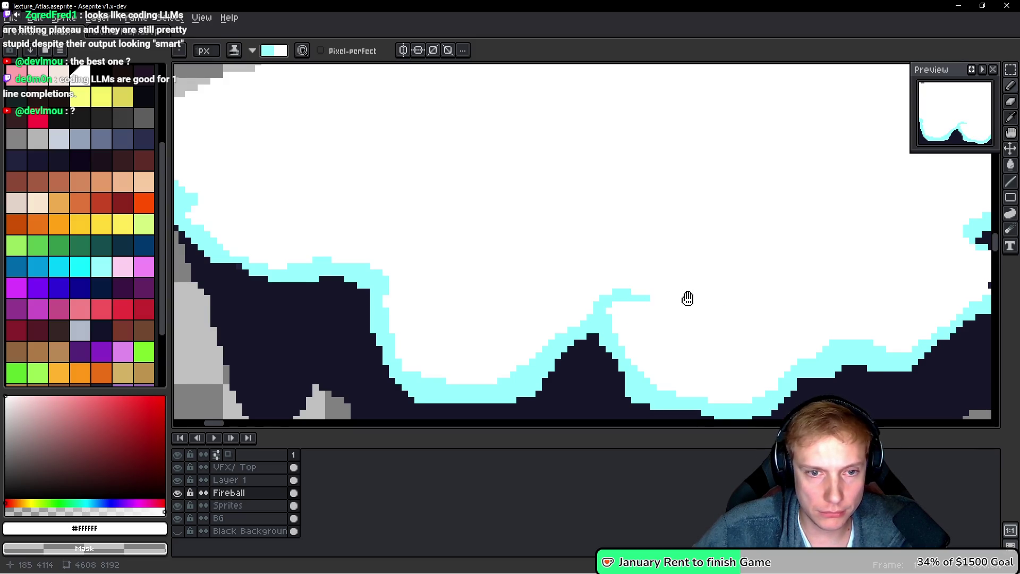
left_click_drag(690, 299, 642, 285)
left_click_drag(494, 328, 457, 334)
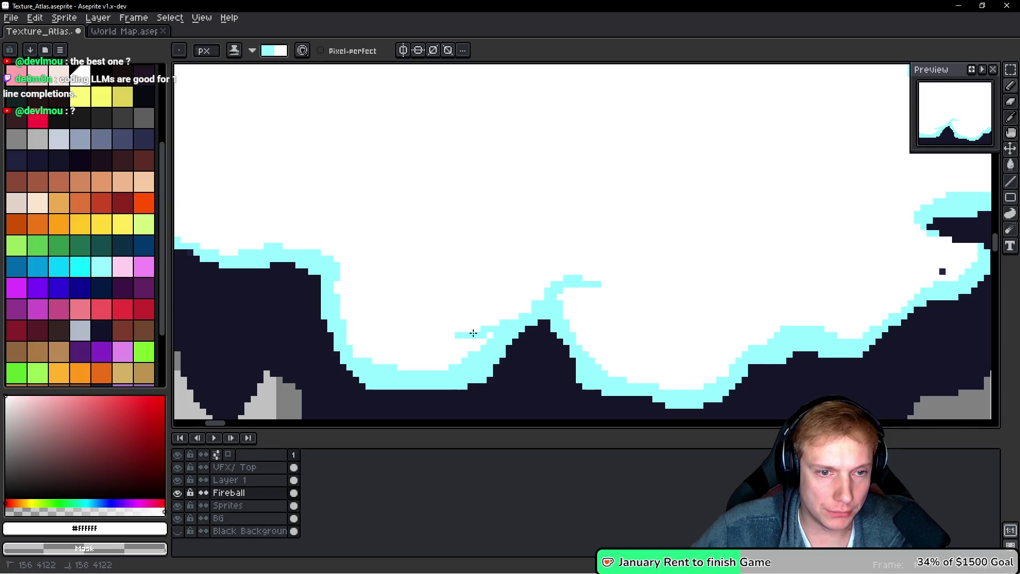
Add horizontal and diagonal cyan runs inside the snow along its wavy edge
scroll(503, 331, "down", 1)
scroll(478, 340, "up", 3)
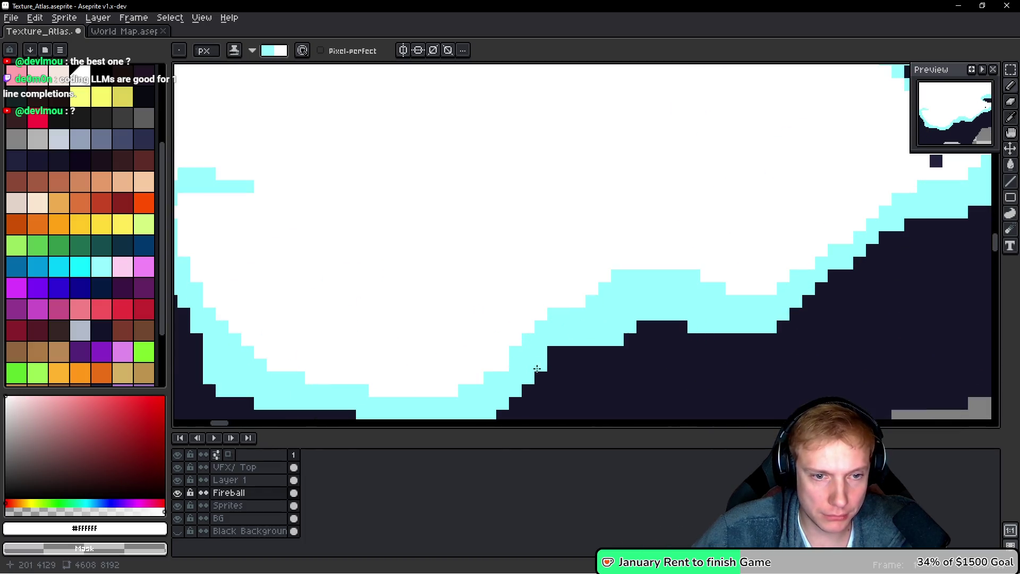
scroll(530, 346, "down", 3)
scroll(602, 307, "up", 2)
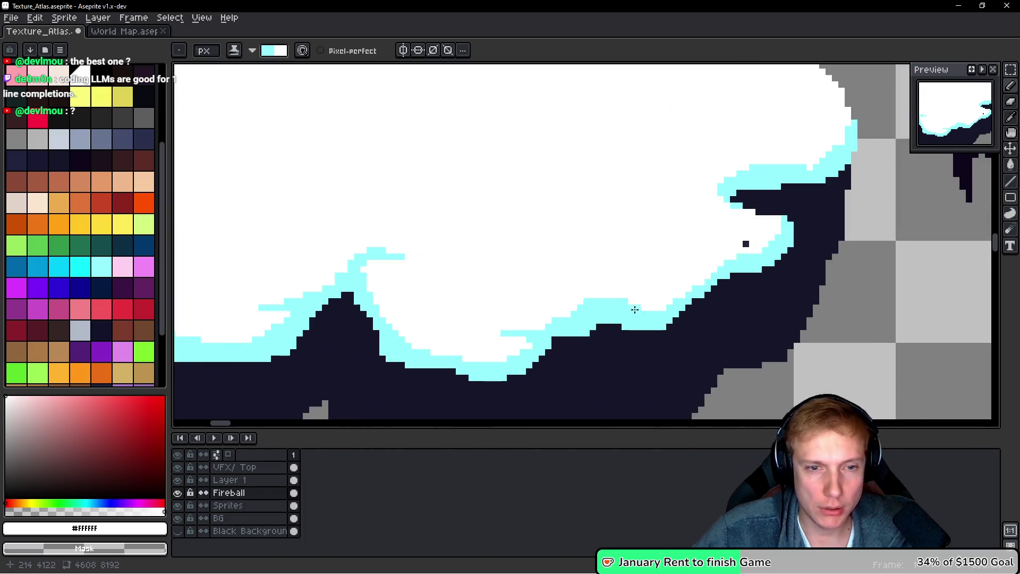
scroll(602, 307, "up", 2)
left_click_drag(585, 188, 523, 188)
left_click_drag(606, 177, 582, 179)
scroll(645, 221, "down", 4)
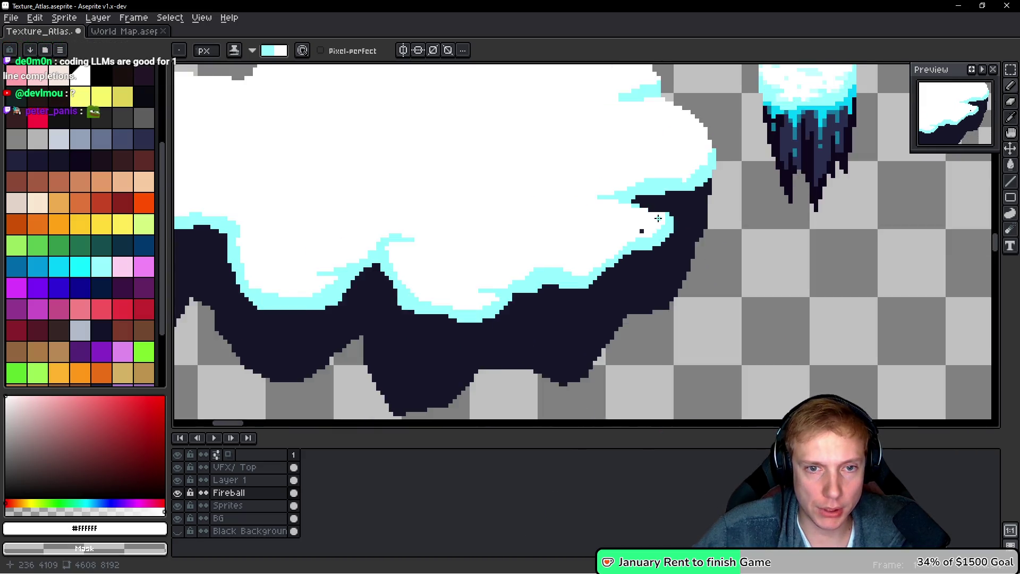
scroll(642, 246, "up", 2)
mouse_move(643, 230)
left_mouse_down()
mouse_move(590, 231)
mouse_move(601, 237)
left_mouse_up()
scroll(644, 234, "down", 2)
scroll(661, 213, "up", 3)
mouse_move(704, 237)
left_mouse_down()
mouse_move(661, 209)
mouse_move(611, 218)
mouse_move(664, 202)
mouse_move(652, 203)
left_mouse_up()
scroll(743, 213, "down", 5)
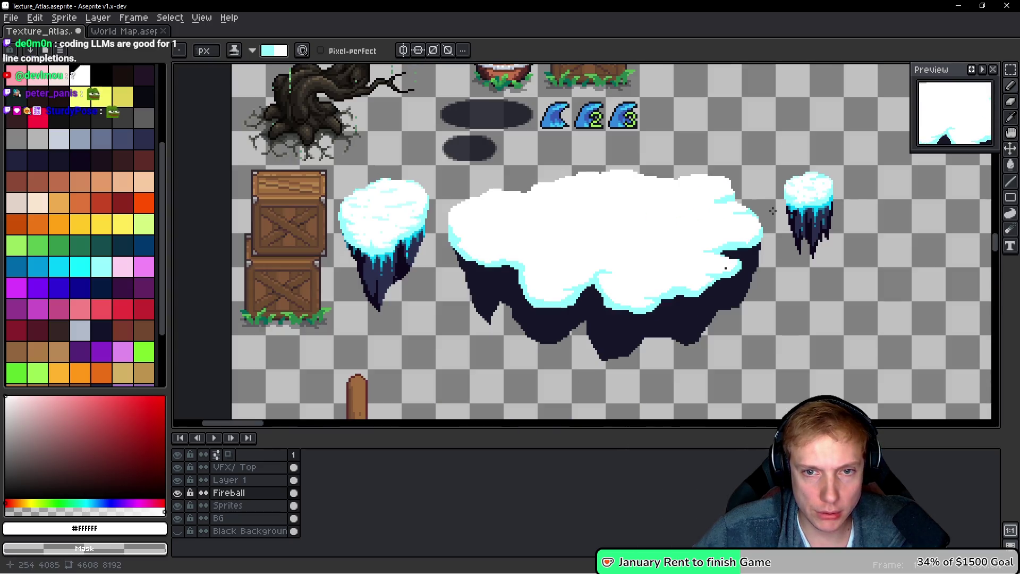
scroll(765, 218, "up", 3)
scroll(766, 217, "up", 3)
Add cyan pixels and short rows along the snow's upper-right and top edges
left_click(708, 195)
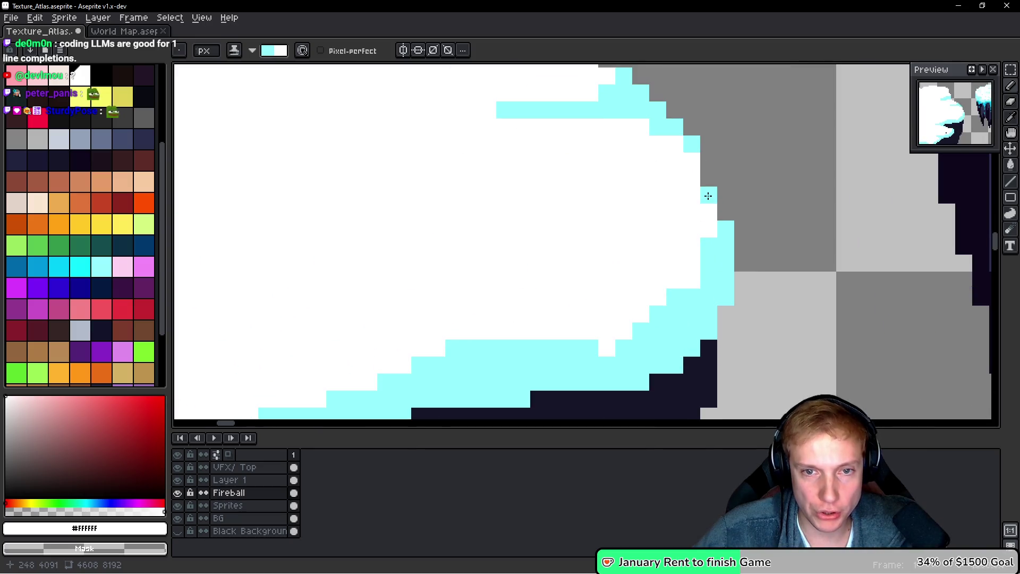
scroll(682, 200, "down", 1)
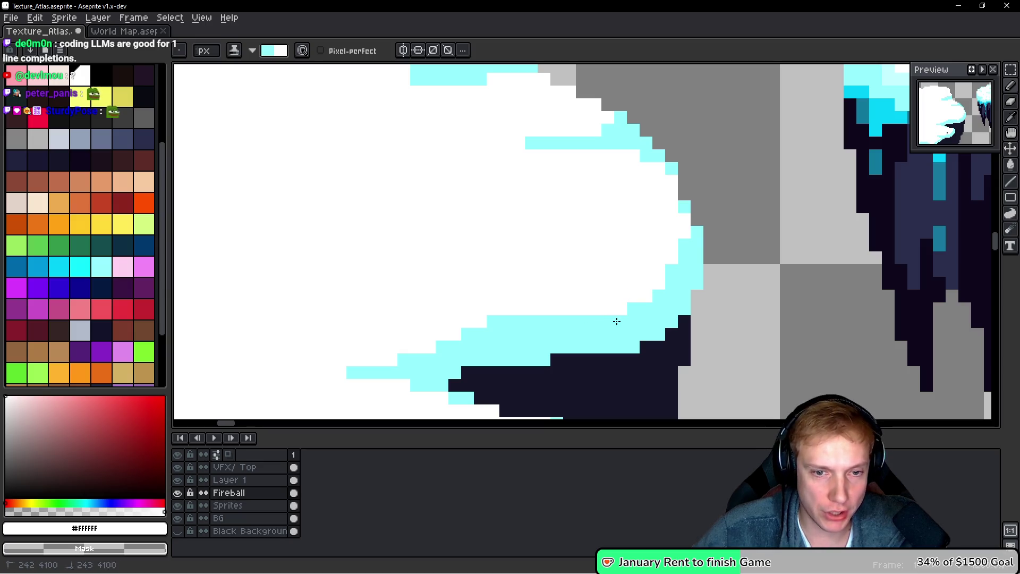
scroll(668, 316, "down", 5)
scroll(638, 263, "up", 3)
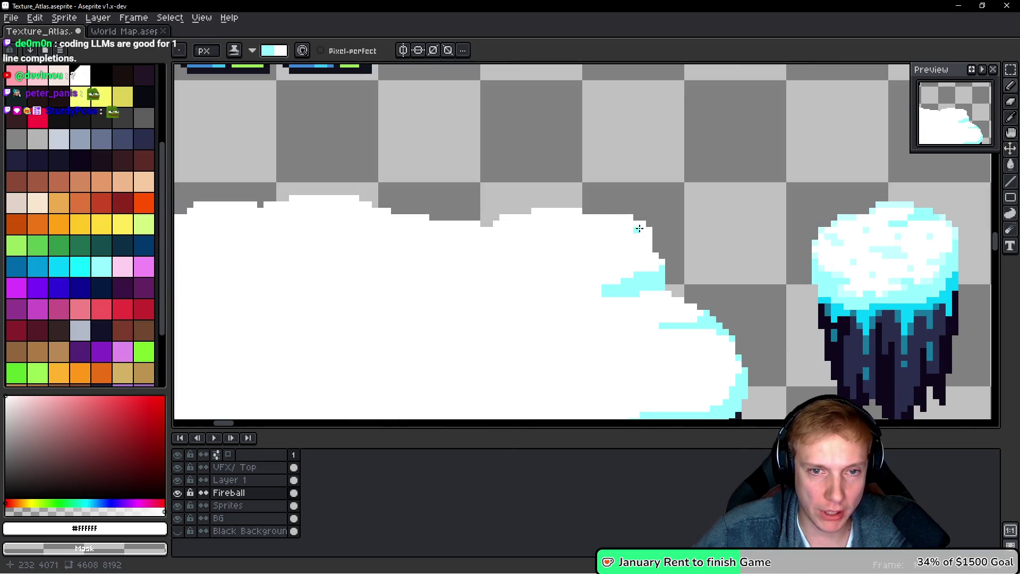
scroll(643, 220, "up", 2)
left_click_drag(552, 196, 638, 231)
scroll(638, 230, "down", 2)
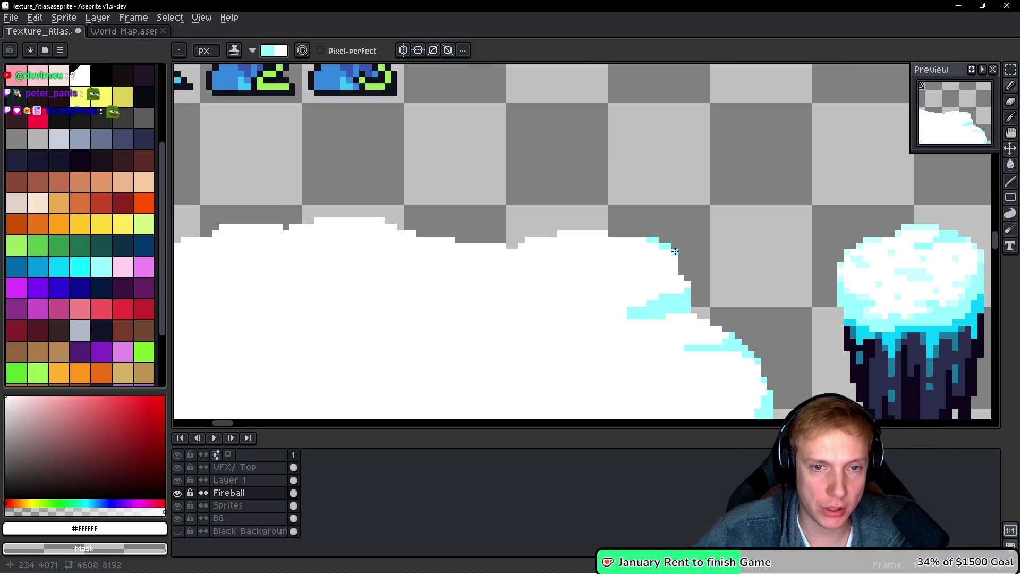
left_click_drag(675, 258, 657, 257)
scroll(685, 264, "down", 3)
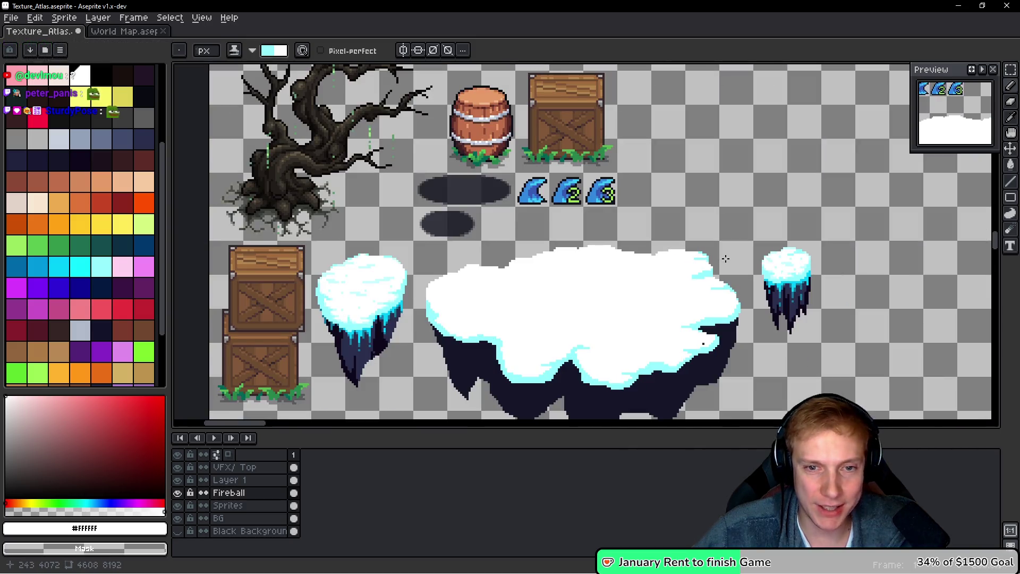
scroll(722, 259, "up", 3)
scroll(707, 252, "down", 5)
scroll(664, 244, "up", 5)
left_click_drag(625, 220, 686, 229)
scroll(674, 226, "down", 4)
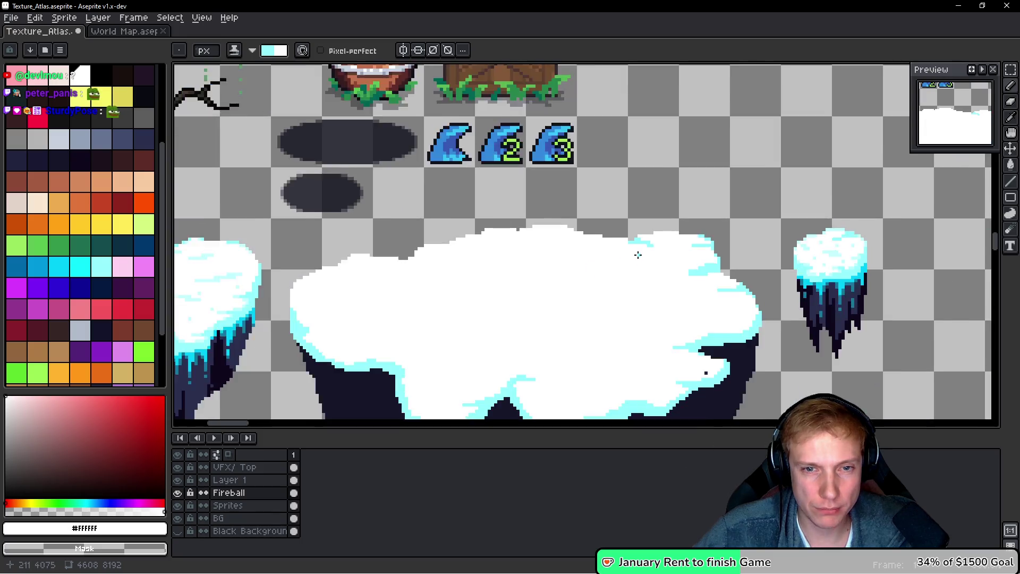
Paint cyan streaks near the snow's top and down its left edge
scroll(503, 269, "up", 3)
scroll(393, 282, "up", 2)
mouse_move(402, 266)
left_mouse_down()
mouse_move(489, 296)
mouse_move(390, 264)
left_mouse_up()
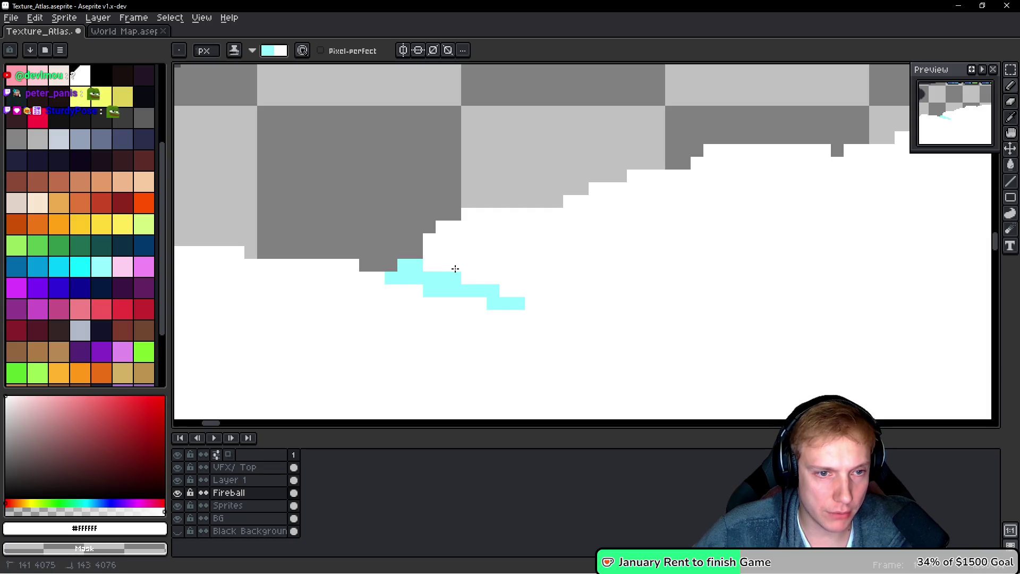
scroll(539, 273, "down", 3)
scroll(504, 296, "up", 3)
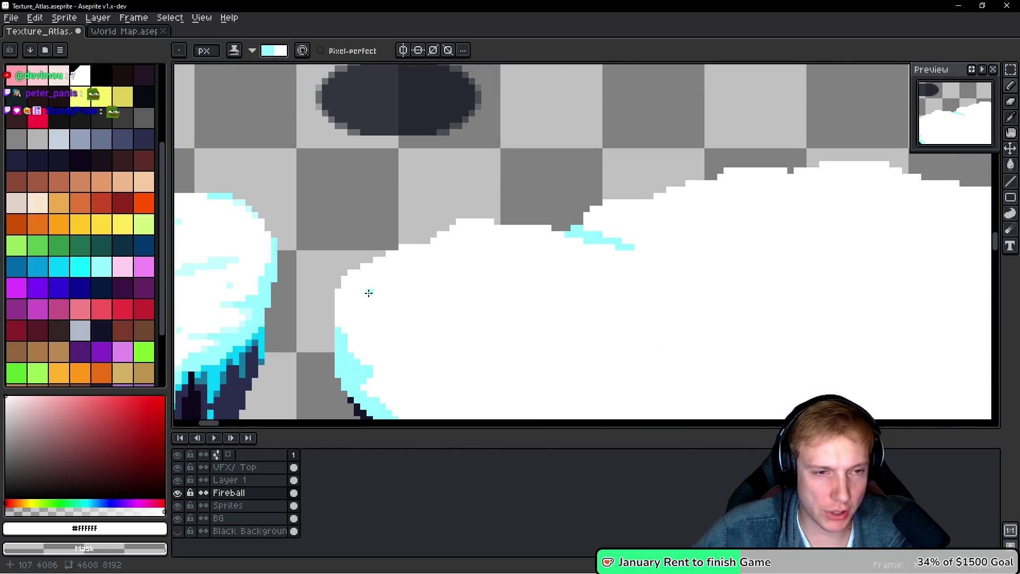
scroll(350, 270, "up", 1)
mouse_move(343, 332)
left_mouse_down()
mouse_move(339, 307)
mouse_move(369, 316)
mouse_move(340, 318)
mouse_move(335, 291)
left_mouse_up()
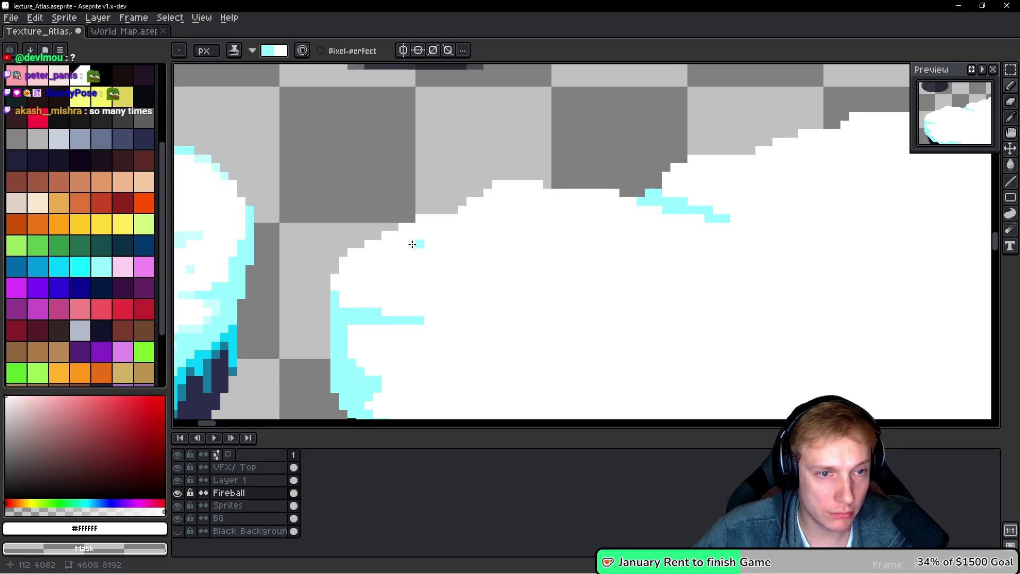
mouse_move(441, 212)
left_mouse_down()
mouse_move(478, 218)
mouse_move(437, 210)
mouse_move(416, 218)
left_mouse_up()
Add more horizontal cyan strips along the snow's top edge
scroll(565, 226, "down", 1)
scroll(565, 225, "down", 3)
scroll(622, 258, "up", 4)
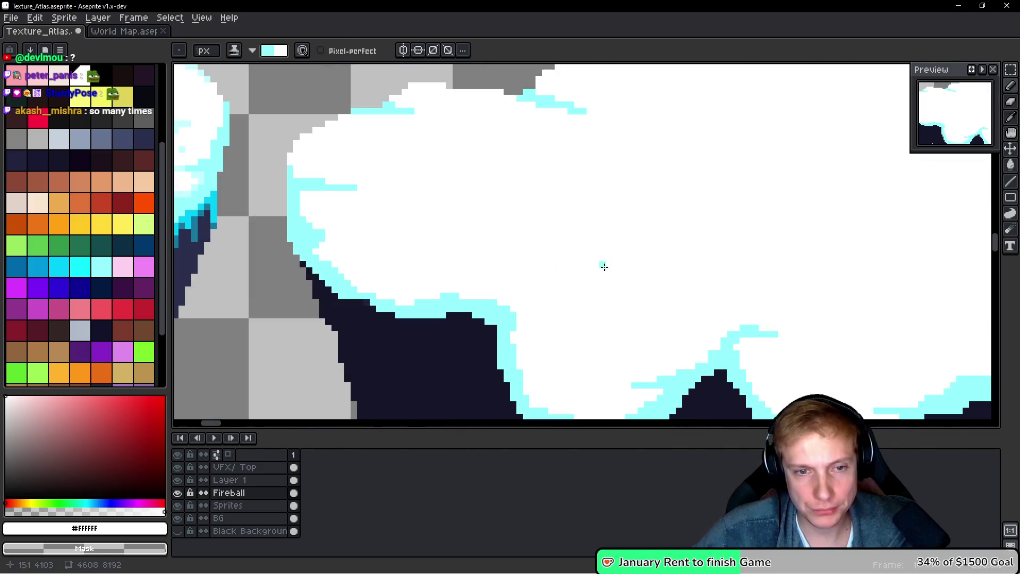
mouse_move(518, 321)
left_mouse_down()
mouse_move(558, 321)
mouse_move(497, 335)
left_mouse_up()
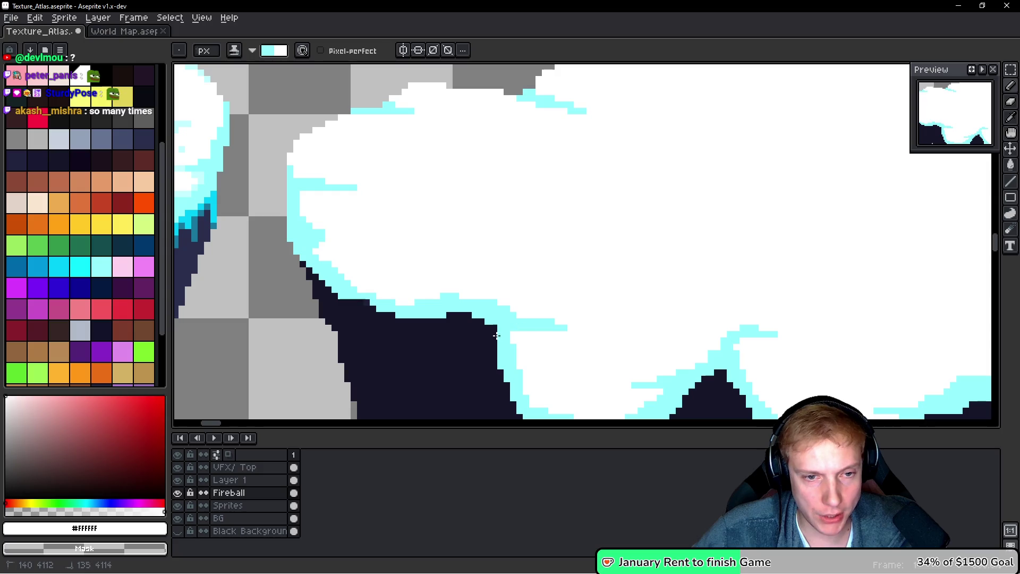
scroll(660, 330, "down", 3)
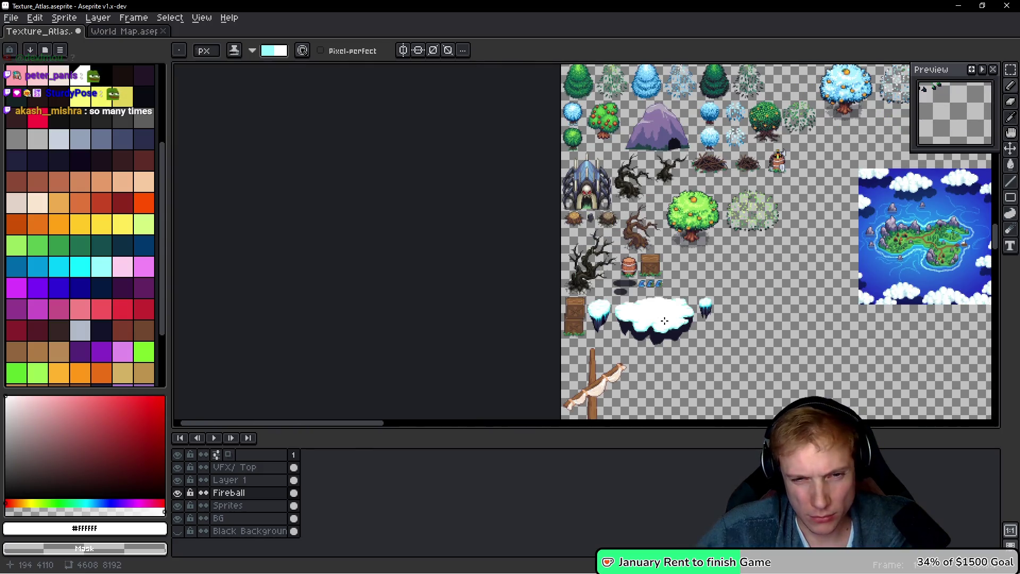
scroll(664, 322, "up", 2)
scroll(640, 259, "up", 1)
scroll(640, 259, "up", 2)
mouse_move(529, 186)
left_mouse_down()
mouse_move(563, 205)
mouse_move(547, 179)
mouse_move(648, 194)
left_mouse_up()
left_click_drag(564, 203, 608, 204)
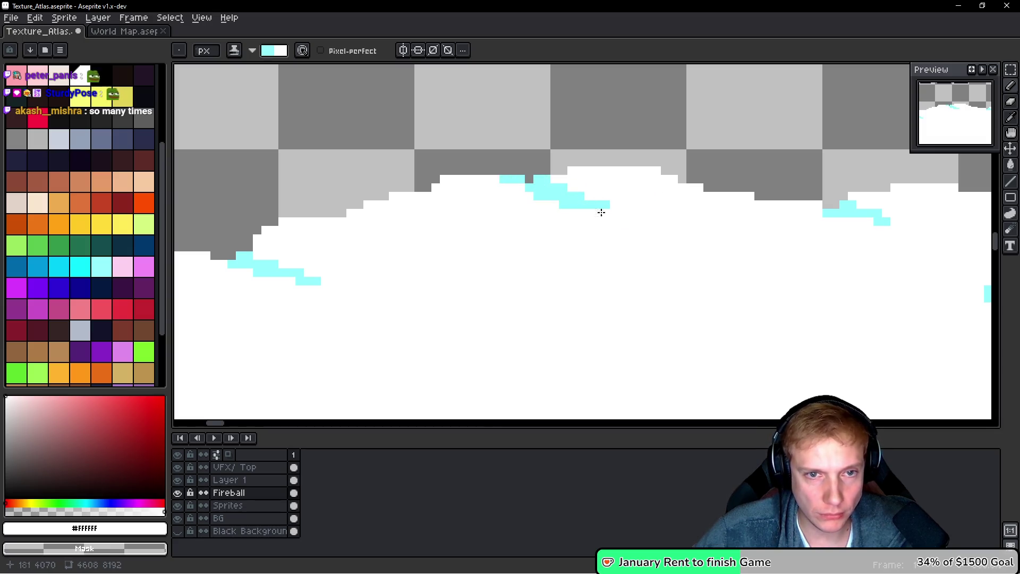
Sample pale cyan #c4feff from the small island's snow with the Eyedropper
scroll(589, 205, "down", 5)
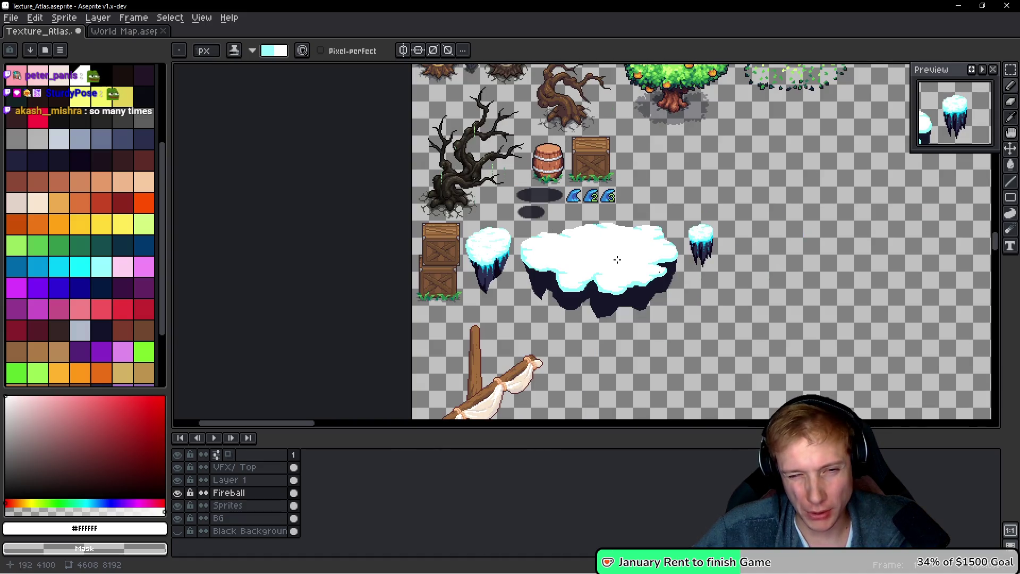
scroll(617, 258, "up", 3)
scroll(616, 264, "down", 1)
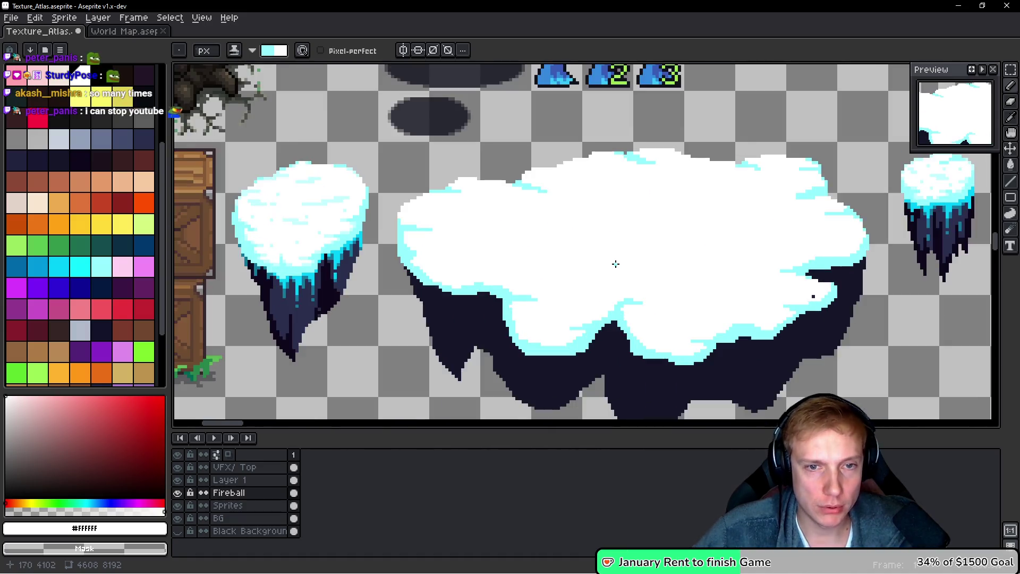
scroll(615, 264, "up", 1)
scroll(380, 230, "down", 1)
scroll(379, 230, "up", 1)
left_click(270, 185, "alt")
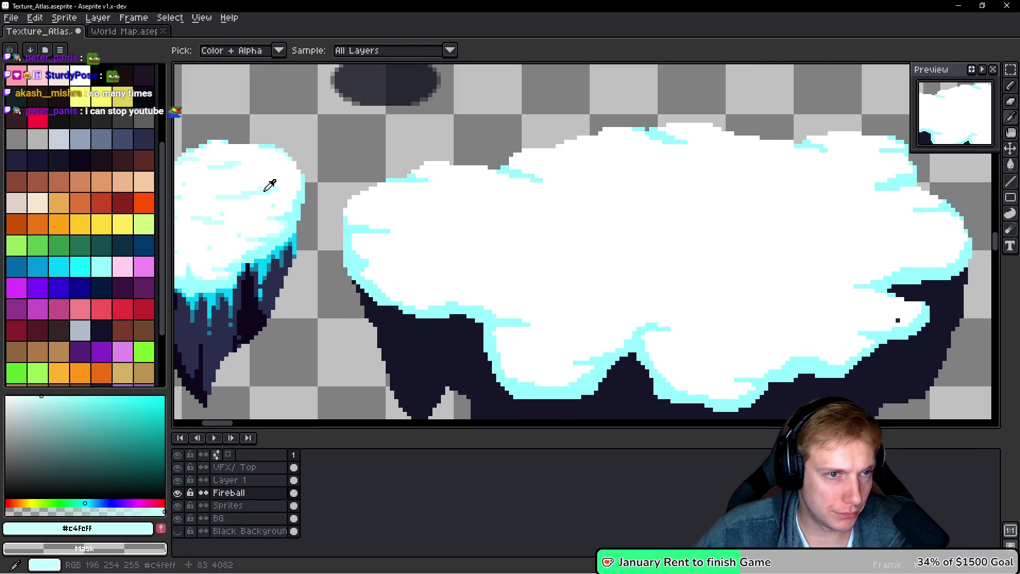
Pick the light cyan swatch from the palette
scroll(635, 250, "up", 2)
scroll(469, 239, "down", 1)
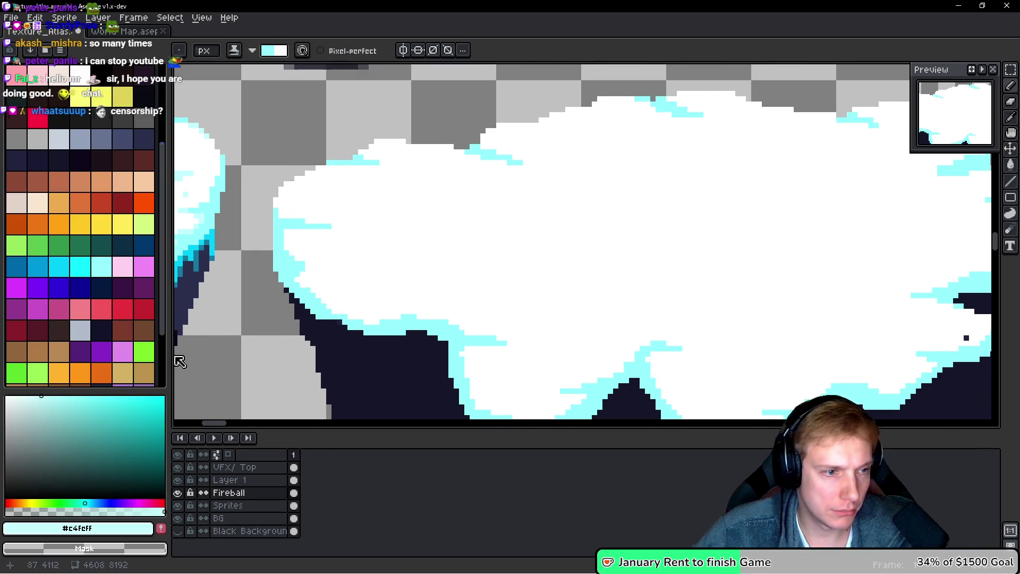
scroll(135, 298, "down", 3)
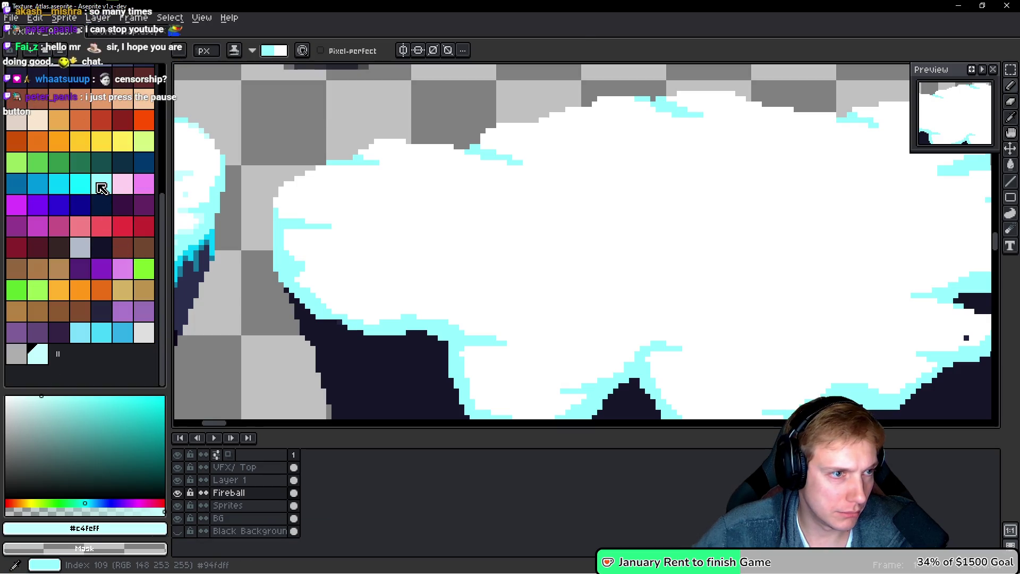
left_click(40, 353)
left_click_drag(648, 255, 457, 258)
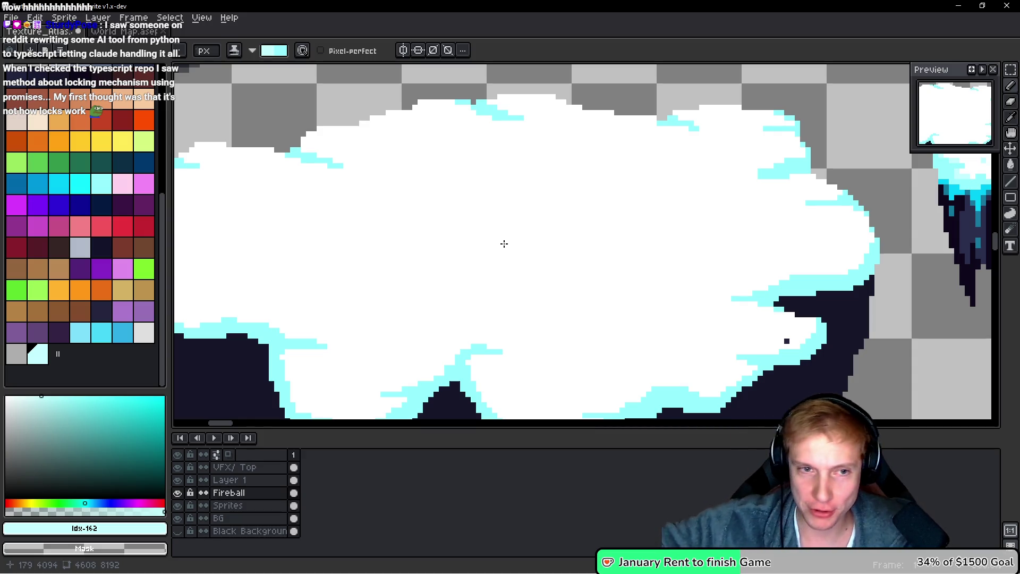
Make white (Idx-45) the Pencil colour, then switch to the Twitch chat browser
scroll(759, 176, "up", 3)
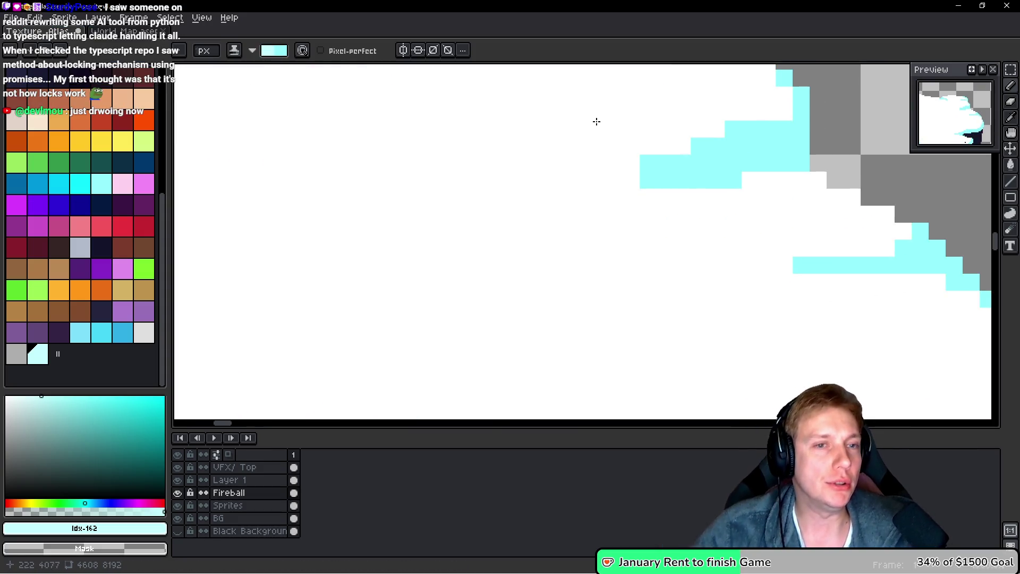
key("i")
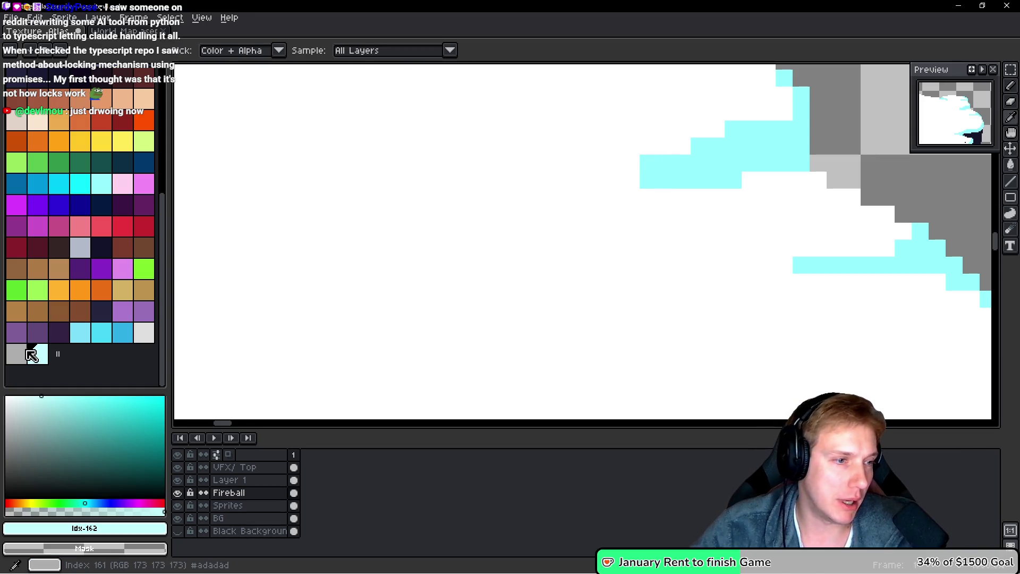
scroll(55, 334, "up", 5)
left_click(80, 202)
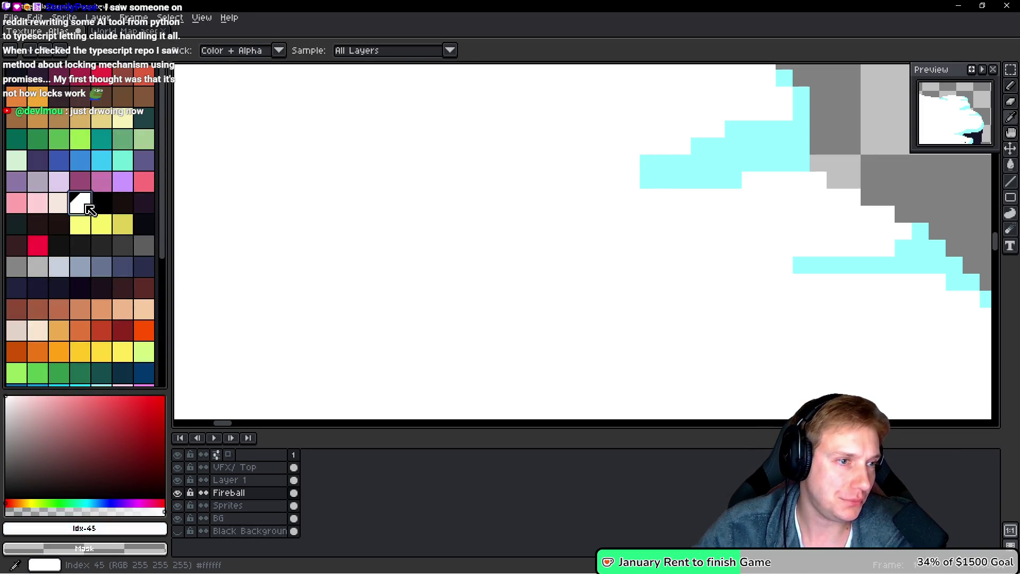
key("b")
key("alt+Tab")
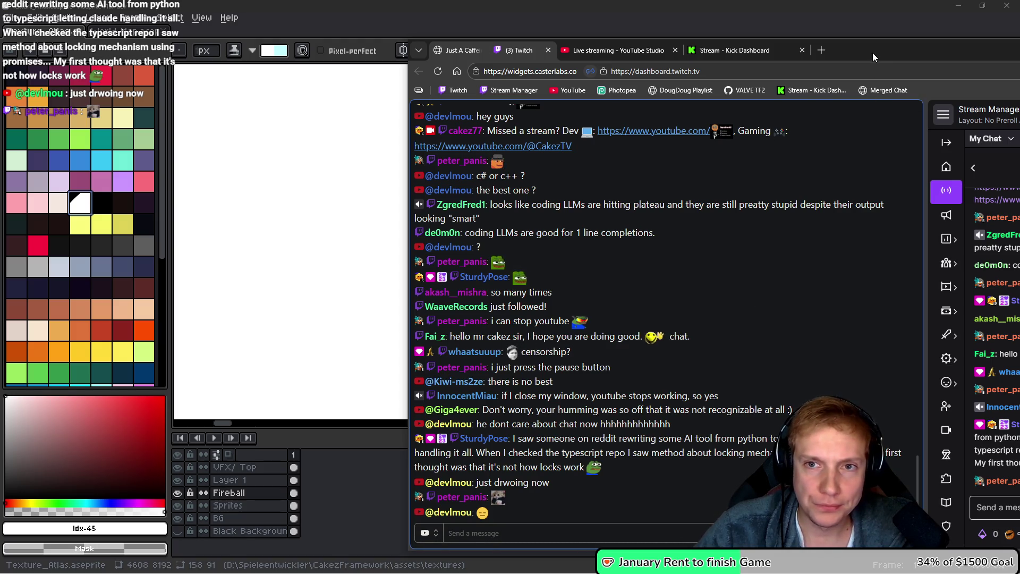
Dismiss the Twitch chat browser window to get back to Aseprite
left_click(959, 49)
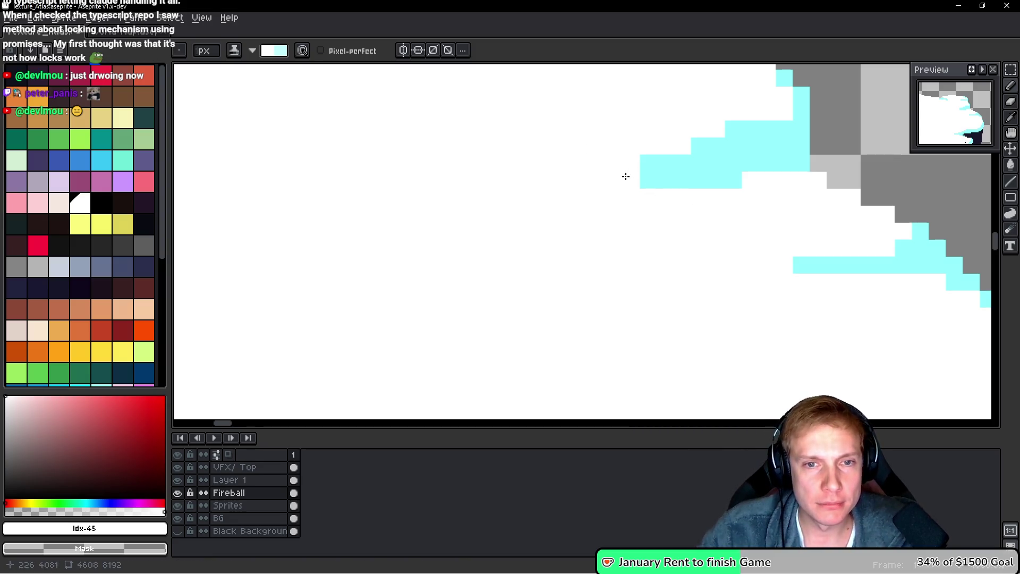
Extend the pale cyan snow band left and right and step pixels down its edge
left_click_drag(626, 179, 522, 180)
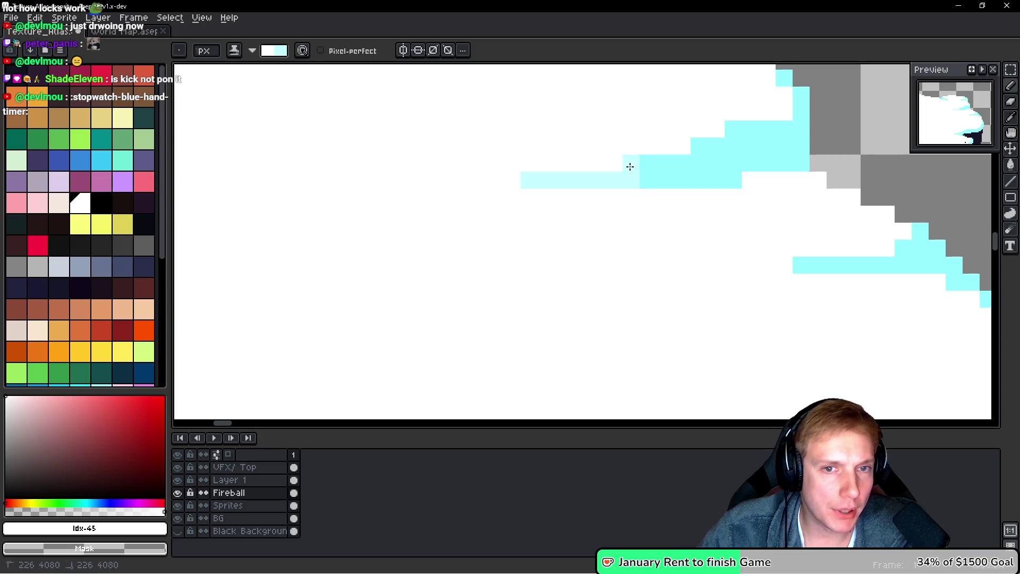
left_click_drag(753, 192, 791, 178)
left_click(801, 180)
left_click(852, 197)
left_click(886, 214)
Add pale cyan pixels lower on the platform's right edge, then zoom out to check
mouse_move(911, 231)
left_mouse_down()
mouse_move(822, 209)
mouse_move(658, 244)
left_mouse_up()
left_click(841, 258)
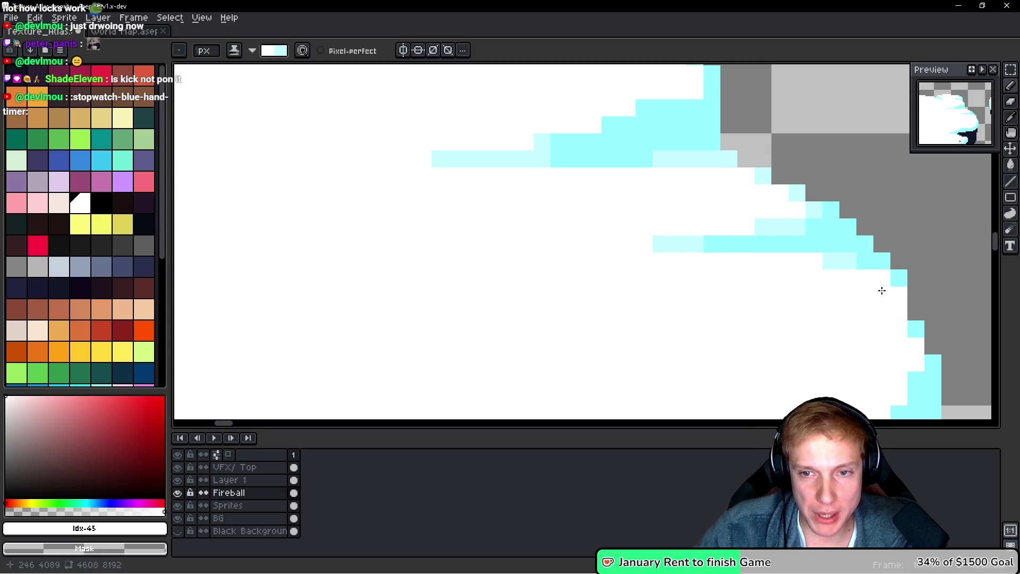
left_click(898, 292)
scroll(912, 289, "down", 3)
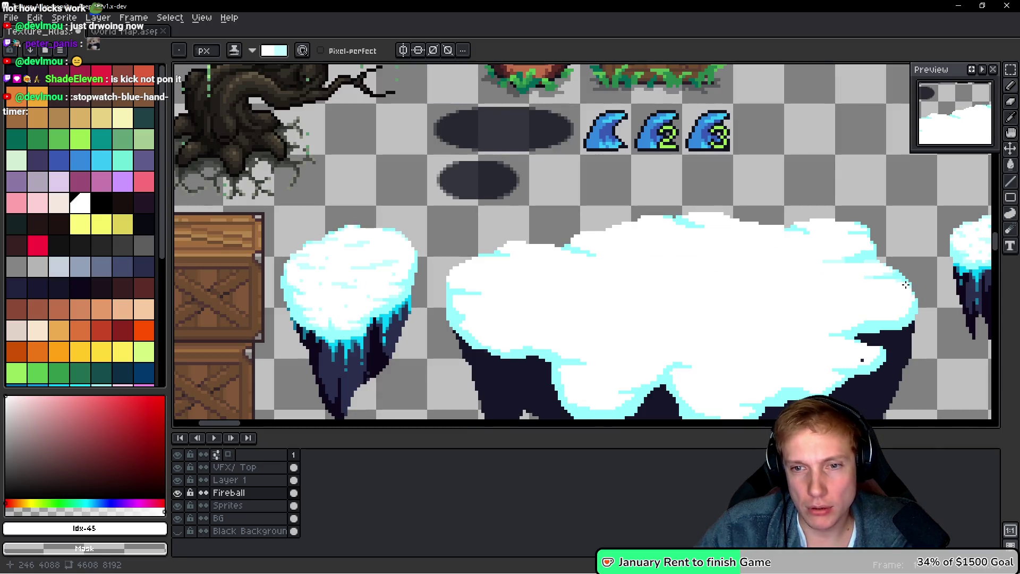
scroll(860, 241, "down", 3)
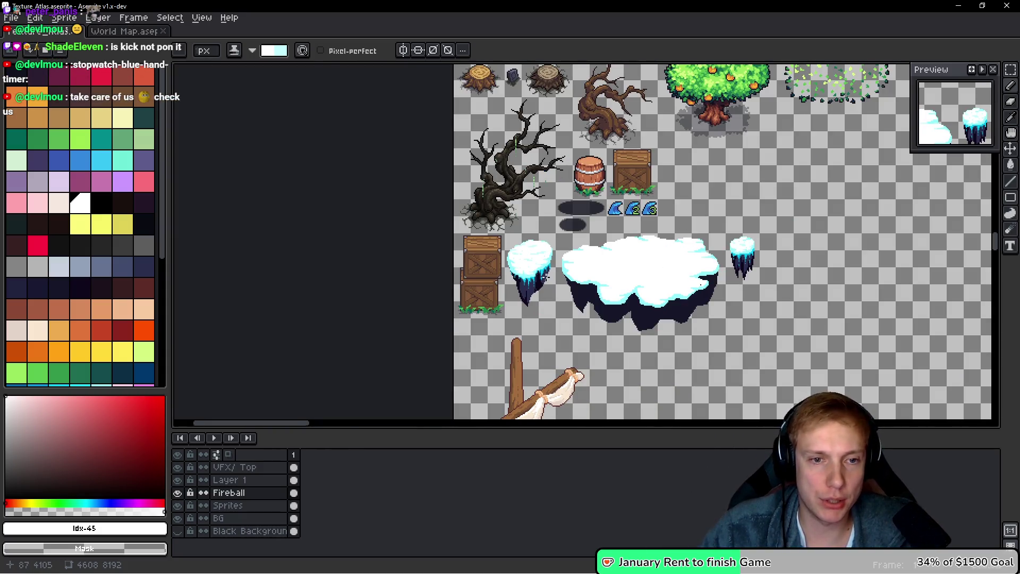
scroll(545, 276, "up", 3)
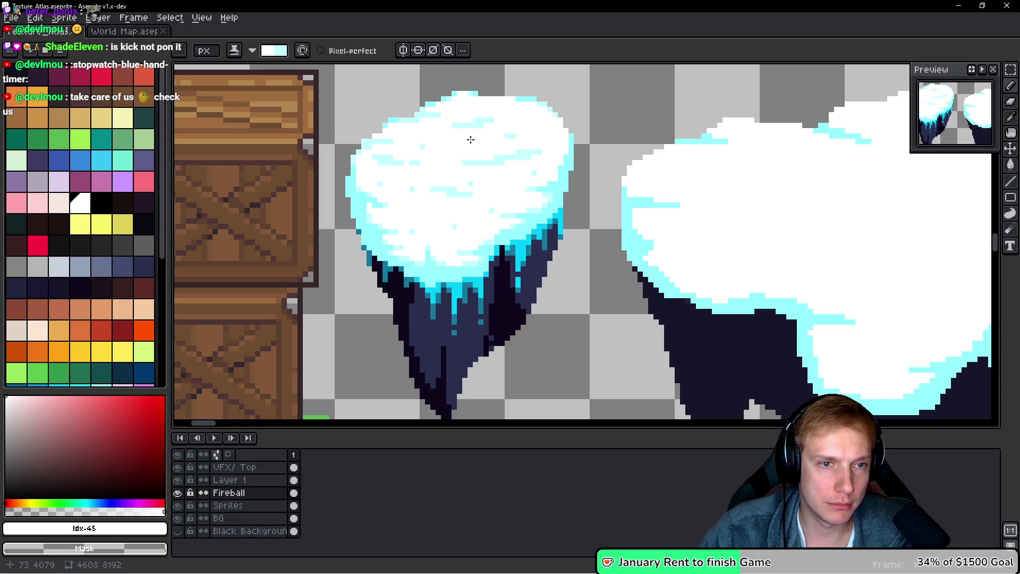
scroll(492, 146, "up", 3)
scroll(457, 202, "down", 1)
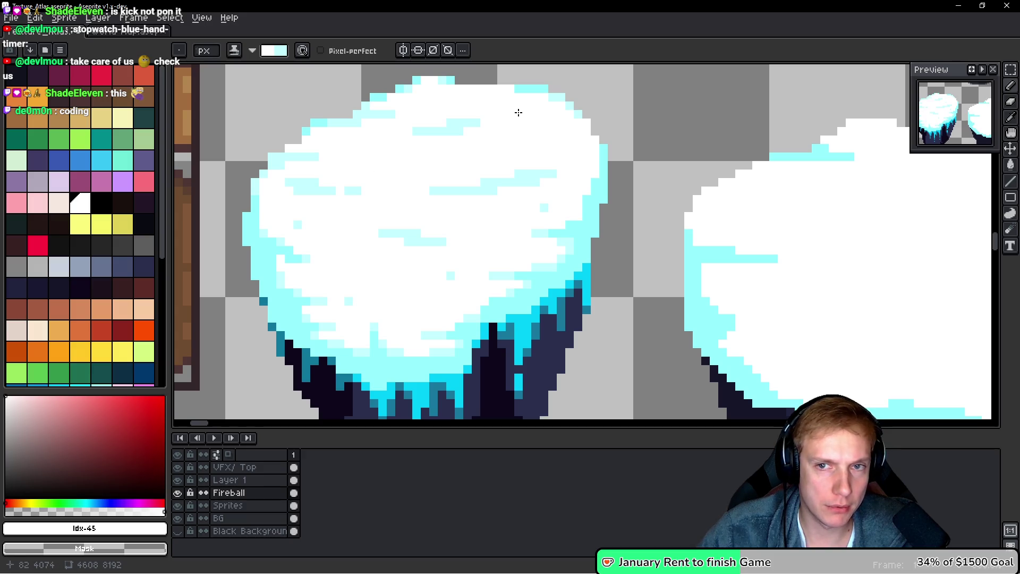
scroll(519, 113, "down", 1)
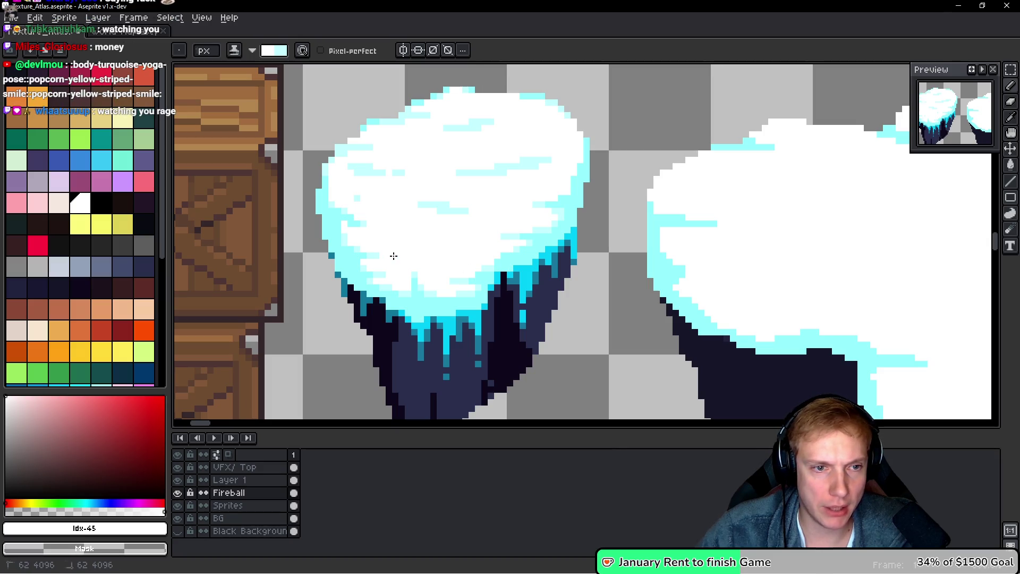
scroll(360, 196, "down", 3)
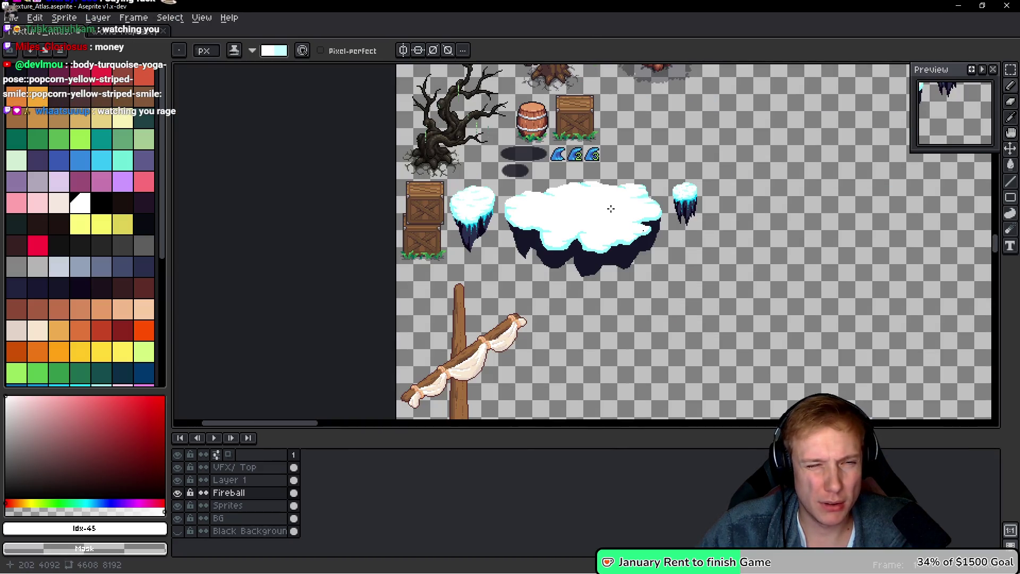
scroll(638, 201, "up", 5)
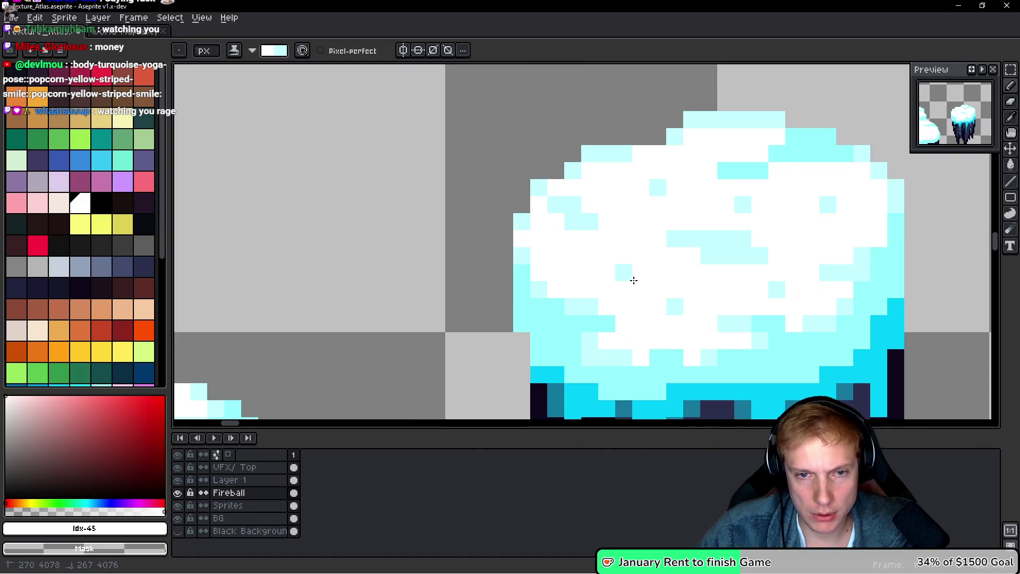
scroll(668, 298, "down", 2)
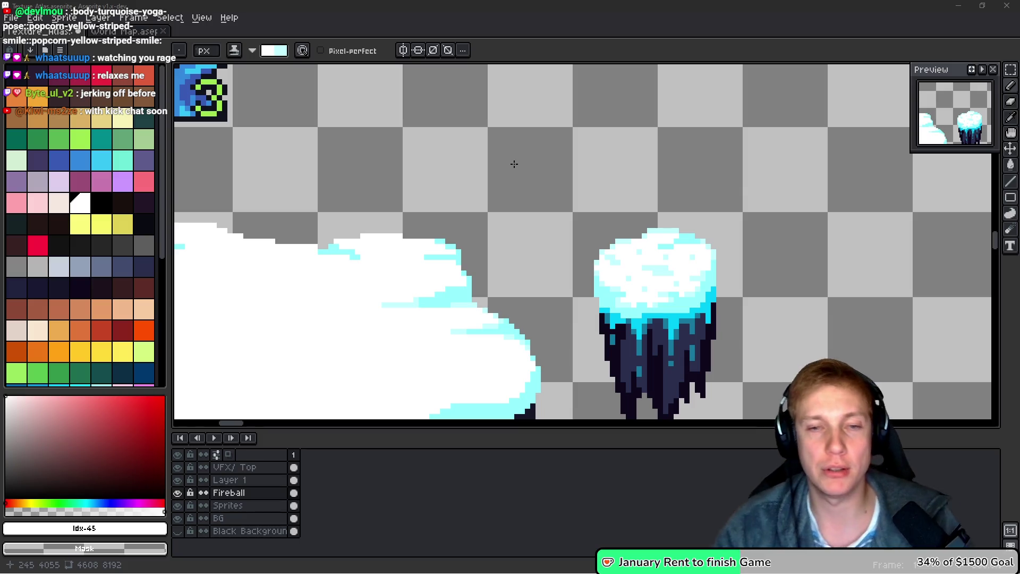
Paint pale cyan along the cyan patch's top and extend a row leftward across the snow
scroll(351, 332, "up", 5)
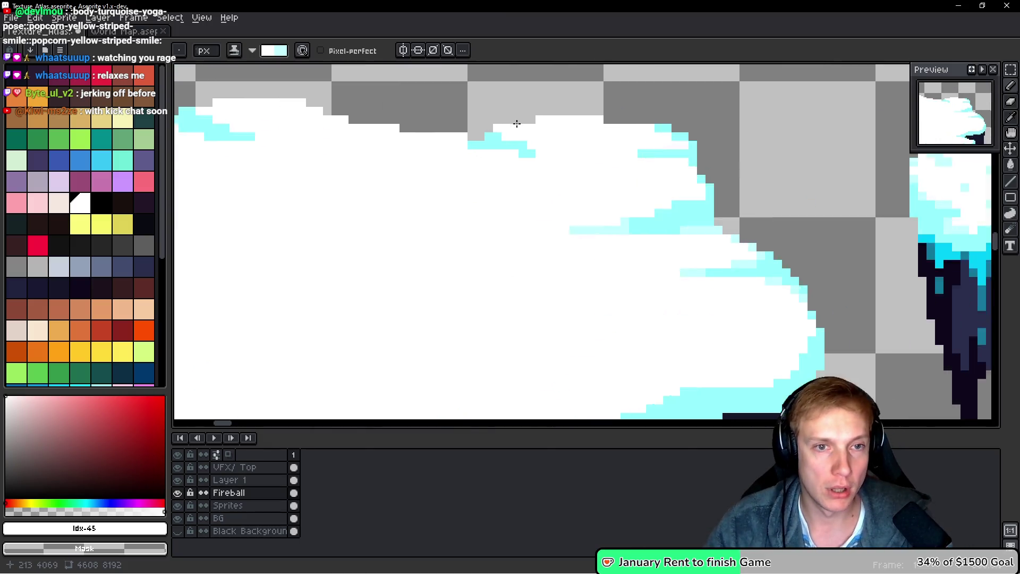
scroll(504, 158, "down", 5)
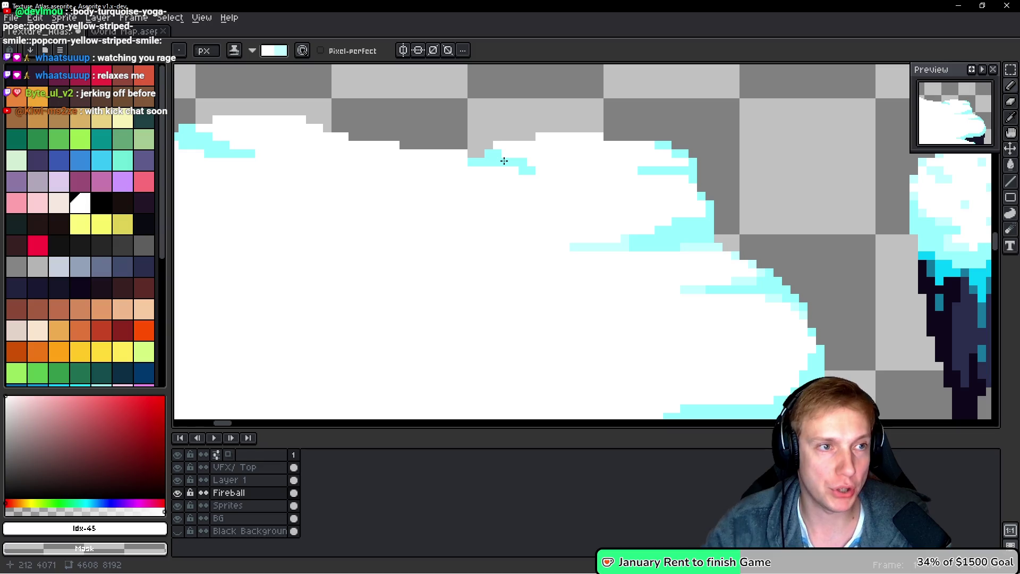
scroll(509, 142, "up", 4)
scroll(509, 143, "up", 1)
left_click_drag(474, 141, 537, 139)
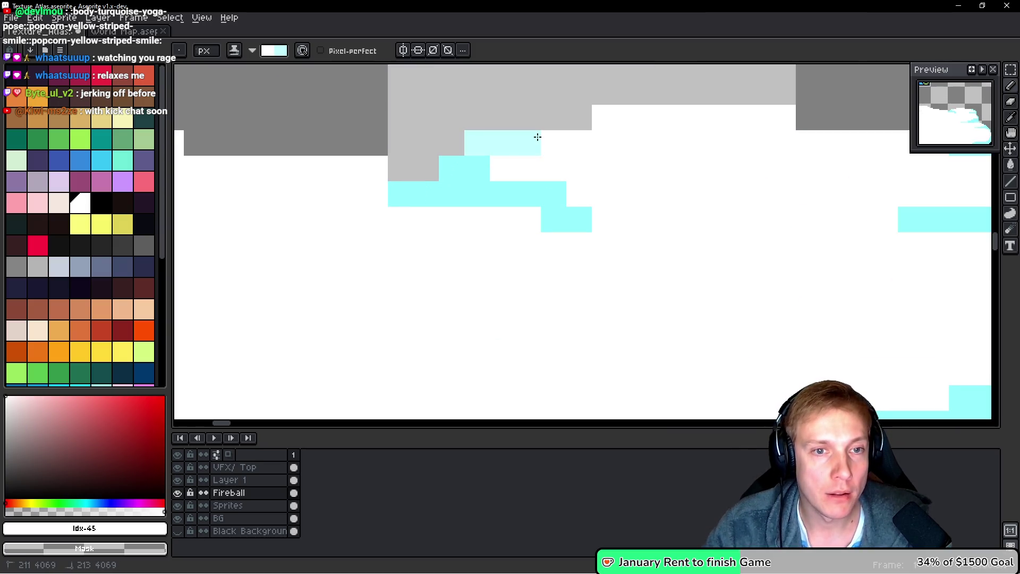
left_click(499, 168)
left_click_drag(605, 220, 655, 220)
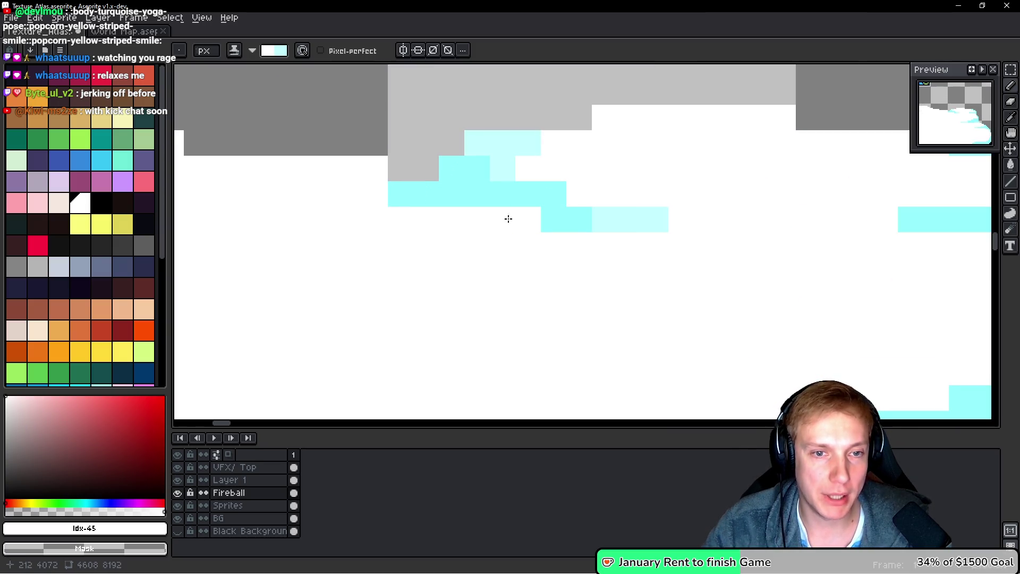
left_click(528, 218)
left_click_drag(370, 188, 298, 195)
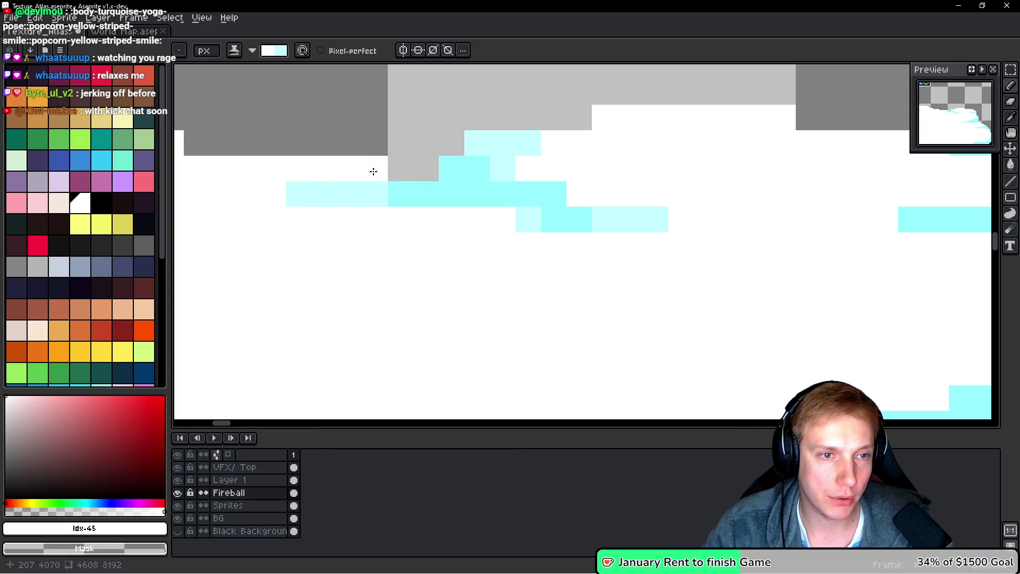
Add pale cyan blocks along the cloud's top and top-right edges, then zoom out
scroll(509, 198, "down", 3)
scroll(508, 198, "up", 3)
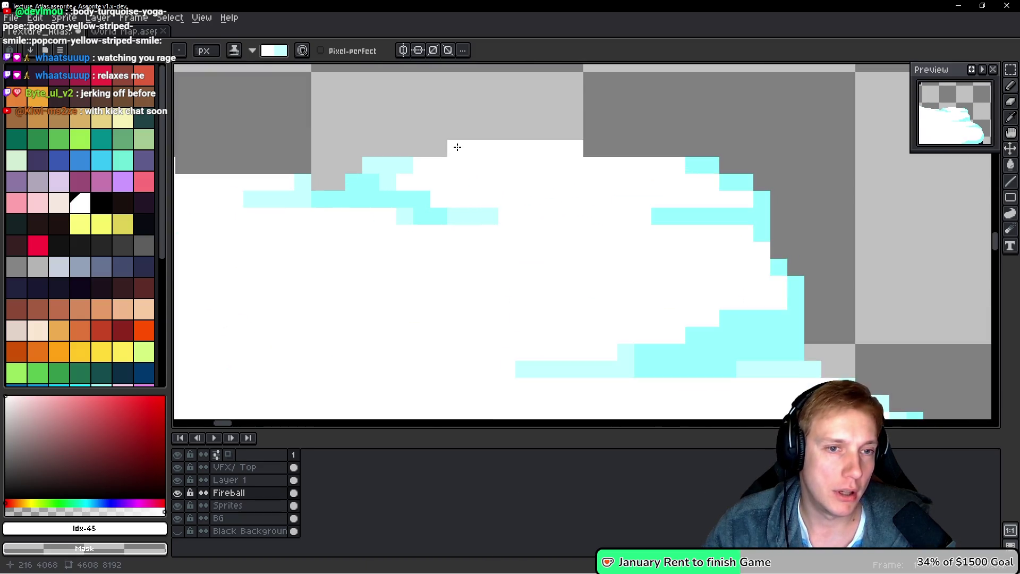
left_click(473, 148)
left_click(575, 148)
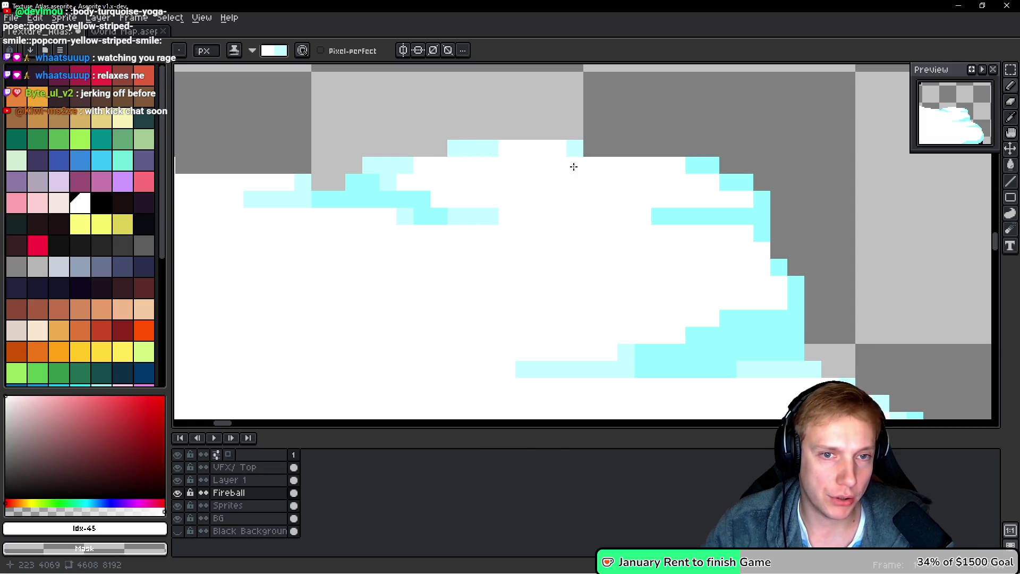
left_click(667, 164)
left_click_drag(644, 210, 608, 212)
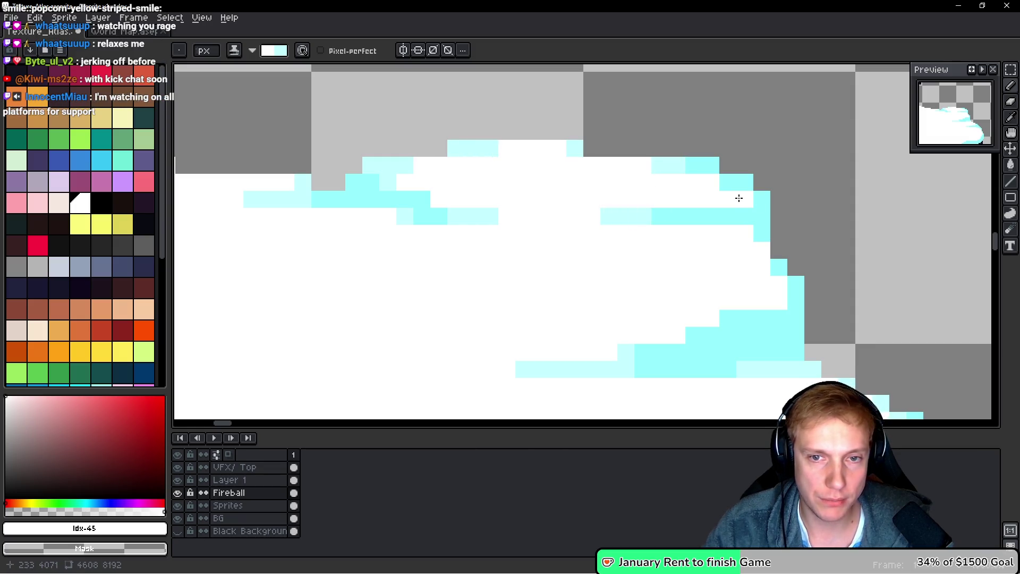
scroll(755, 213, "down", 2)
scroll(752, 243, "down", 1)
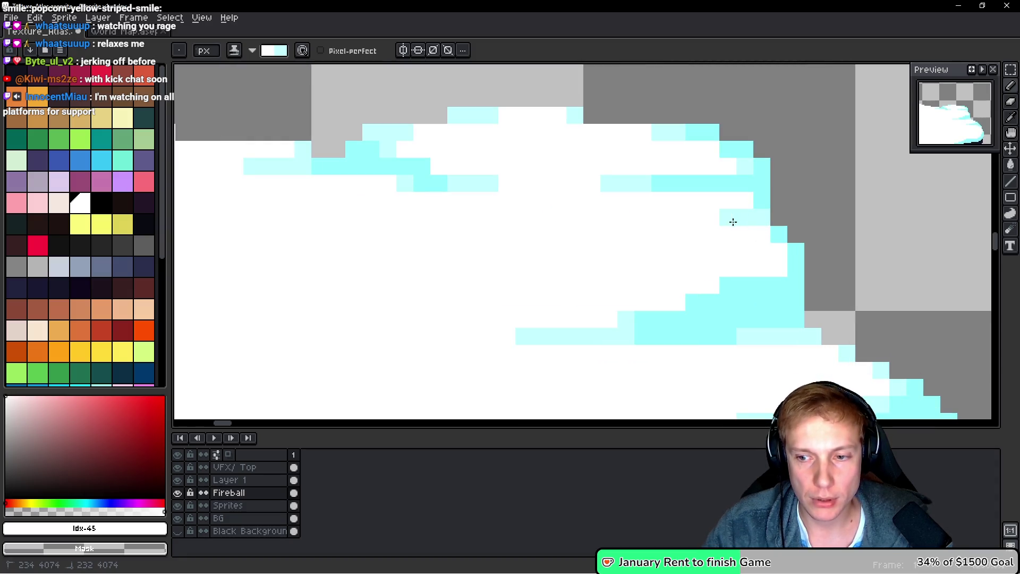
scroll(752, 257, "down", 1)
scroll(765, 235, "down", 1)
scroll(740, 255, "up", 3)
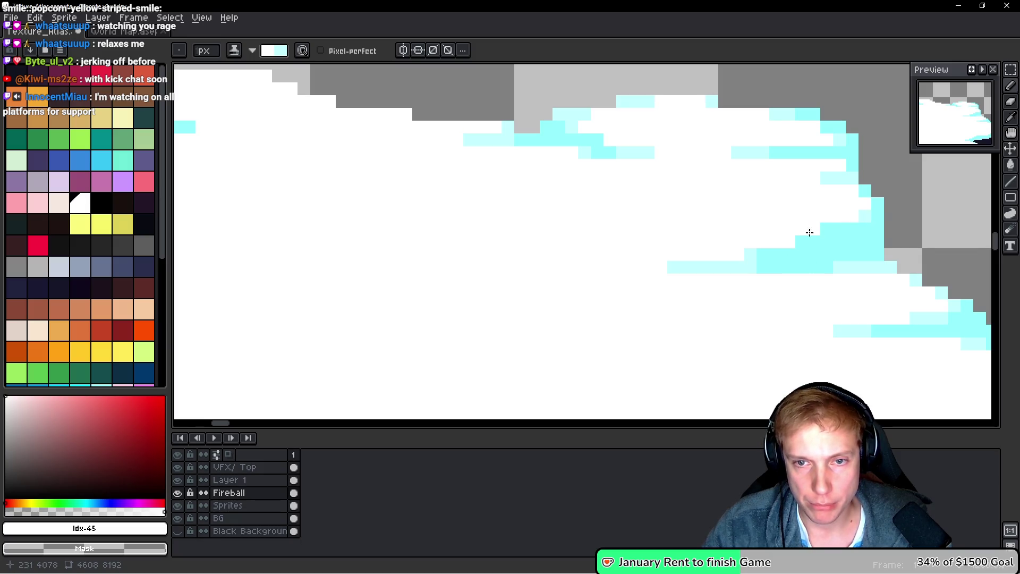
scroll(818, 266, "down", 4)
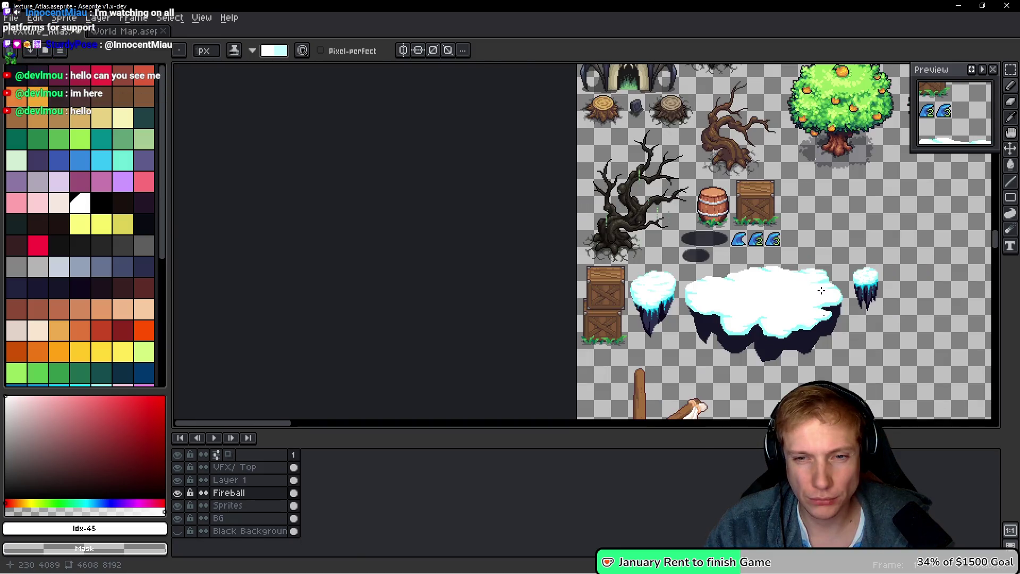
Paint pale-cyan pixels and strips along and just below the stepped top snow edge
scroll(820, 291, "up", 2)
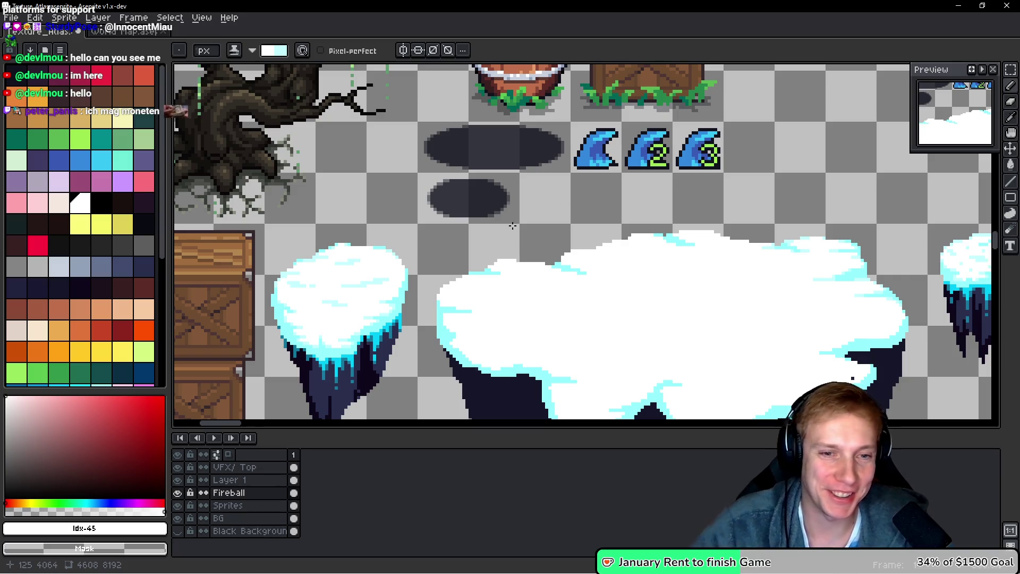
scroll(589, 283, "up", 5)
left_click_drag(577, 270, 606, 271)
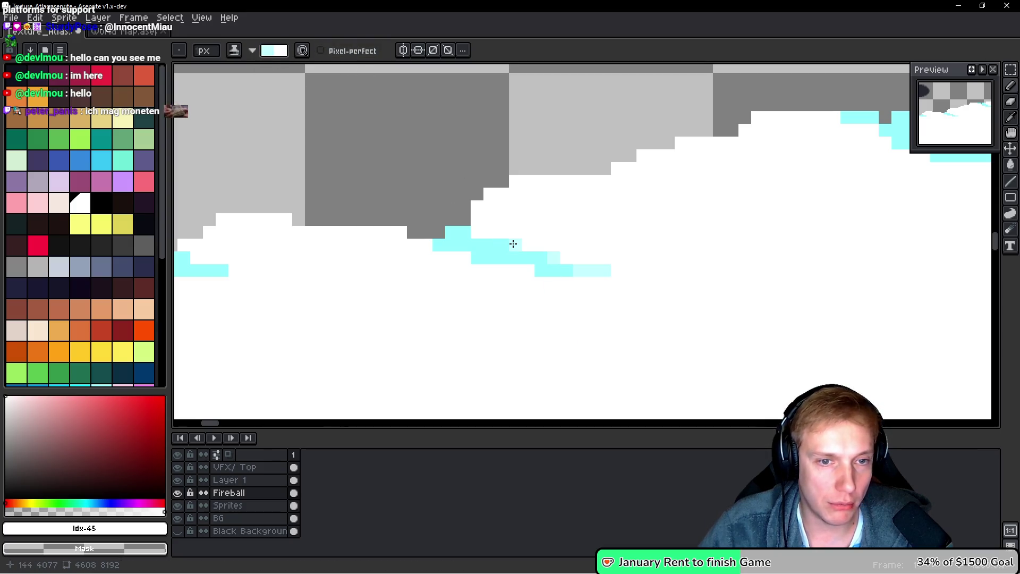
left_click(475, 203)
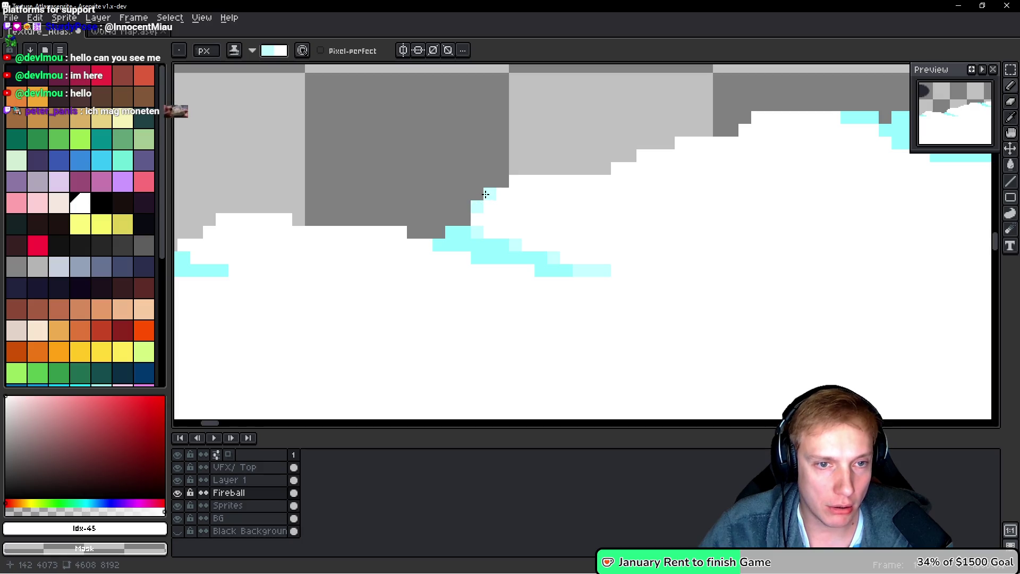
left_click_drag(510, 184, 568, 181)
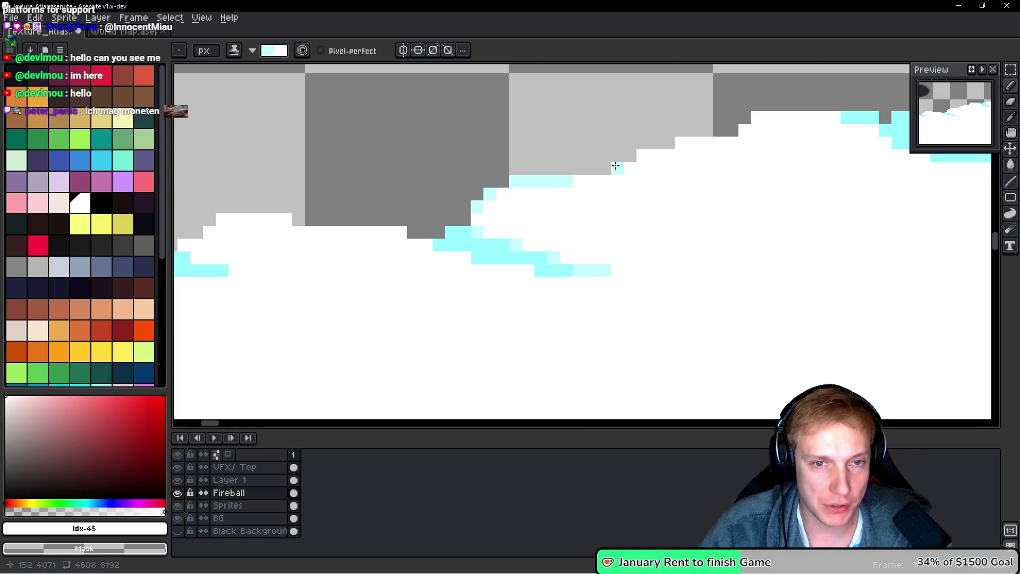
mouse_move(629, 160)
left_mouse_down()
mouse_move(671, 141)
mouse_move(707, 142)
left_mouse_up()
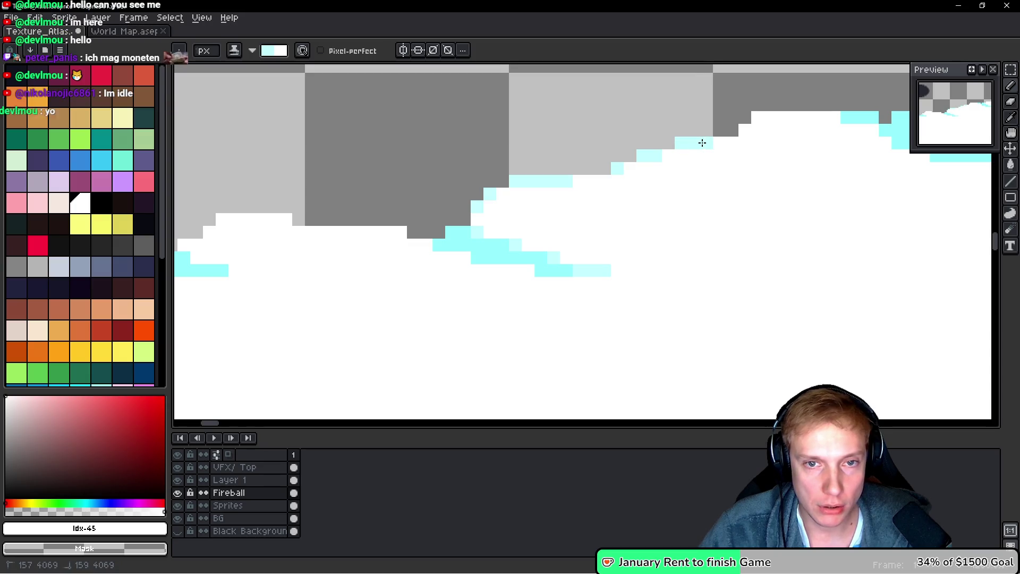
scroll(799, 209, "down", 2)
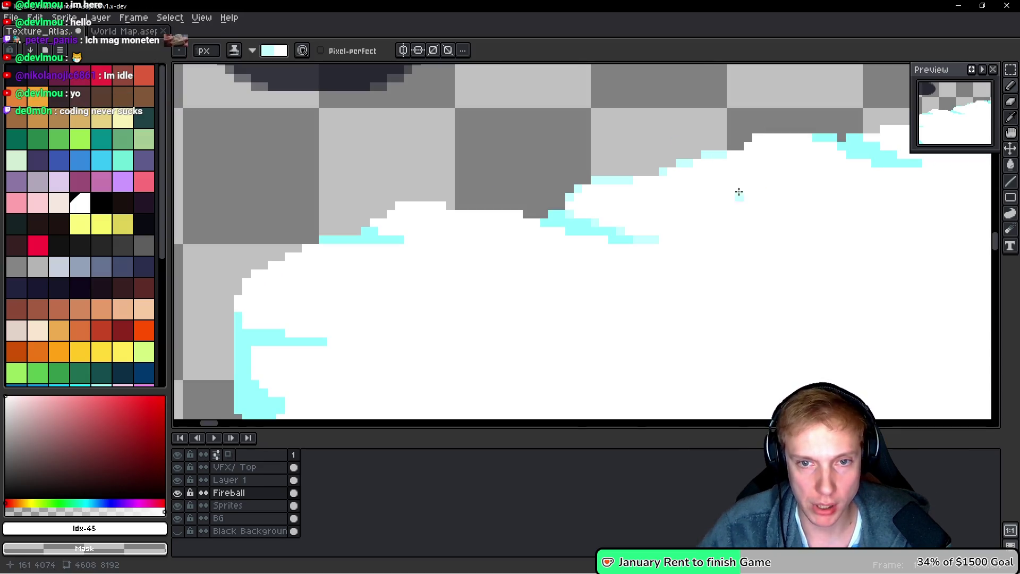
scroll(738, 196, "up", 3)
left_click(589, 173)
left_click_drag(568, 173, 786, 189)
scroll(781, 190, "down", 3)
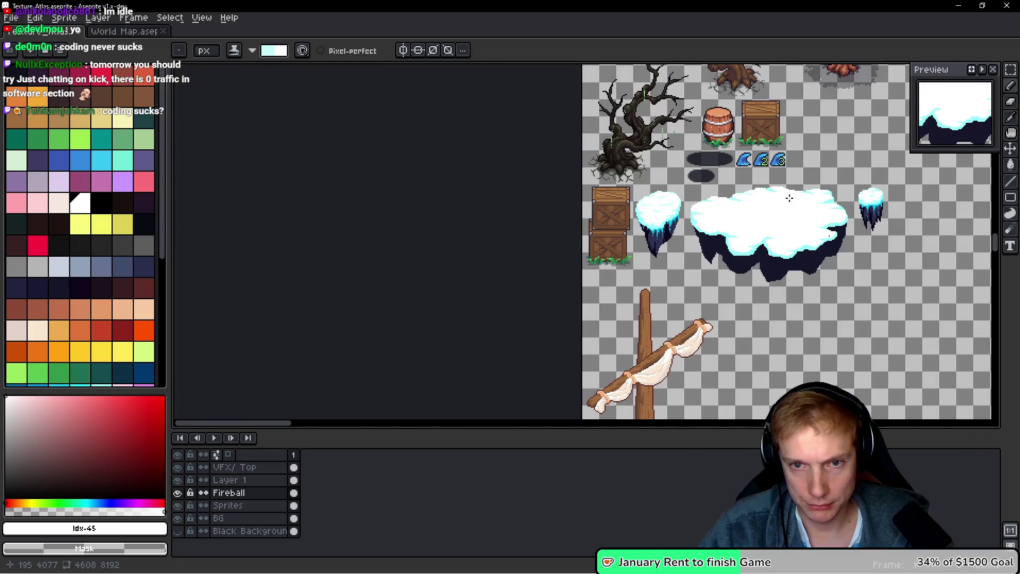
Paint a long pale-cyan streak across the platform's snow and undo a stray dot
scroll(795, 198, "up", 3)
scroll(533, 177, "down", 1)
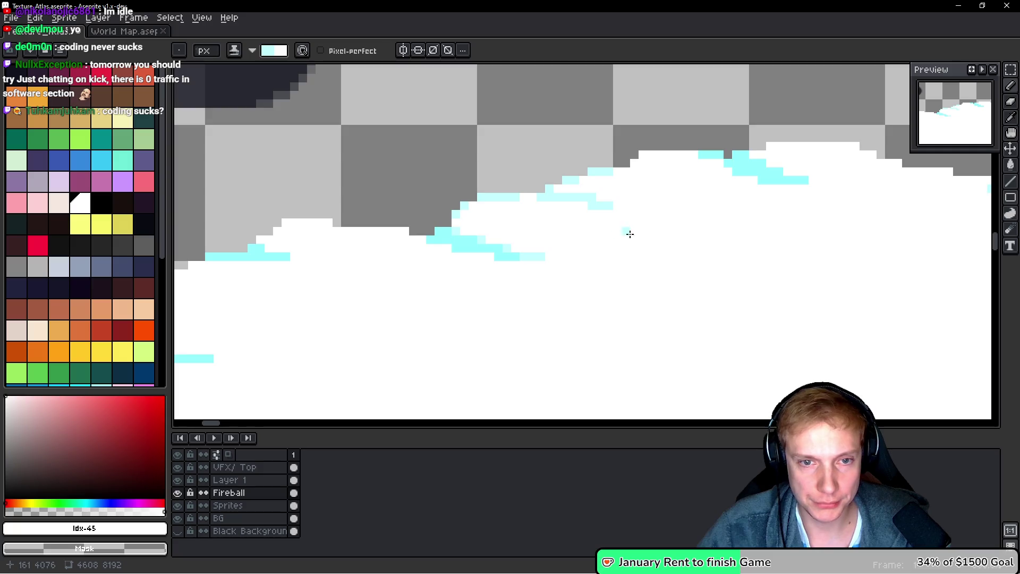
scroll(525, 173, "down", 2)
mouse_move(578, 229)
left_mouse_down()
mouse_move(629, 223)
mouse_move(753, 242)
left_mouse_up()
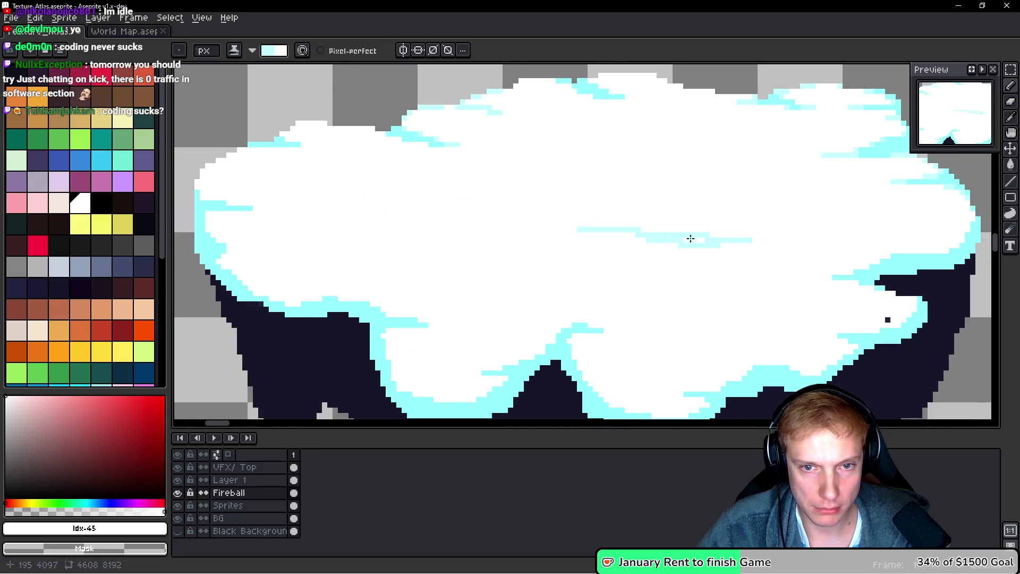
left_click(786, 245)
key("ctrl+z")
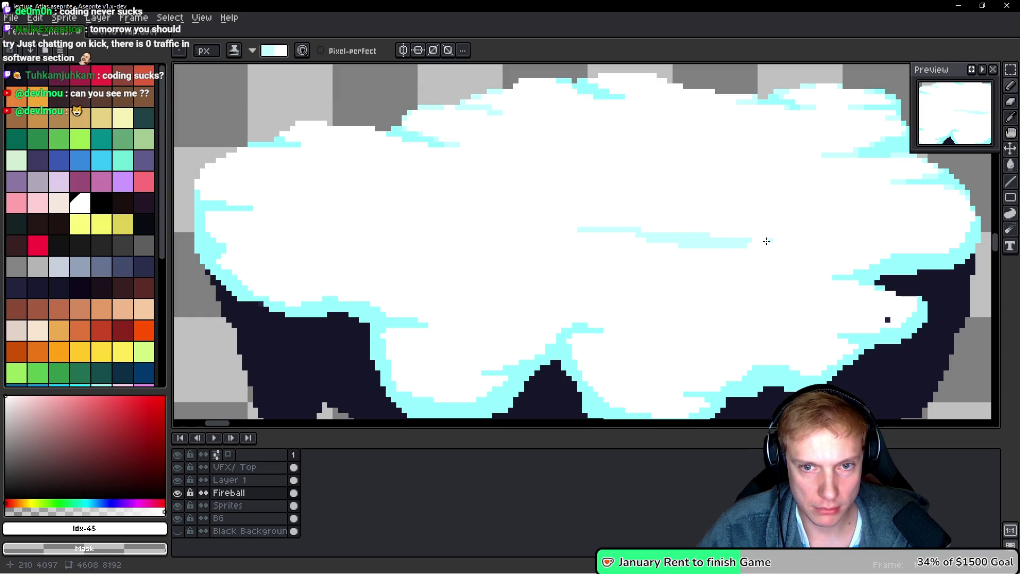
Extend the streak's right end, add a dot beyond it, and draw a second streak further left
left_click(750, 245)
left_click(812, 245)
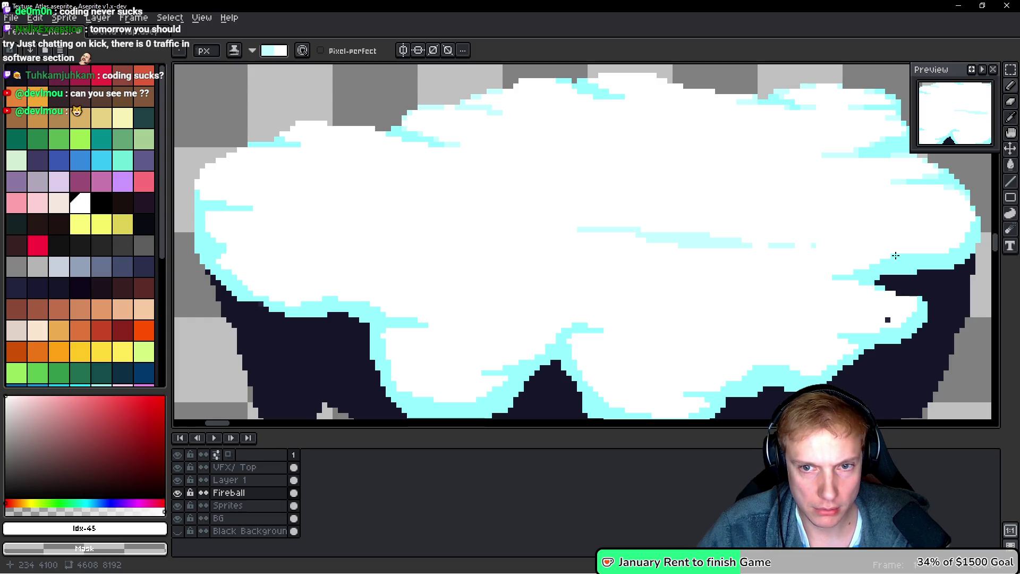
scroll(775, 236, "down", 3)
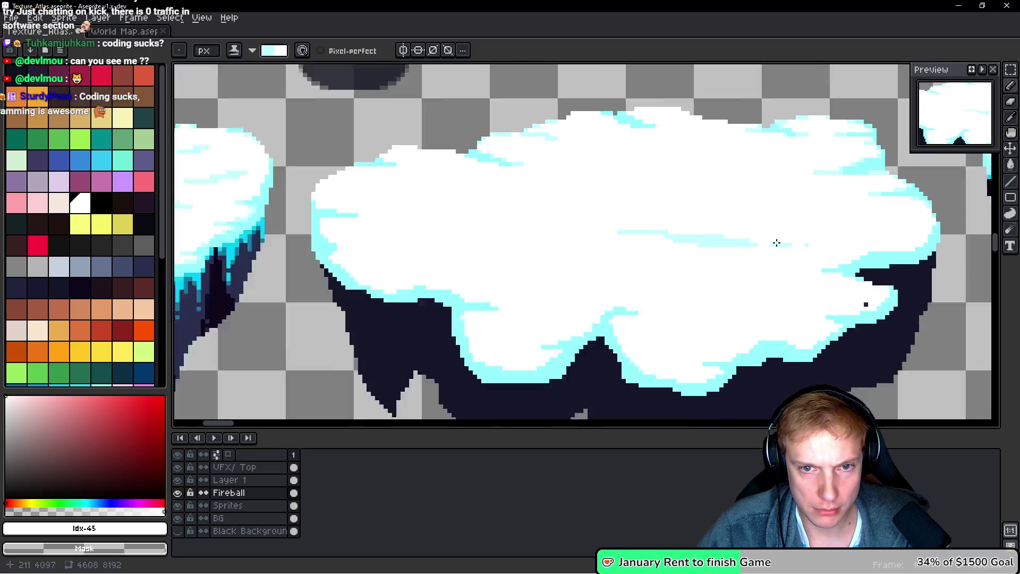
scroll(509, 257, "up", 2)
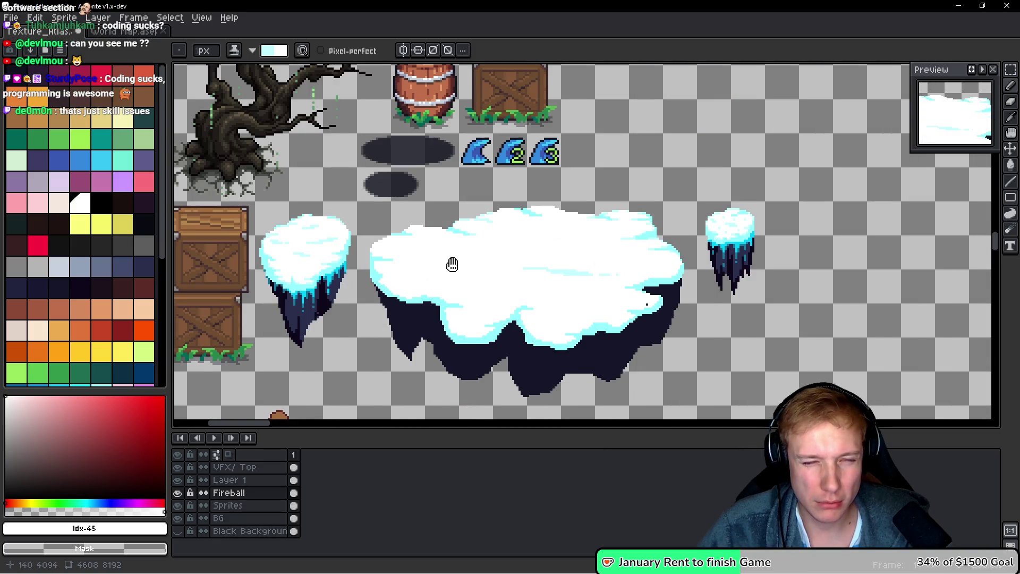
scroll(509, 257, "up", 3)
mouse_move(440, 252)
left_mouse_down()
mouse_move(587, 273)
mouse_move(562, 266)
left_mouse_up()
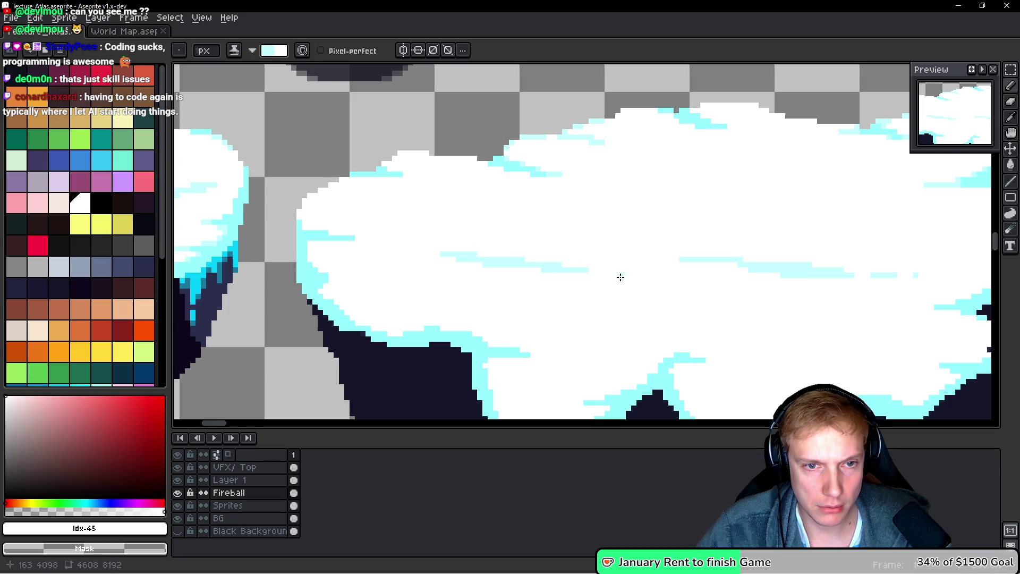
scroll(621, 271, "down", 4)
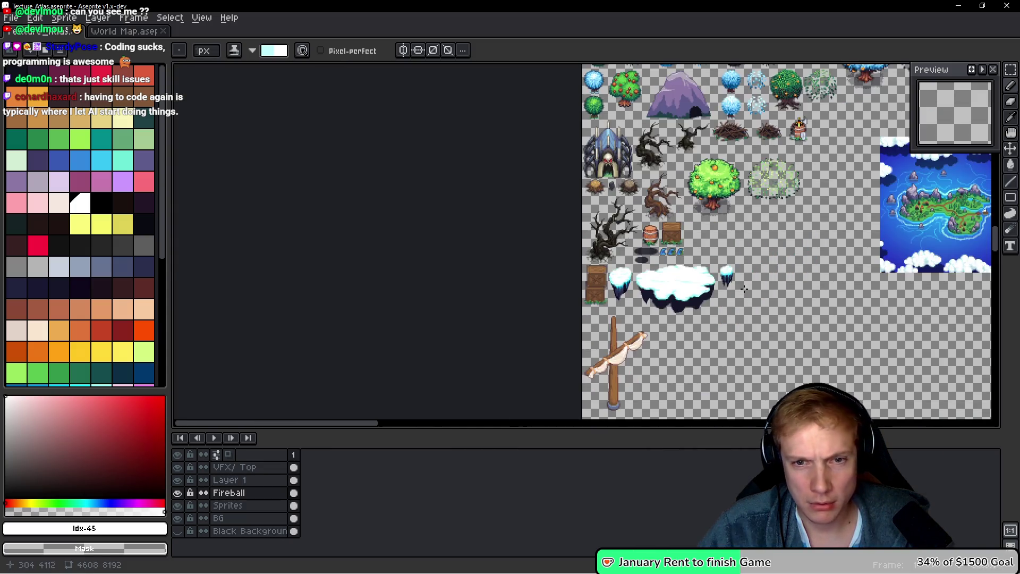
Add a short pale-cyan stroke on the snow and a pale-cyan streak across the upper snow
scroll(664, 309, "up", 3)
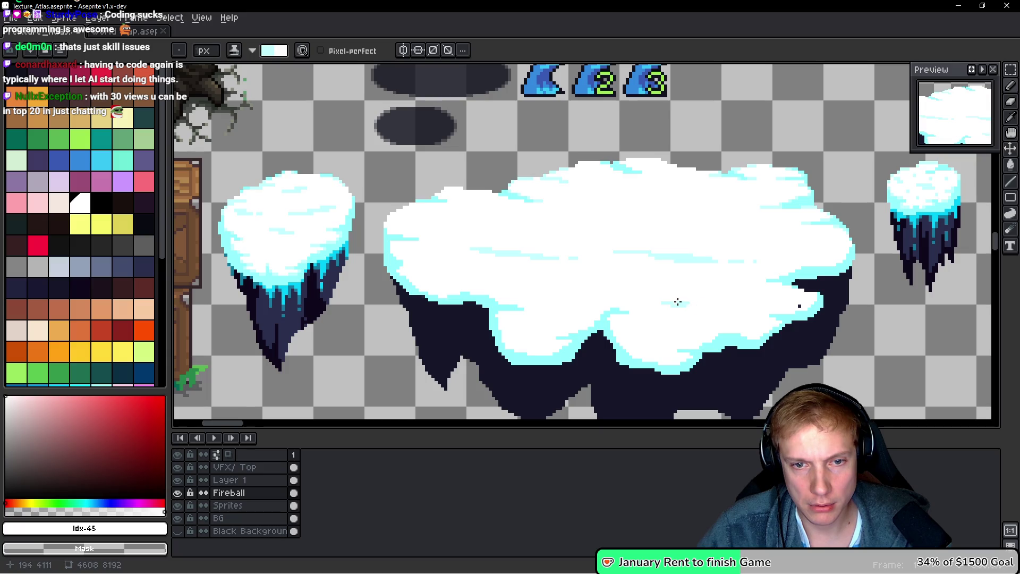
left_click_drag(695, 303, 700, 303)
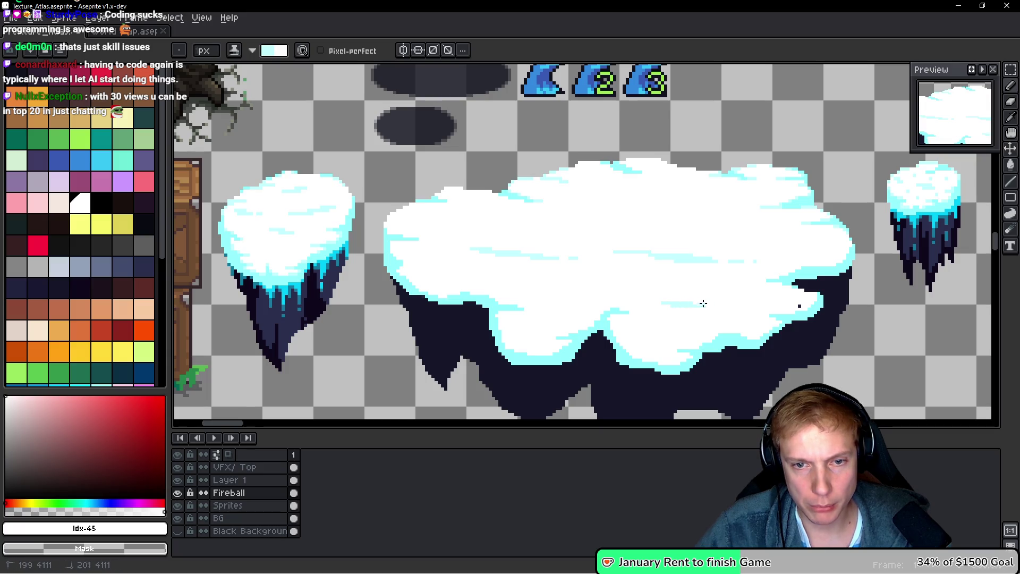
scroll(723, 307, "down", 2)
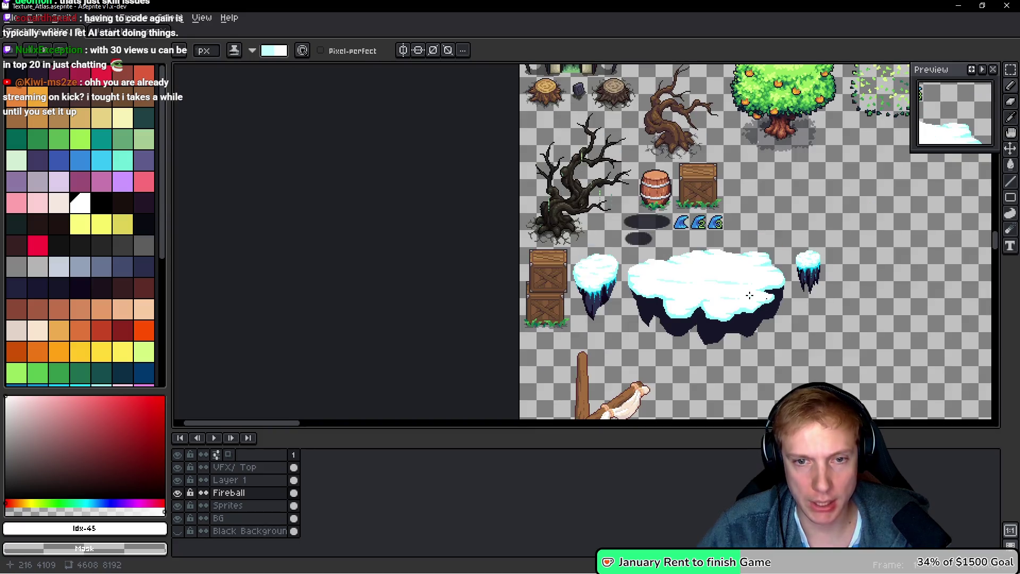
scroll(744, 291, "up", 2)
scroll(638, 203, "up", 2)
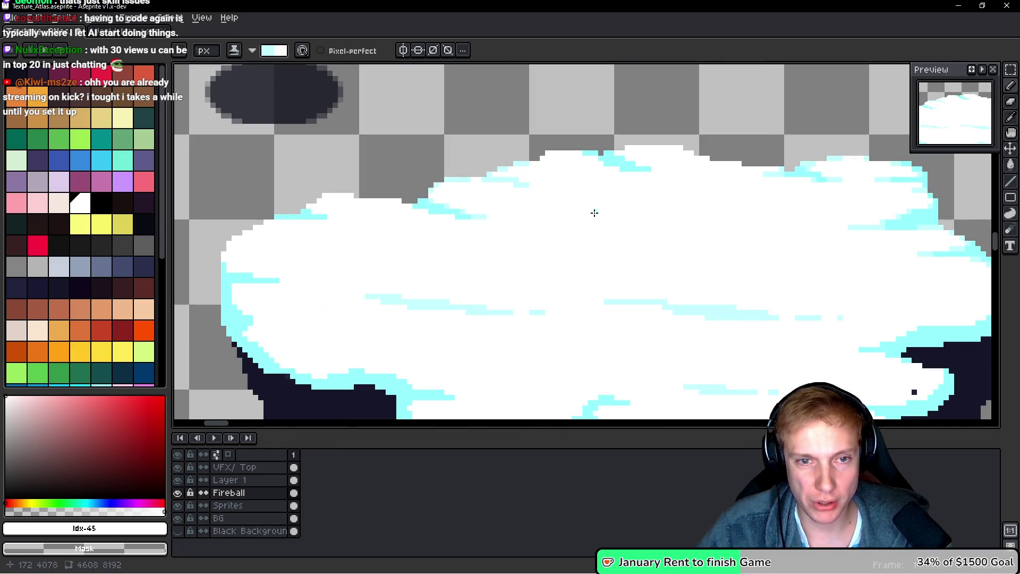
left_click_drag(659, 216, 702, 222)
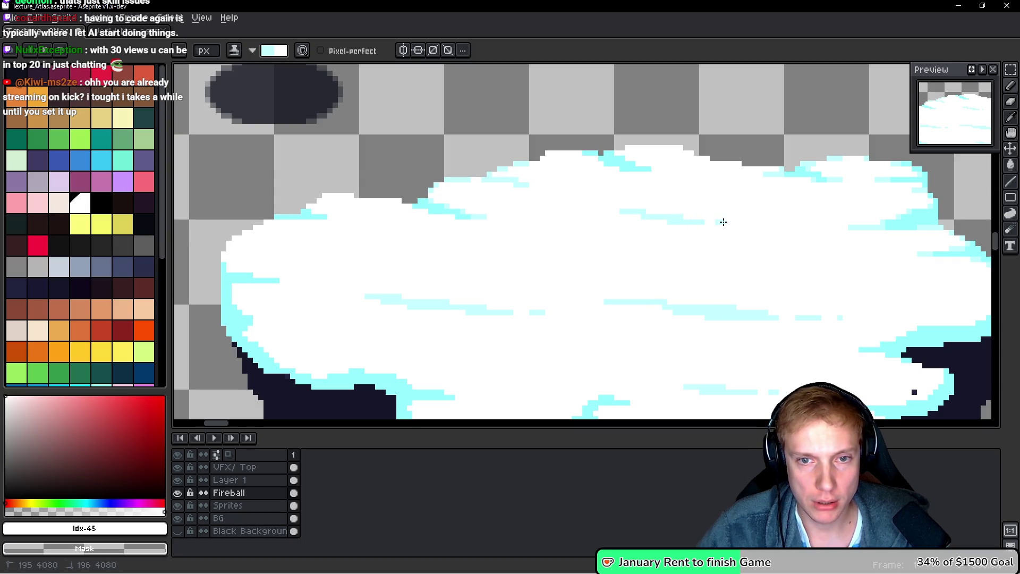
scroll(727, 222, "down", 5)
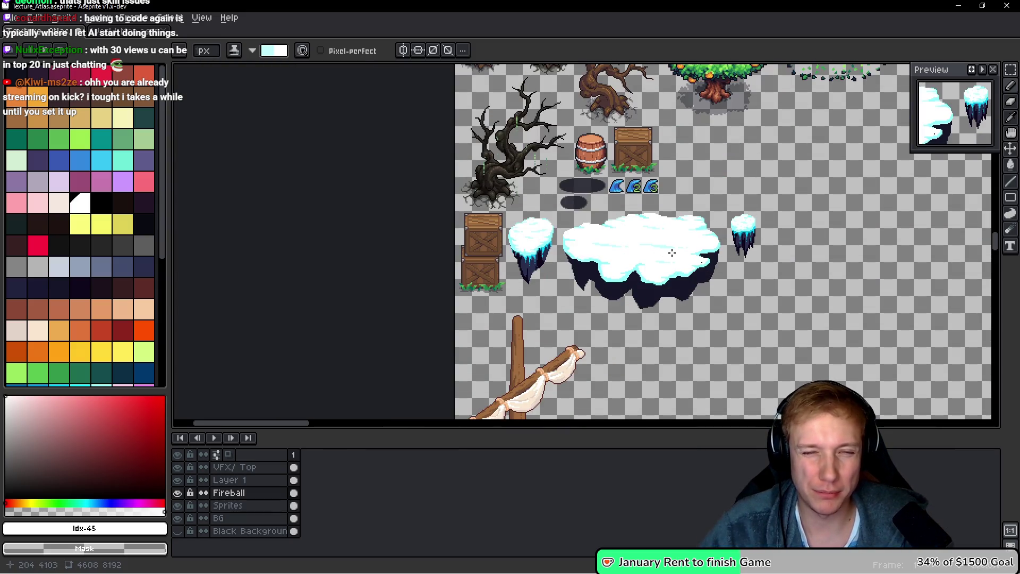
scroll(635, 277, "up", 6)
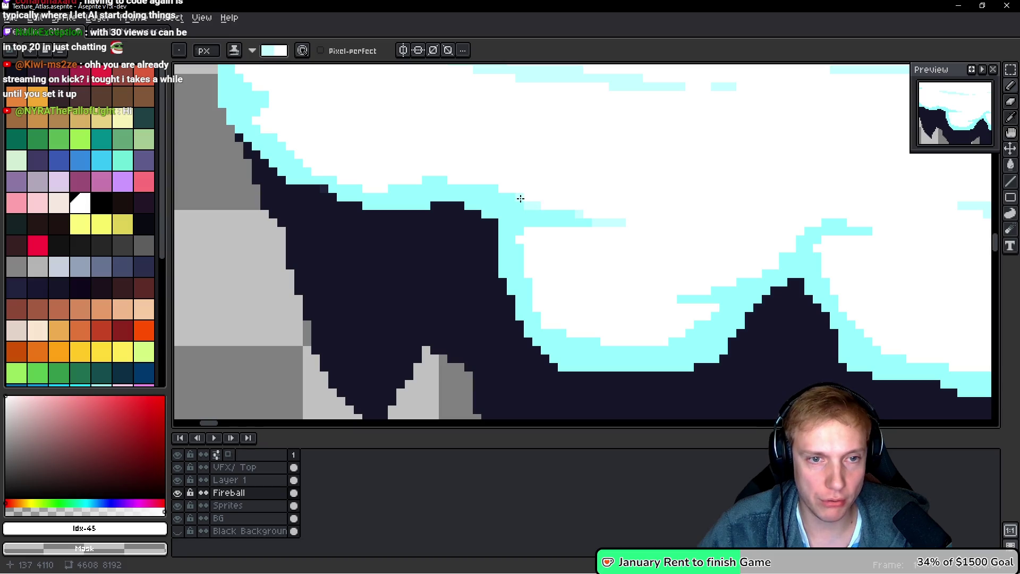
Add pale-cyan pixels along the cyan edge and line the dark peak's right side
left_click_drag(519, 238, 544, 235)
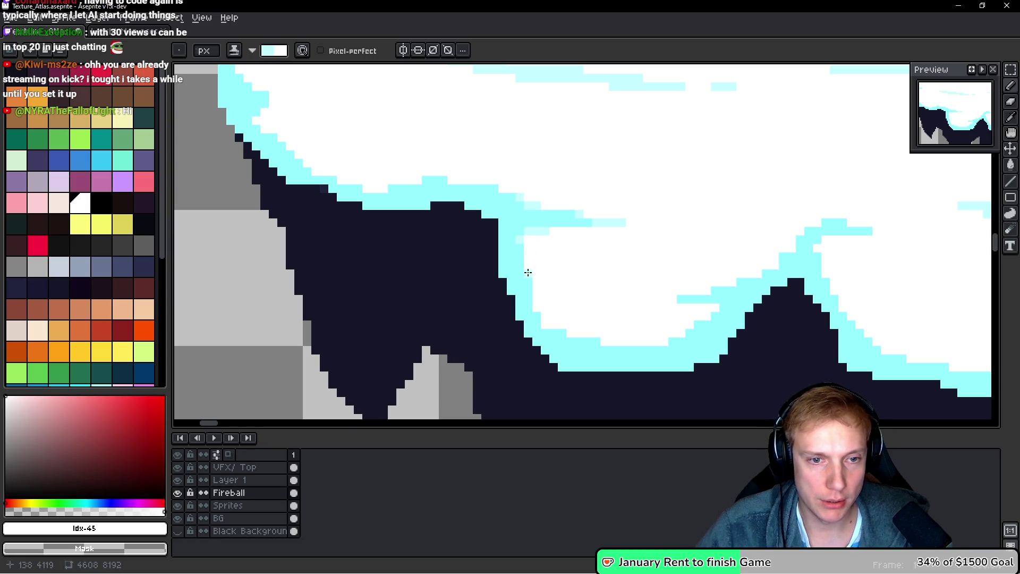
left_click_drag(569, 337, 582, 334)
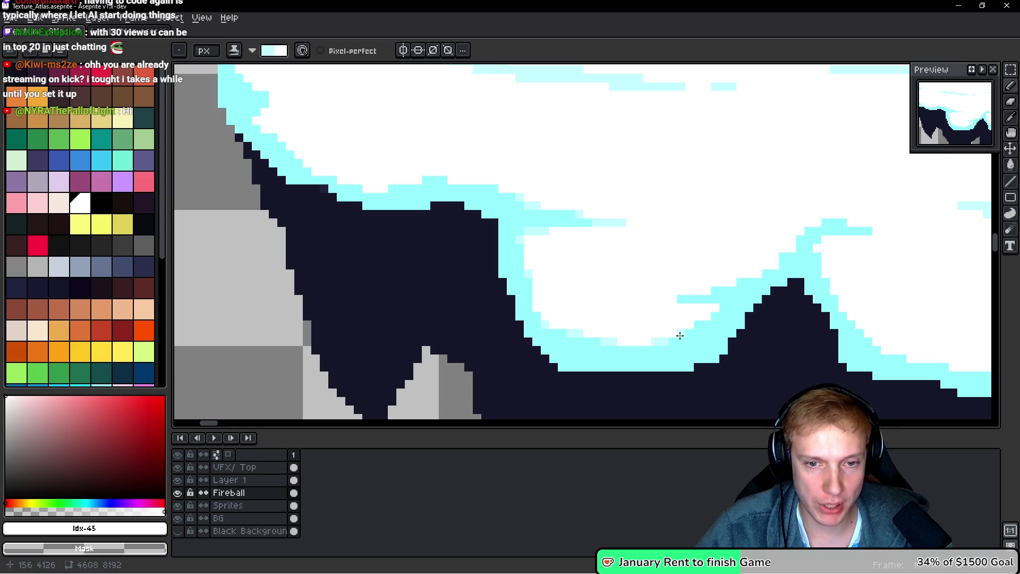
left_click(715, 305)
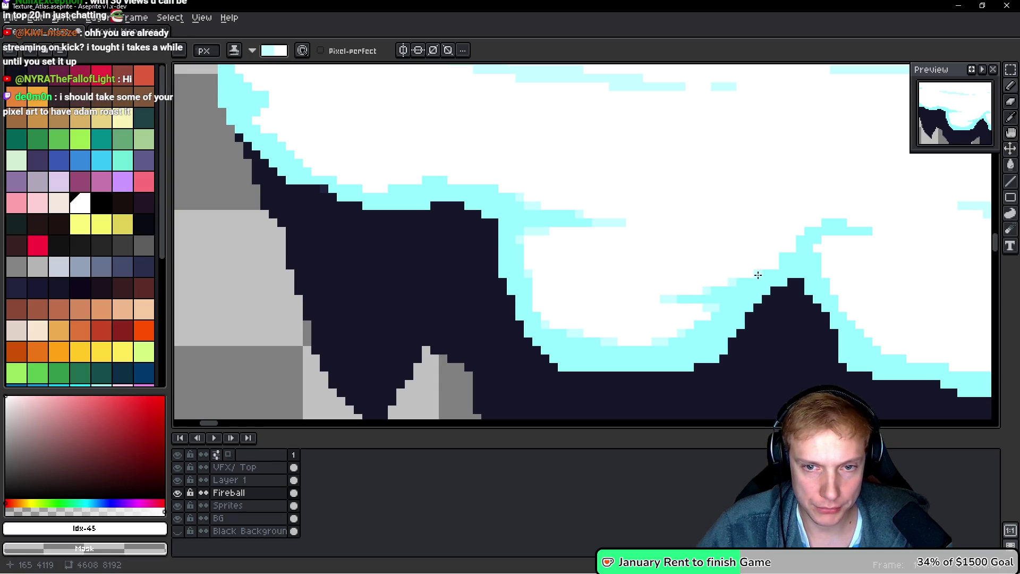
scroll(690, 250, "right", 3)
left_click_drag(705, 241, 733, 241)
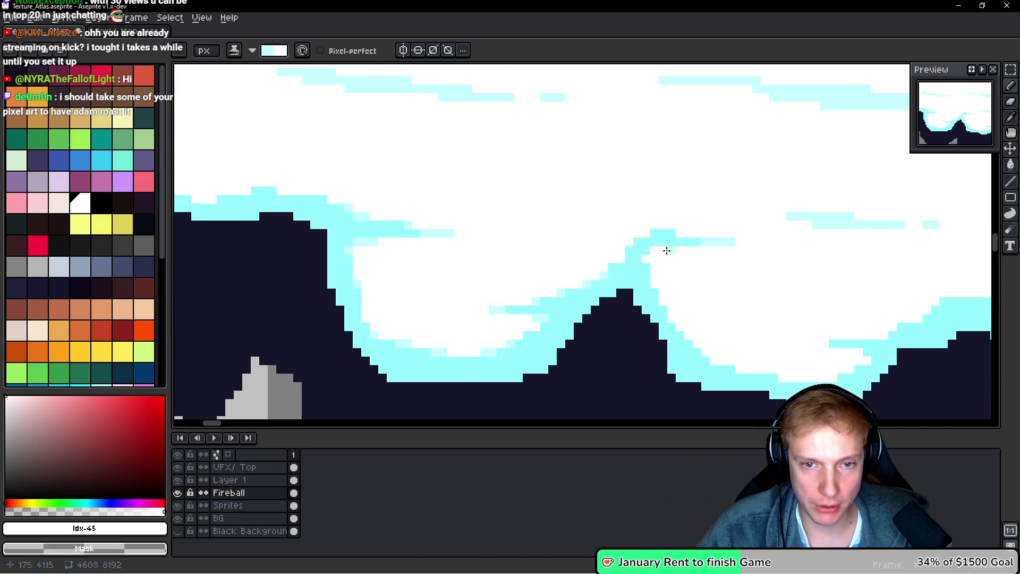
left_click_drag(652, 250, 672, 250)
left_click_drag(650, 285, 670, 322)
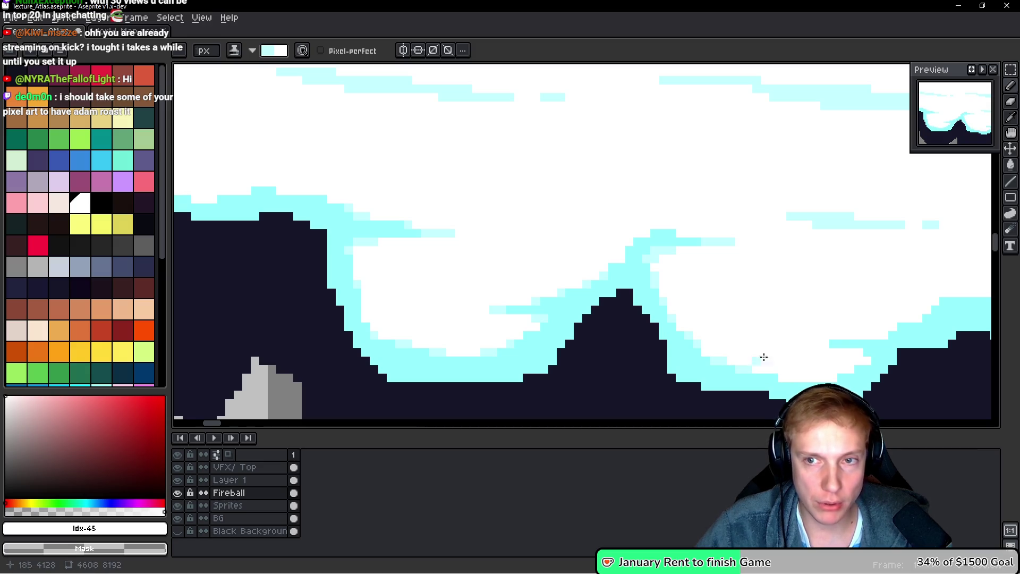
Paint pale-cyan pixels along the snow's lower edge and dot single pixels along it
left_click_drag(773, 319, 672, 292)
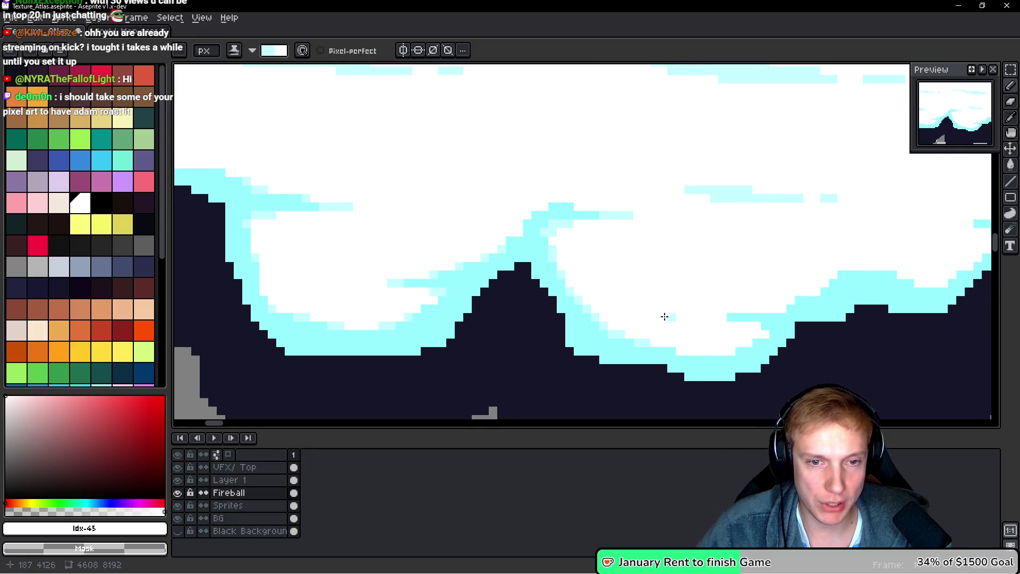
left_click_drag(672, 321, 690, 329)
left_click_drag(608, 310, 619, 315)
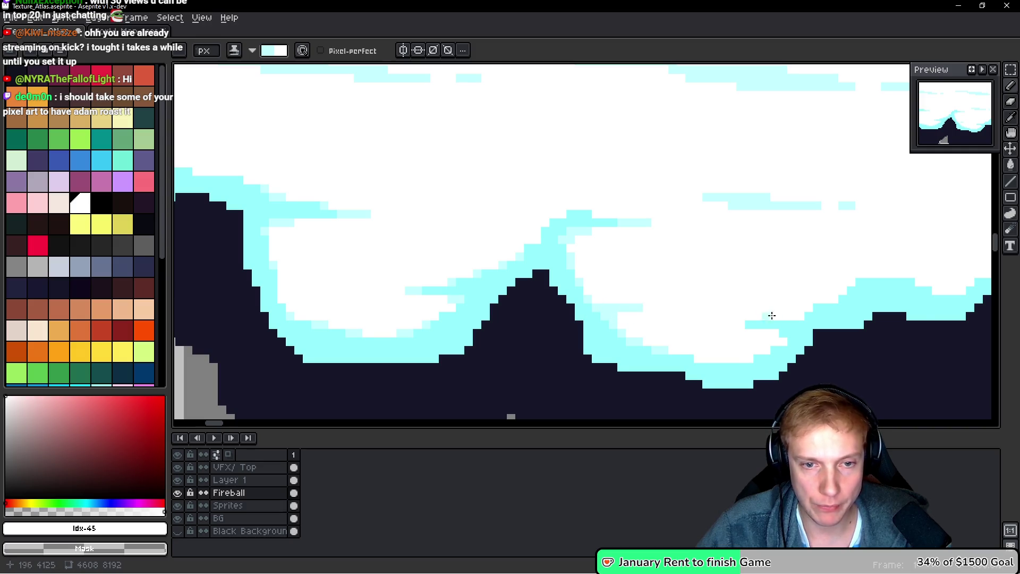
scroll(767, 316, "down", 3)
scroll(719, 305, "up", 5)
left_click(606, 342)
left_click(671, 342)
left_click(722, 317)
left_click(698, 304)
Add rows and dots of pale cyan to the left of the cyan strip and edge
left_click(659, 292)
left_click_drag(646, 291, 633, 292)
left_click_drag(748, 279, 721, 279)
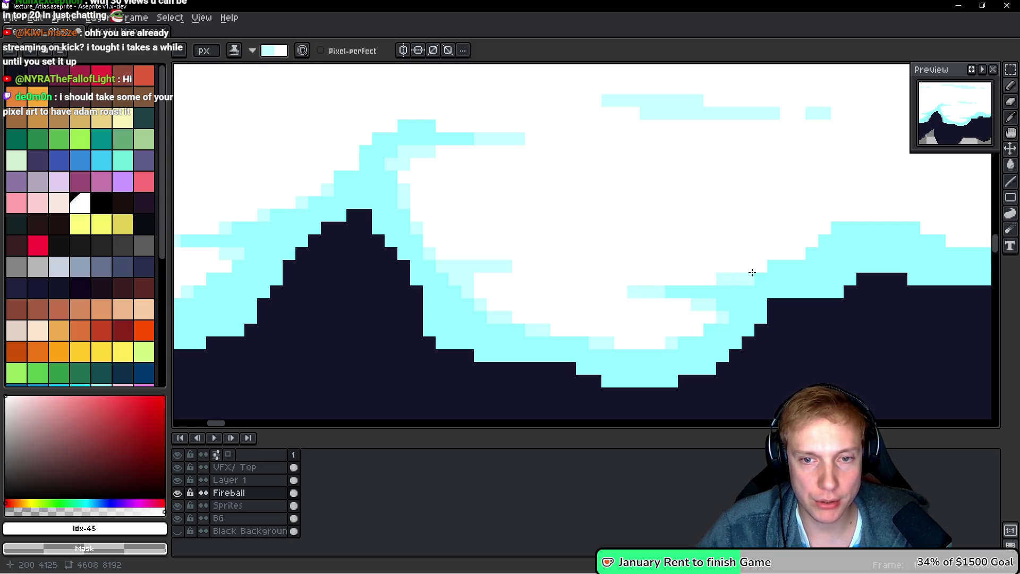
left_click(760, 266)
left_click(799, 253)
Continue light-cyan pixels along the snow rim toward the platform's right edge
left_click_drag(841, 243, 686, 254)
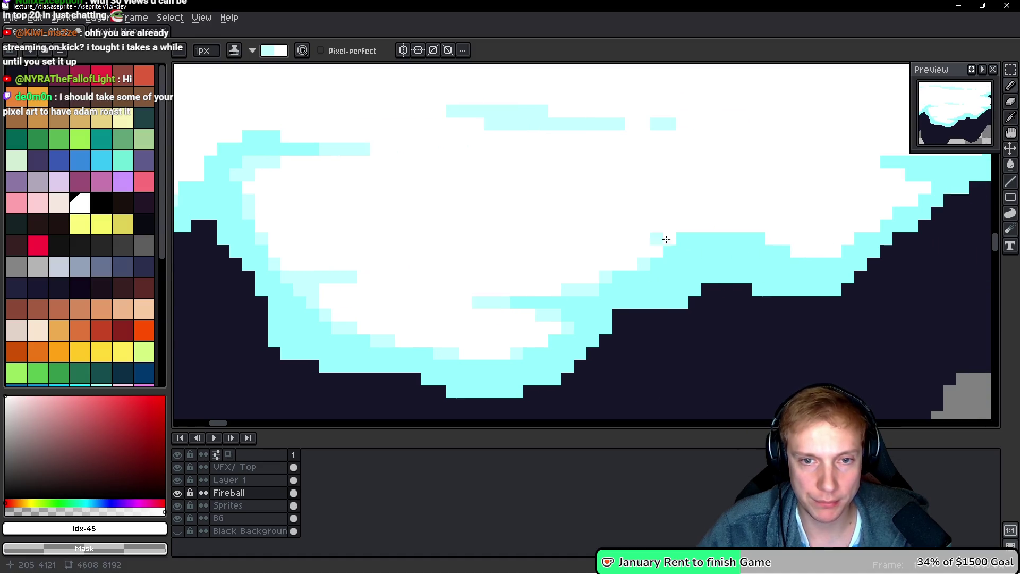
left_click_drag(768, 238, 798, 256)
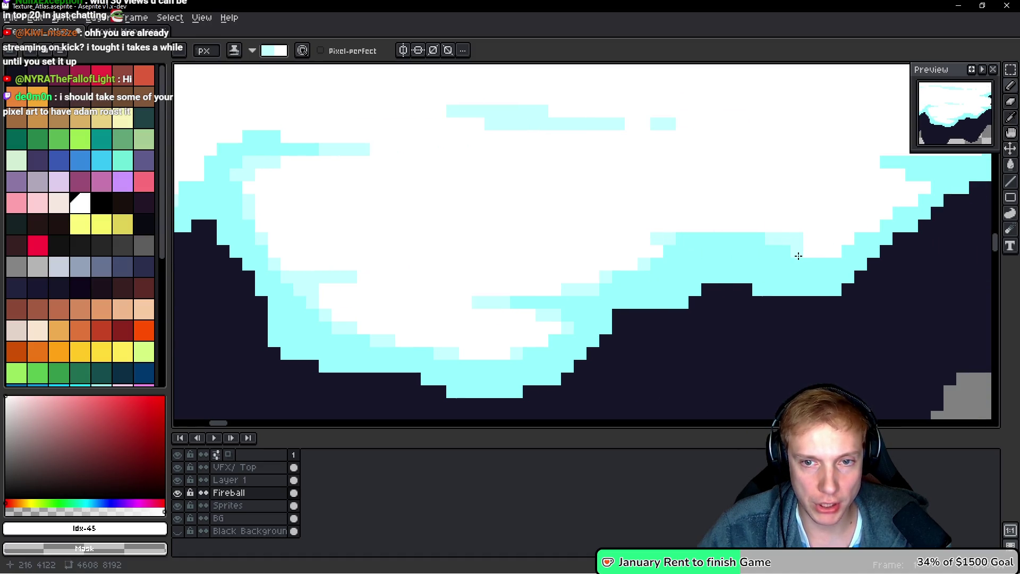
left_click(810, 235)
left_click_drag(746, 226, 718, 226)
left_click_drag(849, 212, 748, 264)
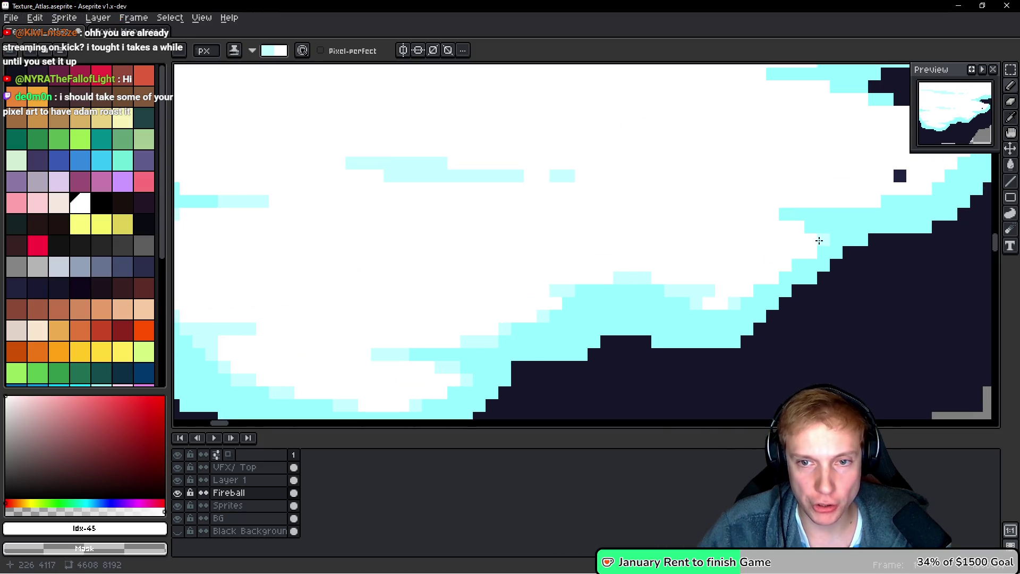
left_click_drag(768, 218, 744, 215)
left_click_drag(875, 202, 846, 200)
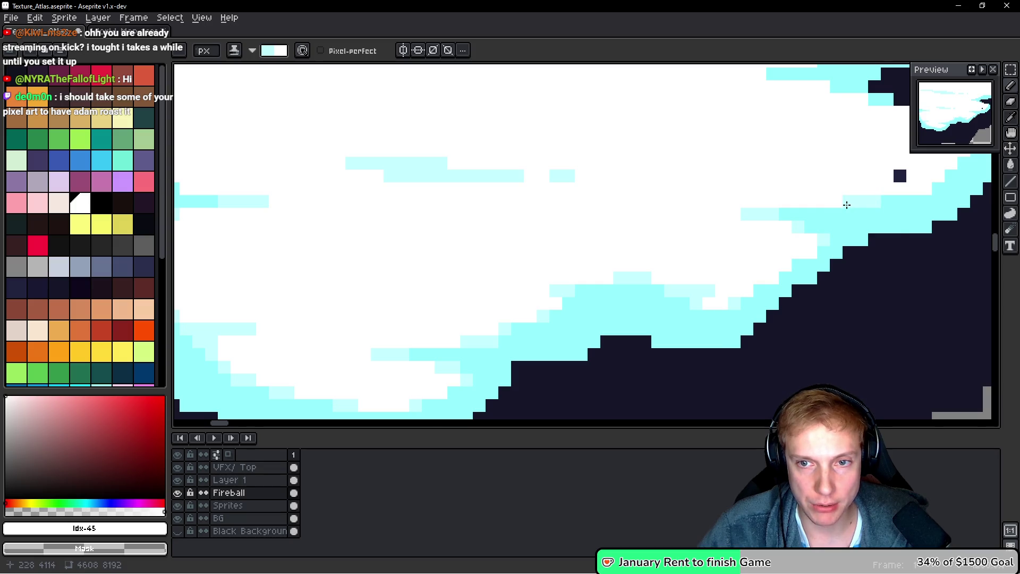
left_click_drag(931, 190, 787, 225)
left_click(819, 186)
left_click_drag(819, 161, 806, 160)
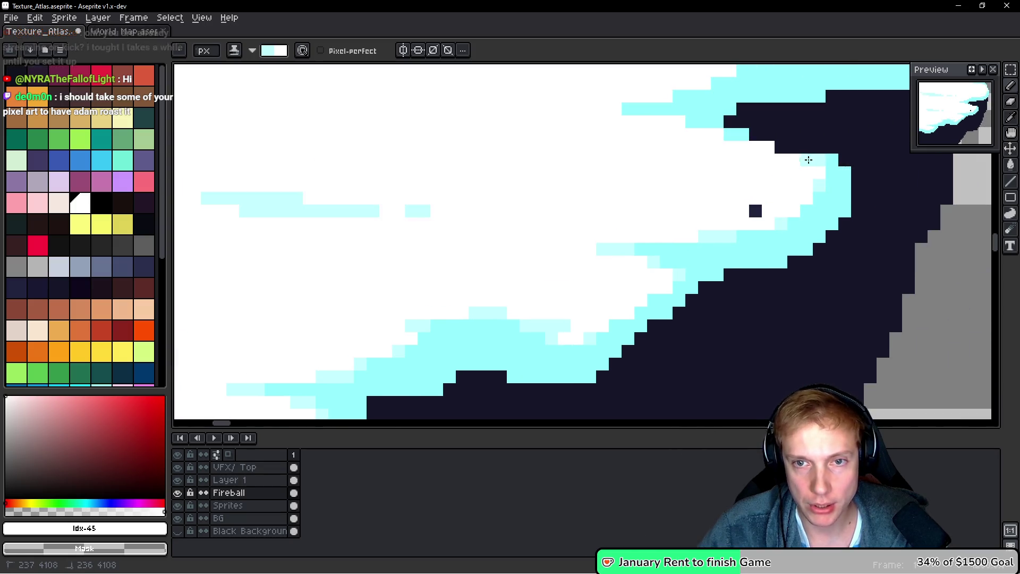
Paint a pale-cyan strip across the snow
scroll(779, 213, "down", 6)
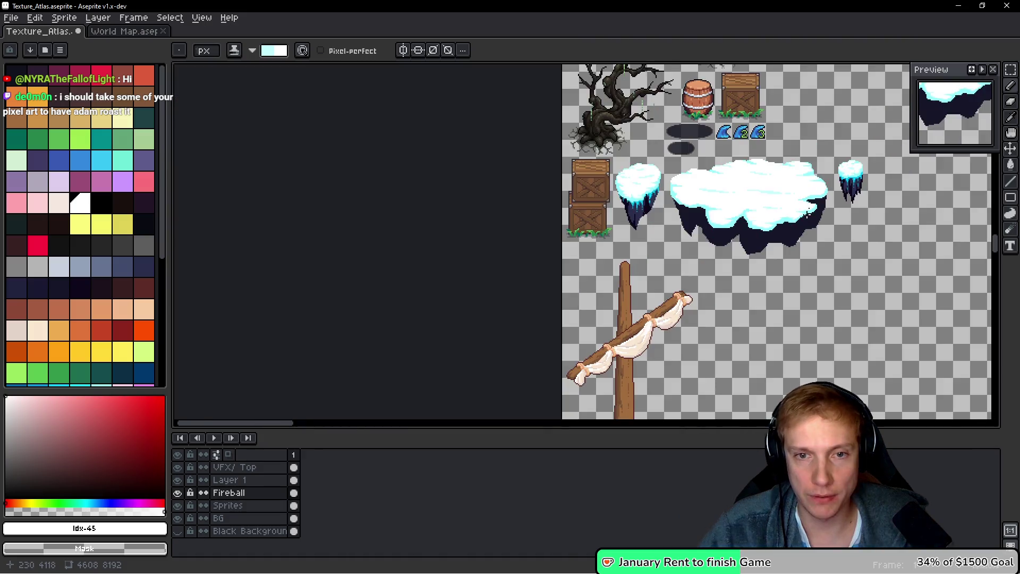
scroll(660, 188, "up", 3)
scroll(708, 249, "up", 3)
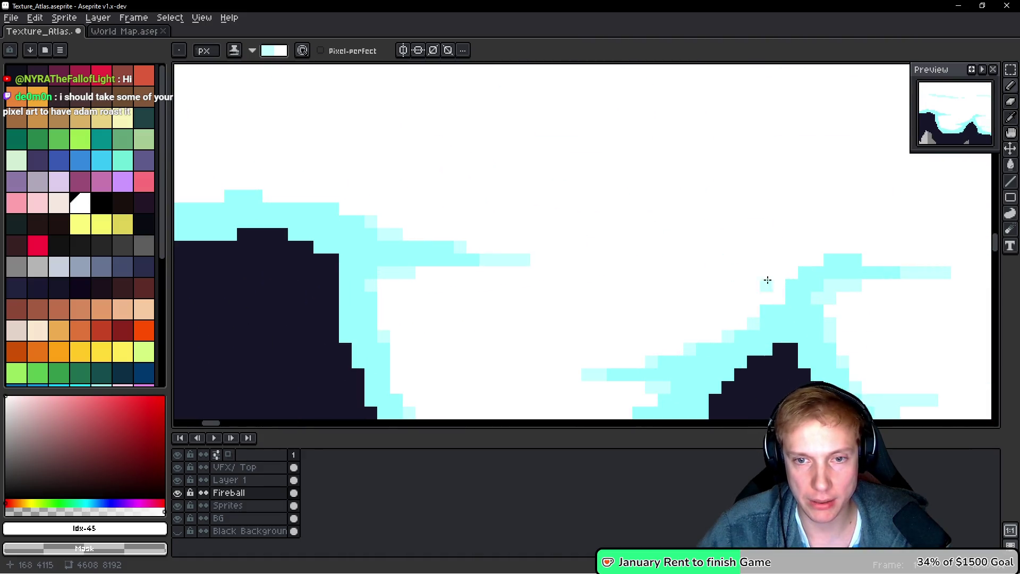
left_click_drag(792, 273, 749, 272)
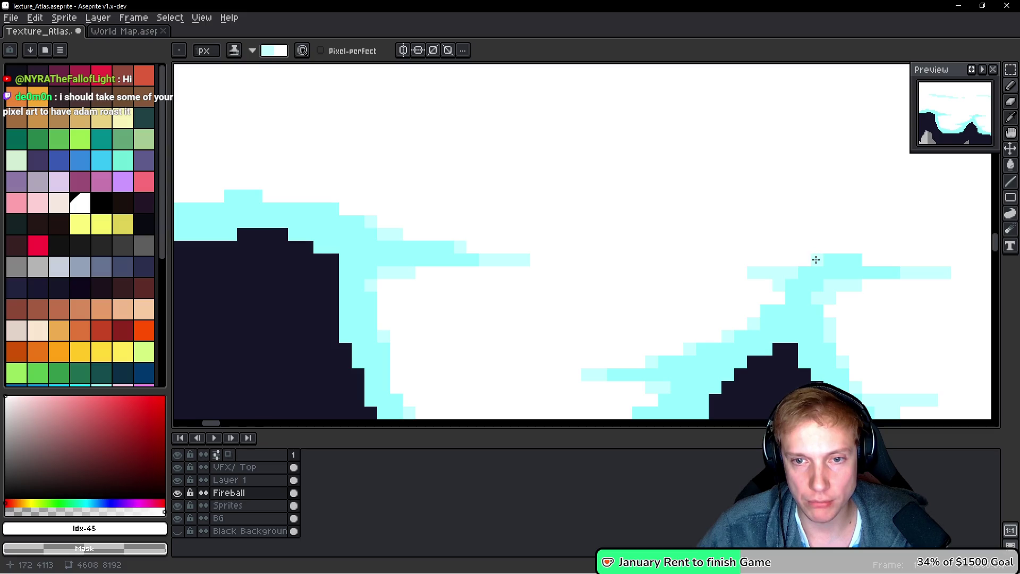
scroll(816, 259, "down", 3)
left_click_drag(838, 247, 782, 241)
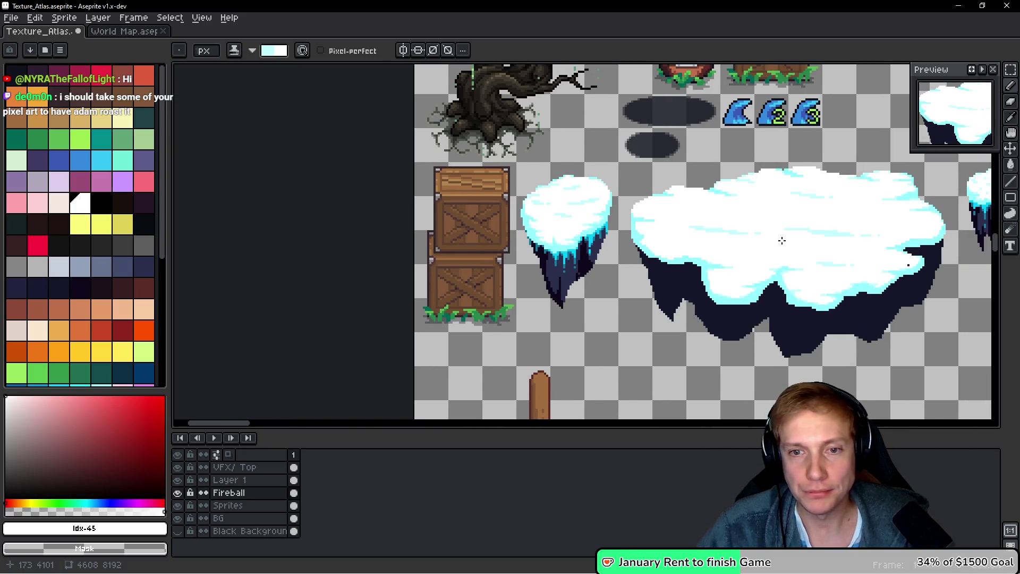
Pencil light-cyan pixels along the platform's upper snow edge
scroll(731, 194, "up", 6)
left_click(542, 141)
left_click_drag(460, 138, 492, 144)
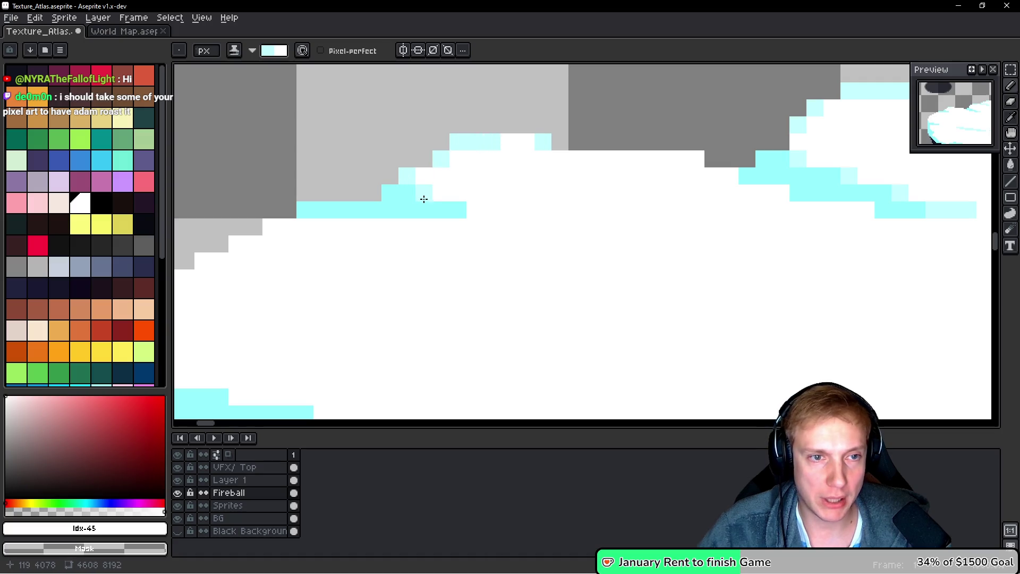
left_click_drag(467, 210, 531, 210)
left_click(389, 227)
left_click_drag(281, 228, 404, 230)
left_click(353, 264)
left_click_drag(361, 261, 473, 246)
left_click(417, 230)
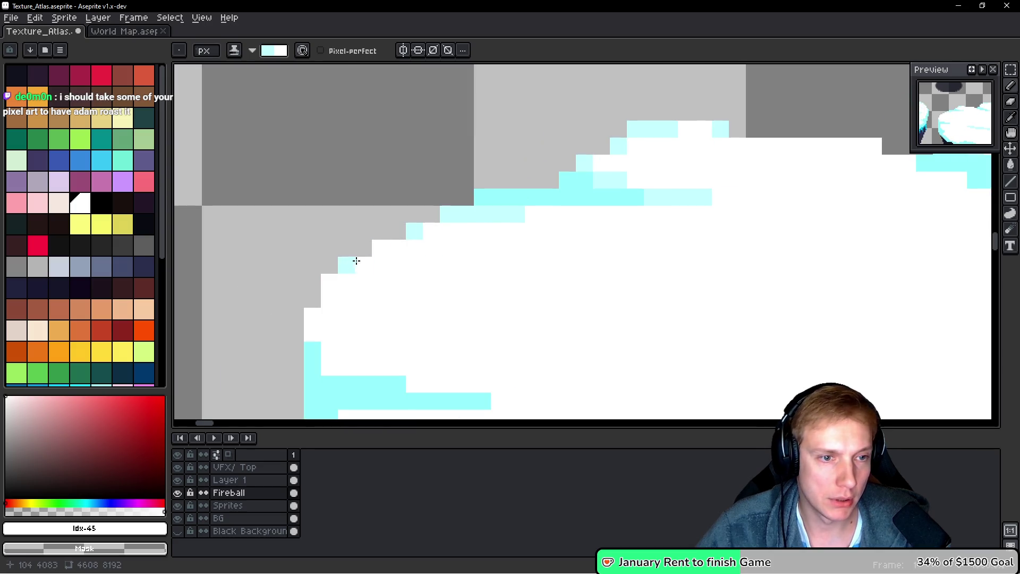
Paint light-cyan pixels down the cloud's left edge and along the cyan band
left_click(314, 332)
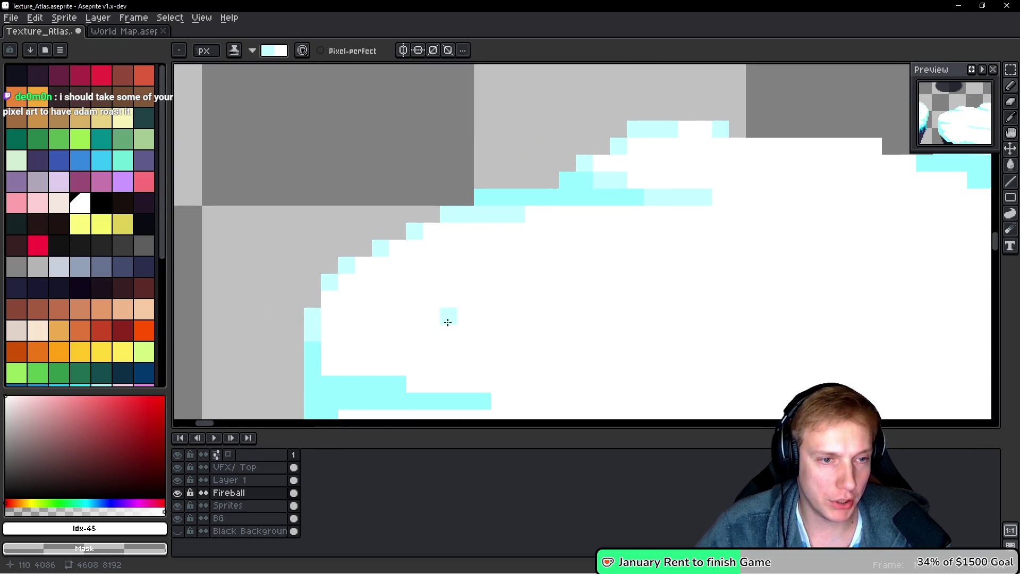
left_click_drag(448, 323, 364, 257)
left_click(264, 302)
mouse_move(264, 303)
left_mouse_down()
mouse_move(398, 337)
mouse_move(468, 336)
left_mouse_up()
left_click_drag(349, 336, 476, 297)
left_click_drag(391, 316, 387, 330)
left_click_drag(507, 349, 444, 278)
mouse_move(391, 320)
left_mouse_down()
mouse_move(454, 330)
mouse_move(408, 327)
left_mouse_up()
Add a light-cyan strip along the band's edge and turn nearby white pixels light cyan
left_click(382, 346)
left_click(405, 369)
left_click_drag(504, 354, 462, 285)
left_click(397, 313)
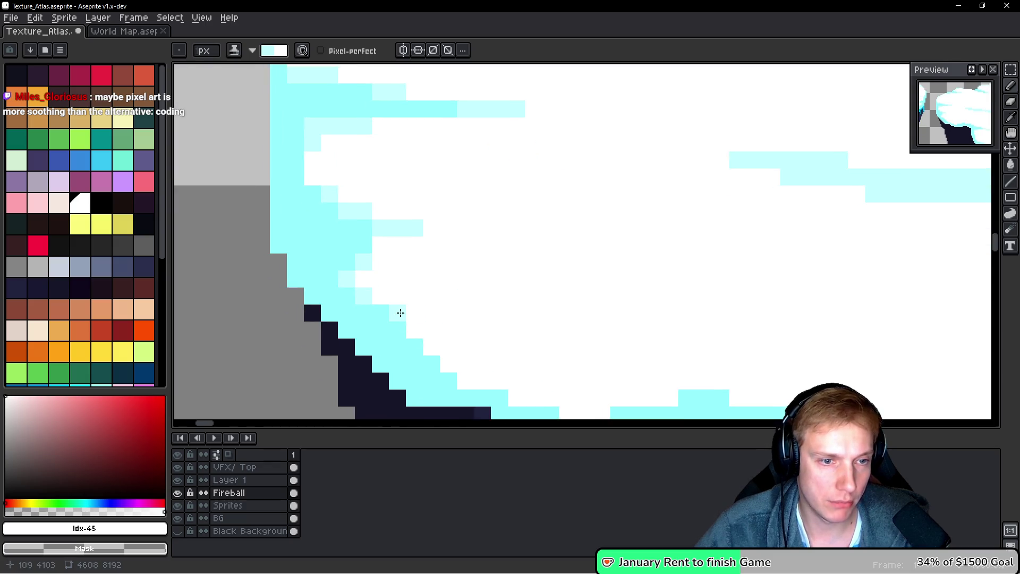
left_click_drag(397, 312, 419, 333)
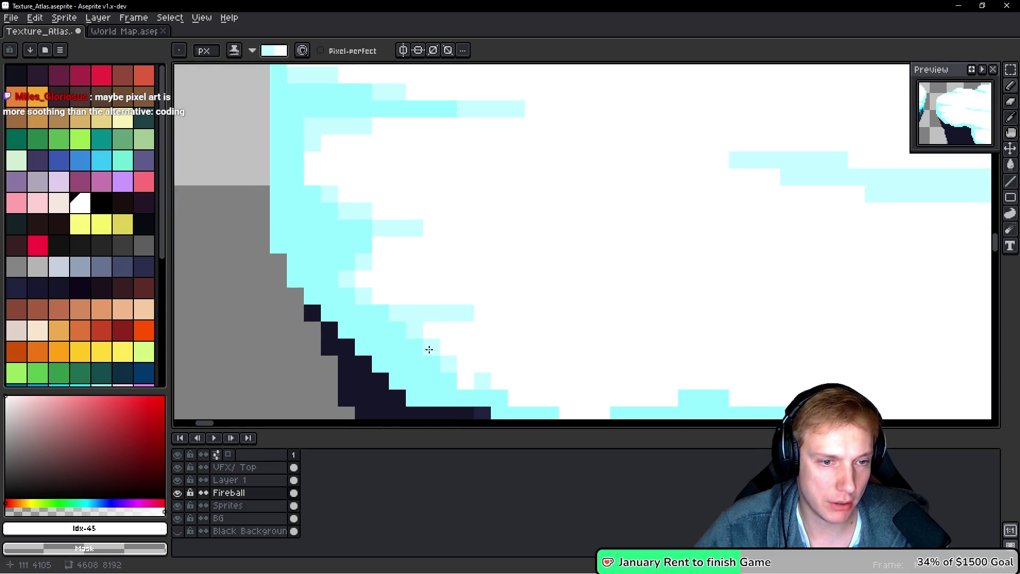
left_click_drag(563, 418, 517, 319)
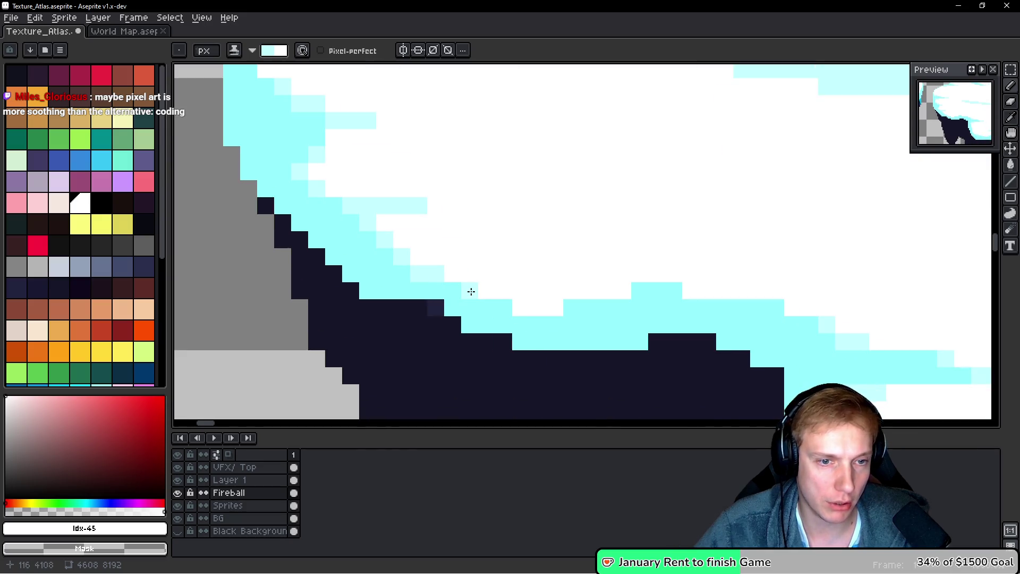
left_click(538, 307)
left_click(616, 290)
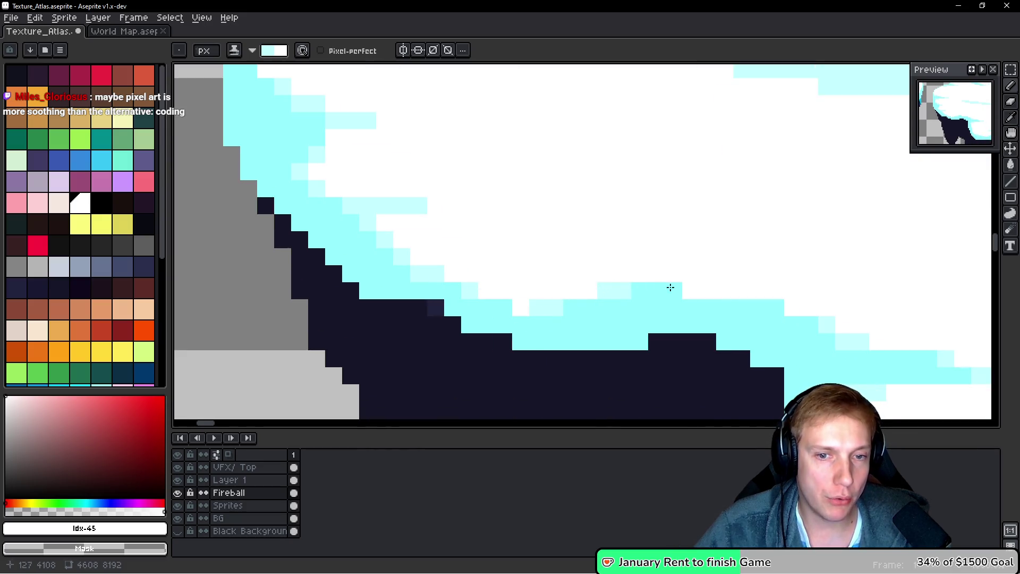
scroll(703, 294, "down", 6)
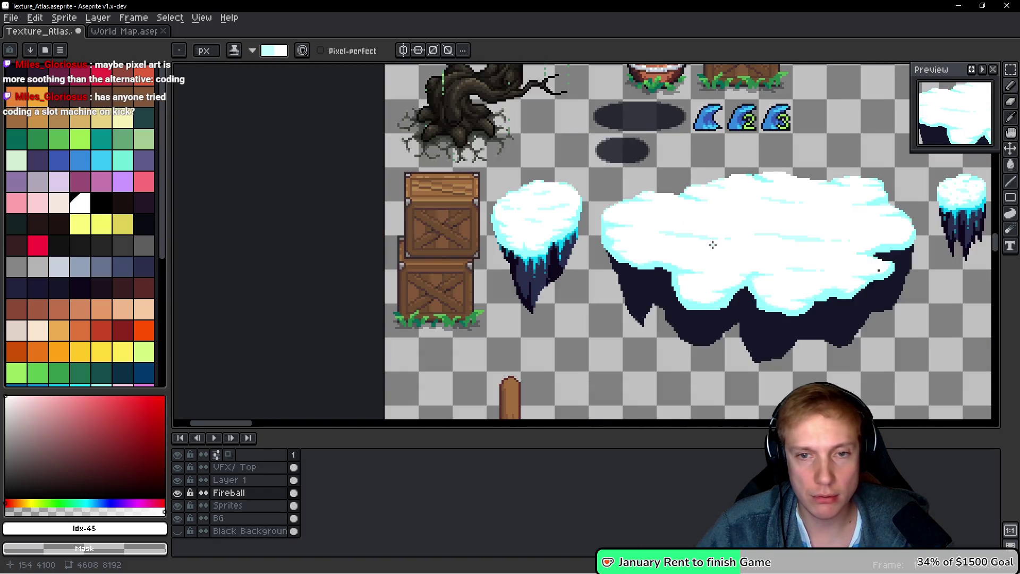
Pencil light-cyan pixels on the right edge, along the upper row, and below the cyan band
scroll(720, 240, "up", 5)
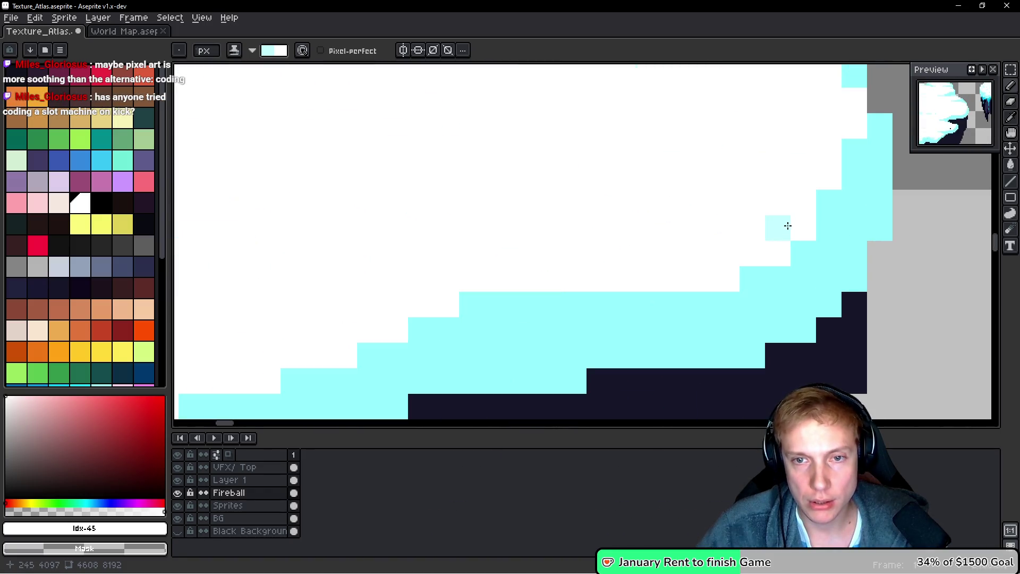
mouse_move(832, 141)
left_mouse_down()
mouse_move(837, 159)
mouse_move(813, 222)
mouse_move(753, 258)
left_mouse_up()
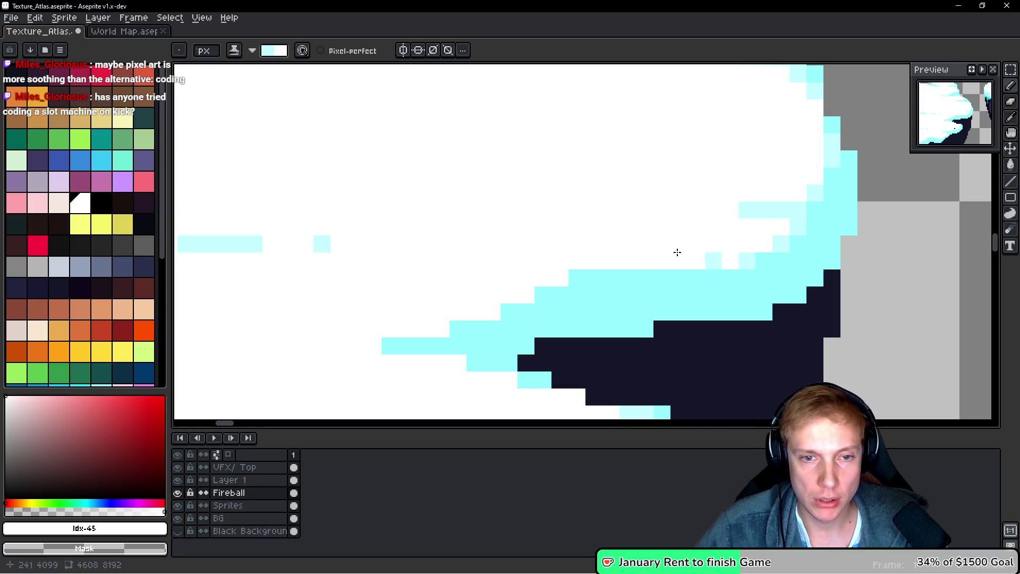
left_click_drag(562, 277, 491, 277)
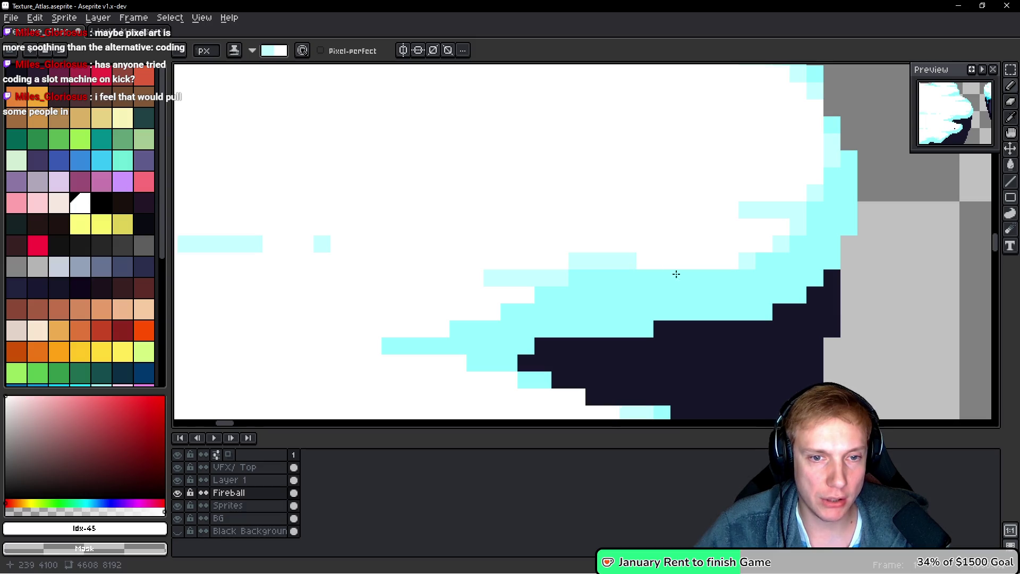
scroll(589, 294, "left", 3)
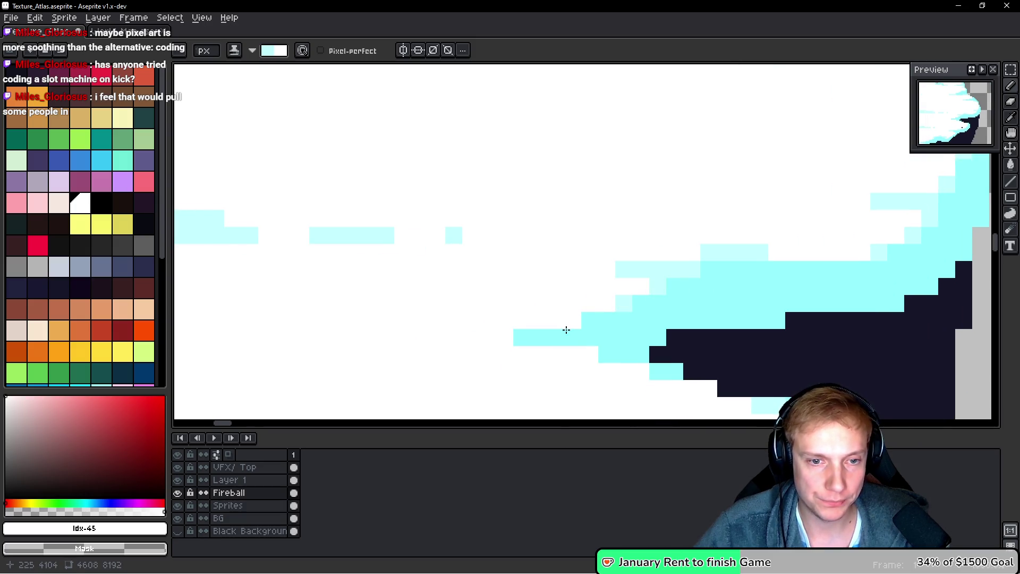
left_click_drag(505, 339, 558, 358)
scroll(431, 242, "down", 2)
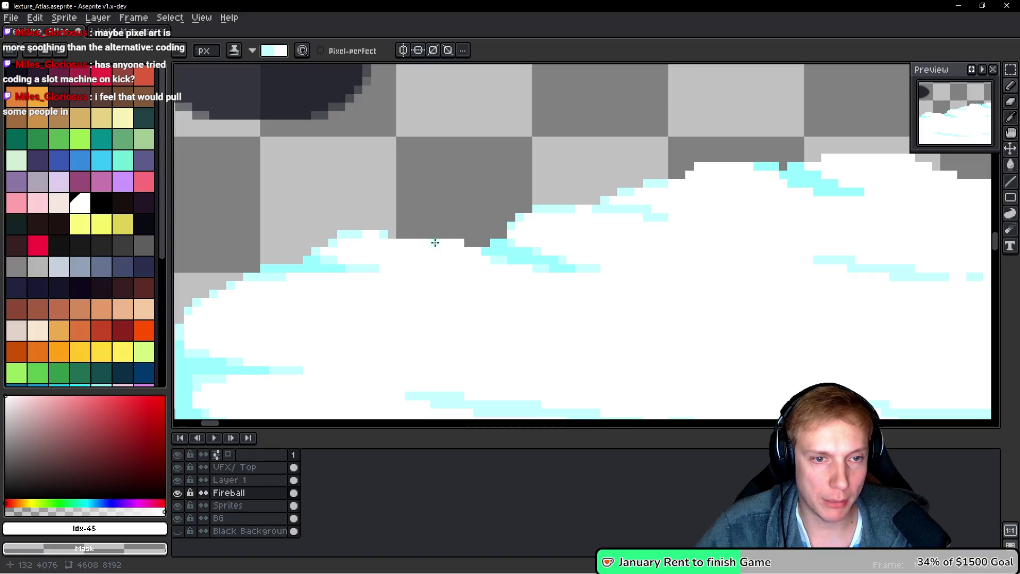
scroll(439, 244, "down", 3)
scroll(420, 263, "up", 3)
left_click_drag(449, 245, 451, 249)
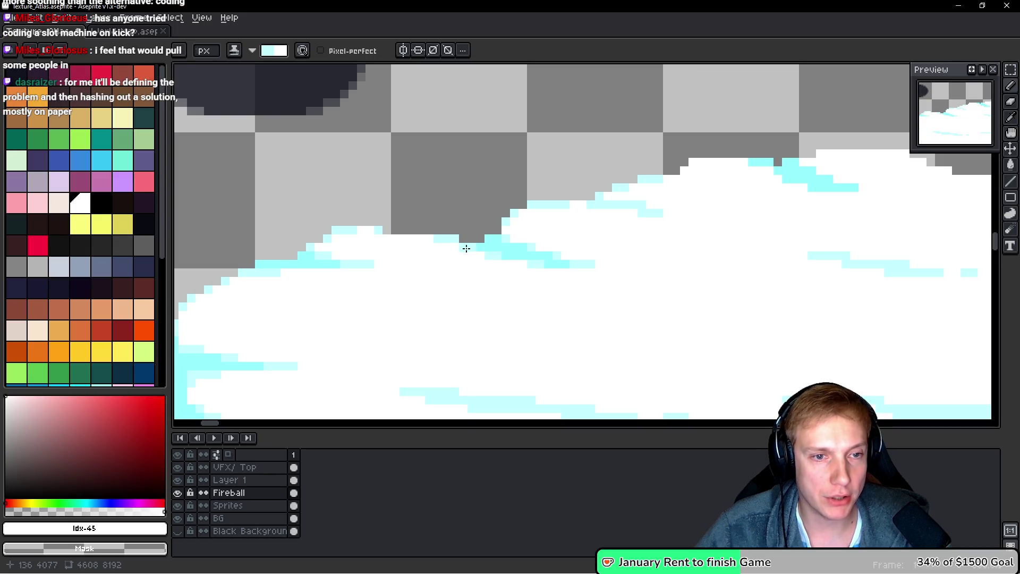
scroll(623, 288, "down", 4)
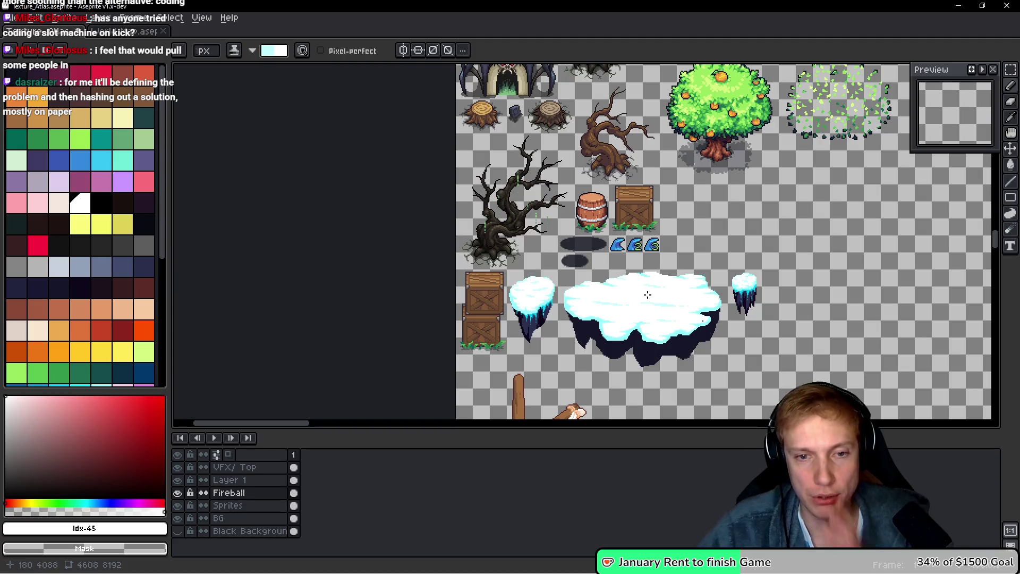
Sample white from the ice chunk's snow and paint four light-cyan pixels white
left_click_drag(644, 291, 615, 244)
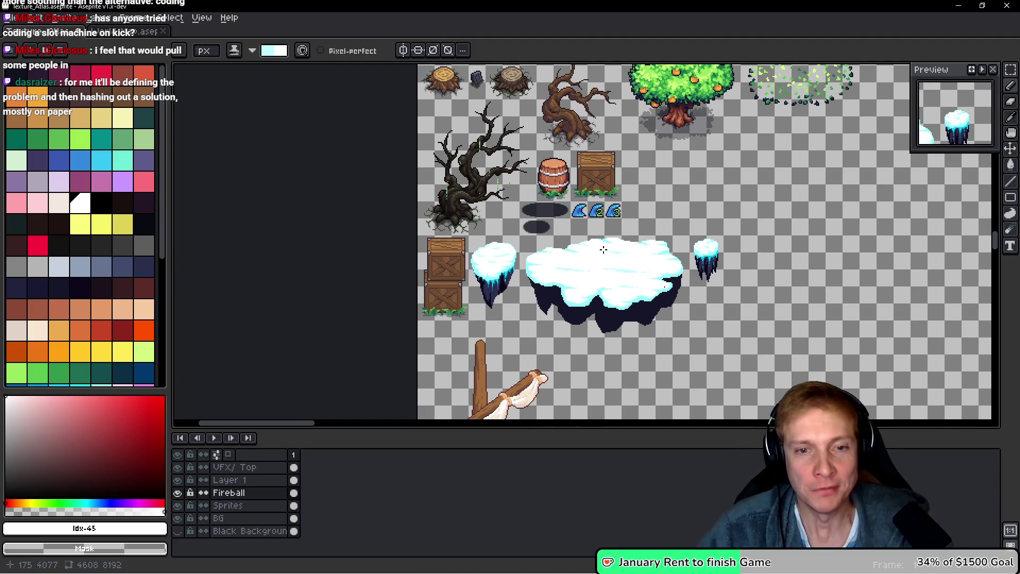
scroll(668, 249, "up", 2)
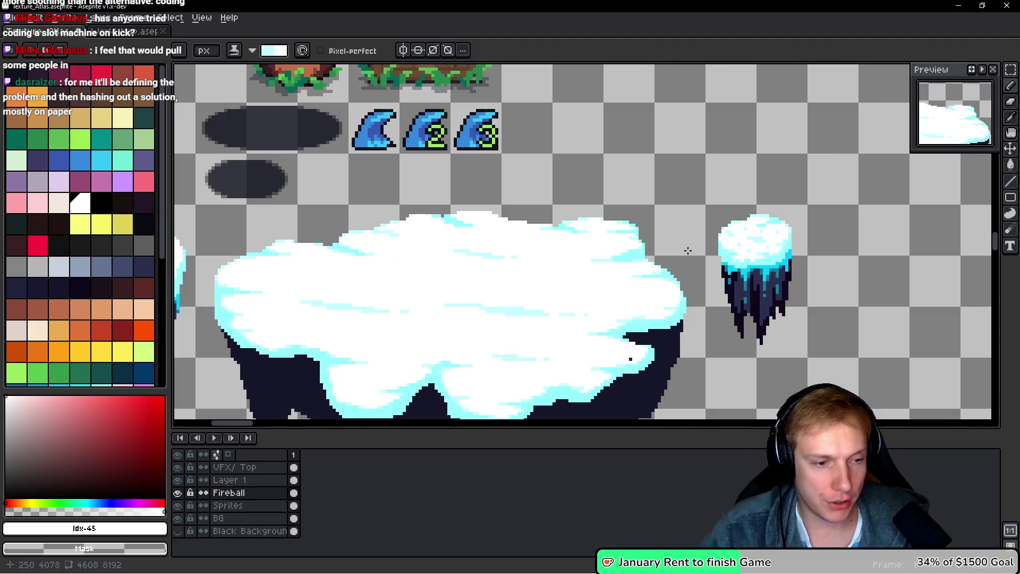
left_click(706, 244, "alt")
scroll(706, 244, "up", 4)
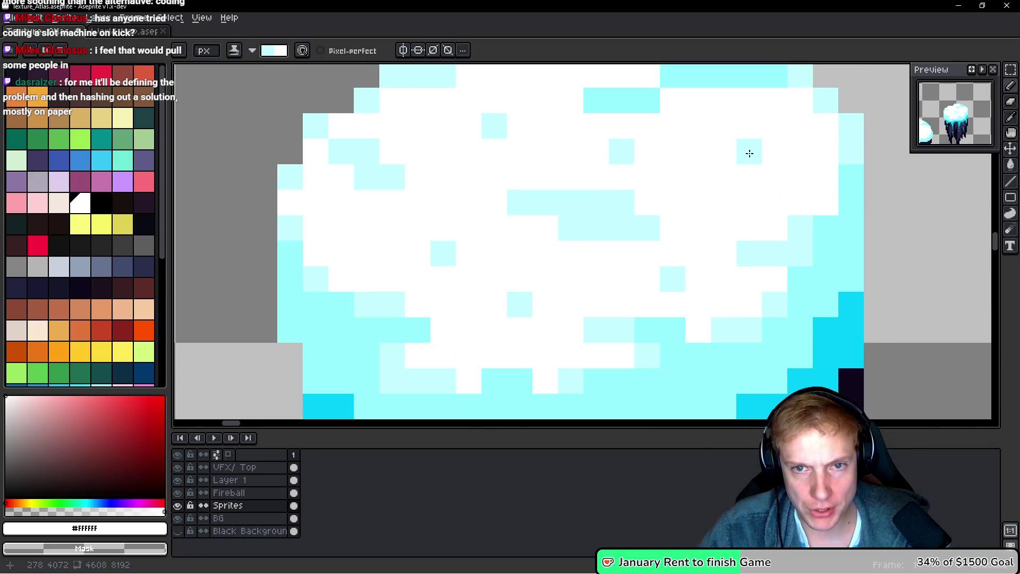
left_click(673, 279)
left_click(520, 304)
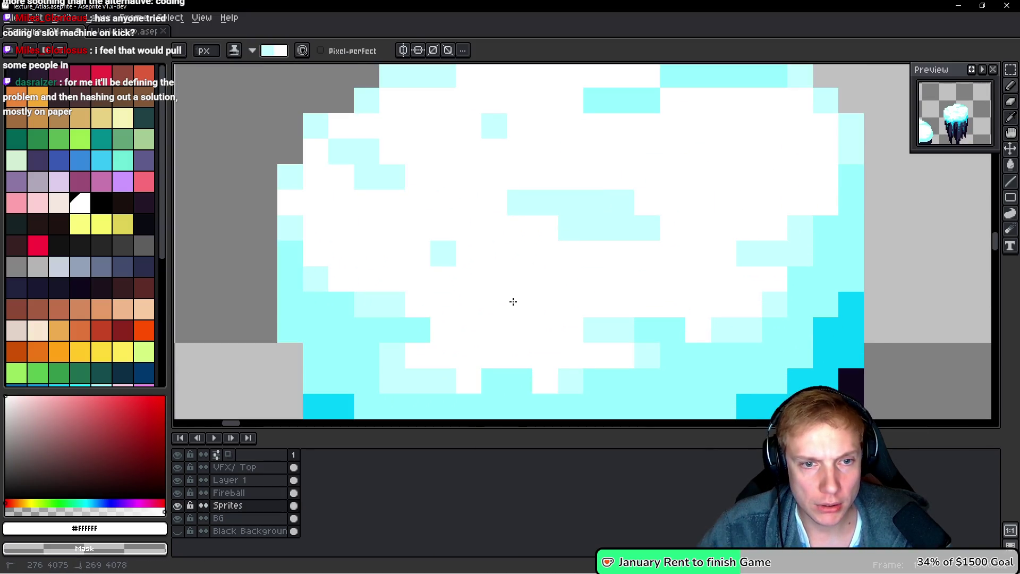
left_click(443, 250)
left_click(492, 126)
Switch back to editing the Fireball layer
scroll(485, 173, "down", 5)
scroll(534, 227, "down", 3)
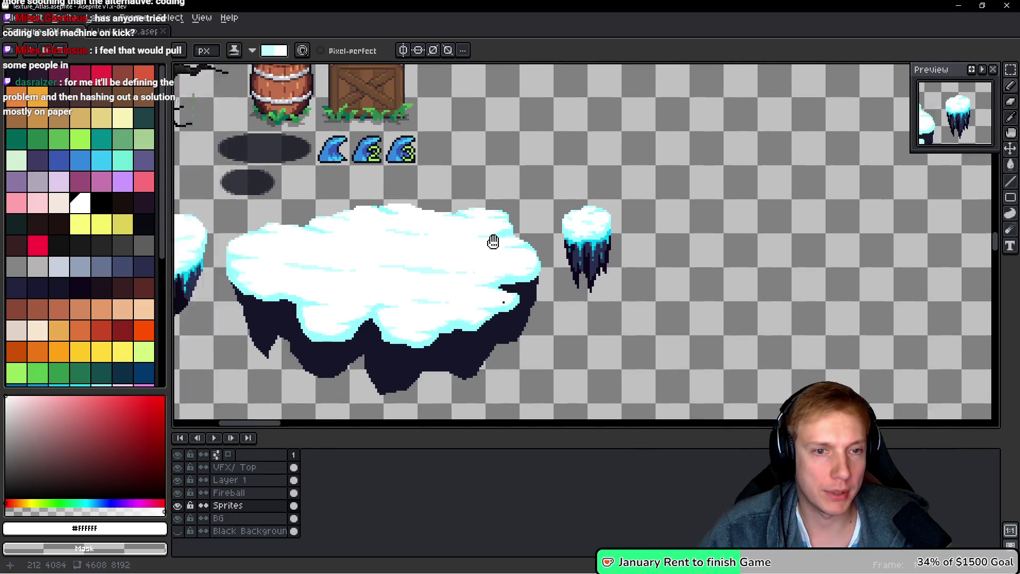
left_click(667, 293, "ctrl")
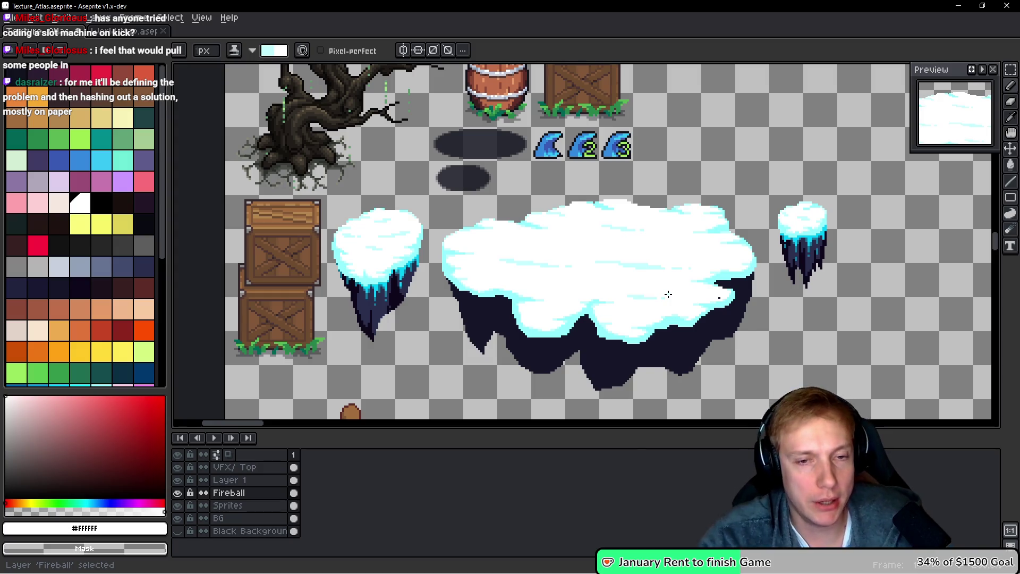
scroll(621, 241, "up", 2)
Eyedrop pale cyan #c4feff and paint three pale-cyan streaks across the snow cap
key("e")
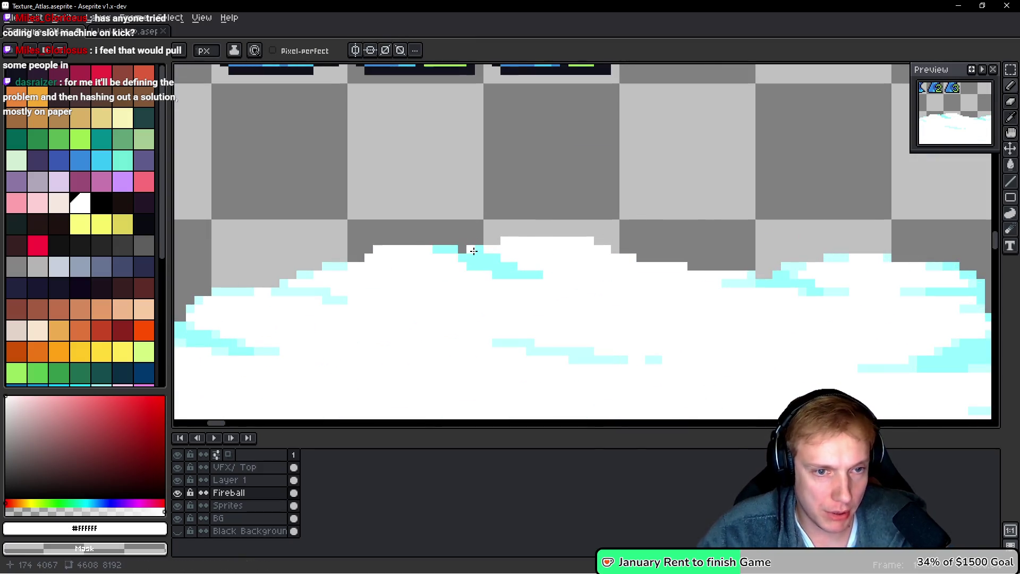
scroll(564, 237, "down", 4)
scroll(521, 225, "up", 4)
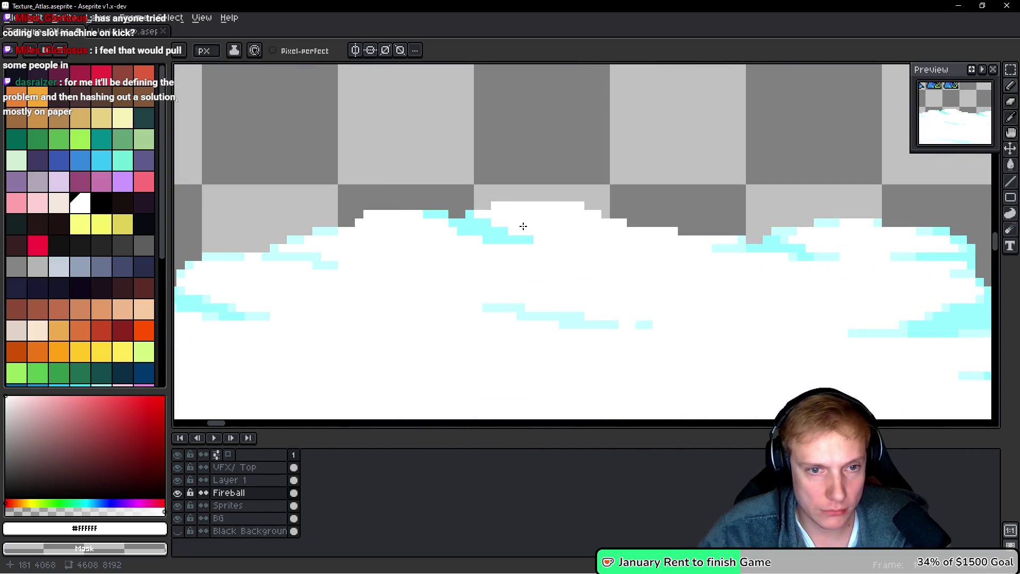
scroll(507, 230, "up", 1)
left_click(860, 255, "alt")
left_click_drag(552, 247, 617, 250)
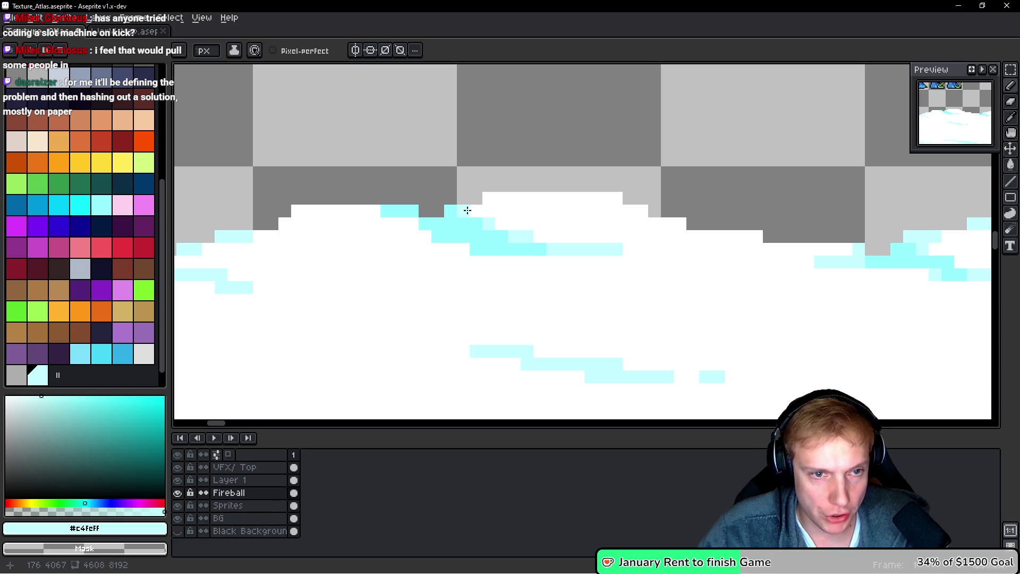
left_click_drag(485, 198, 529, 198)
left_click_drag(396, 214, 357, 212)
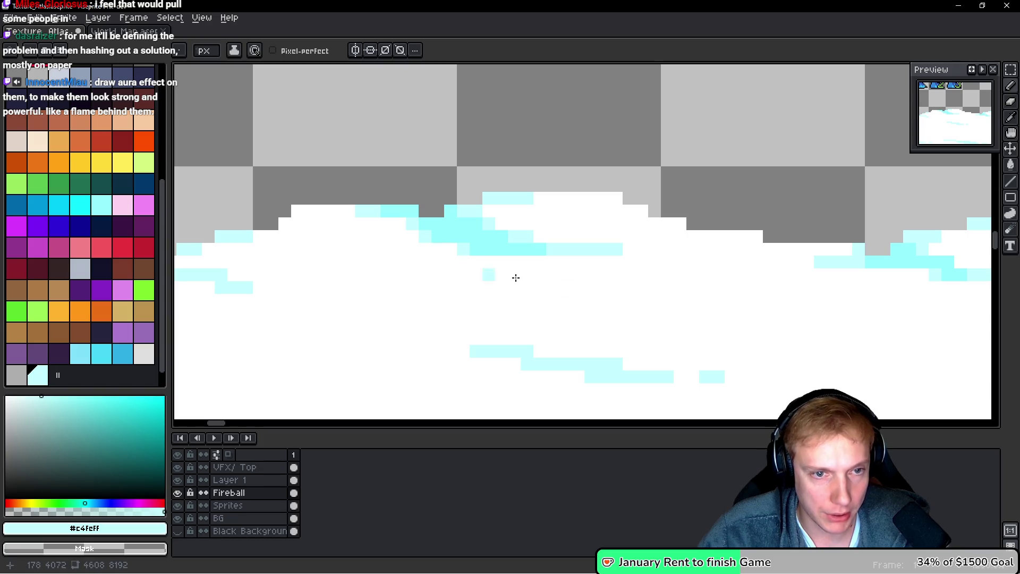
Dot a few more pale-cyan pixels into the snow and zoom around to review the shading
scroll(485, 266, "down", 3)
scroll(436, 200, "up", 1)
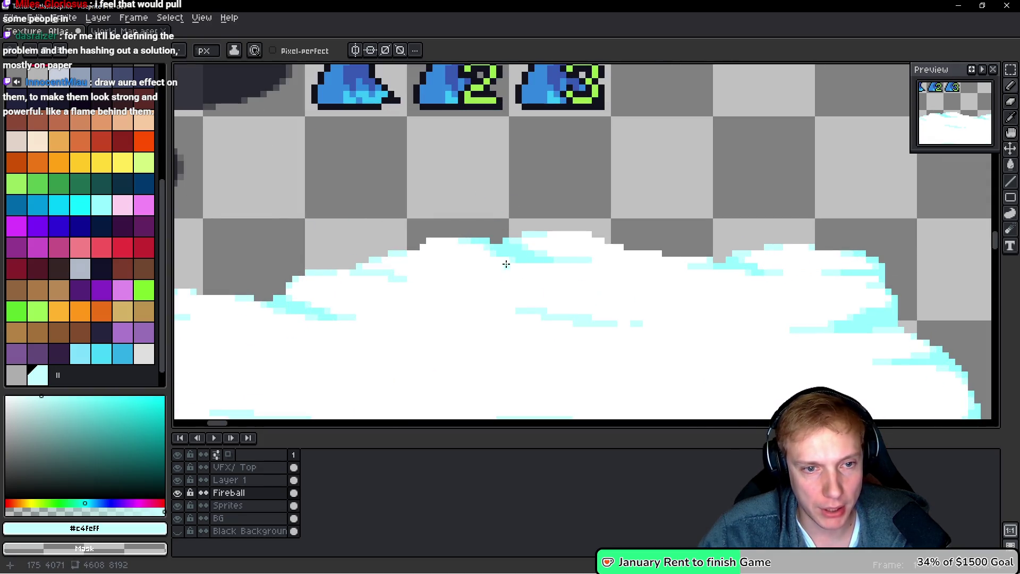
scroll(451, 240, "up", 2)
left_click_drag(486, 243, 498, 244)
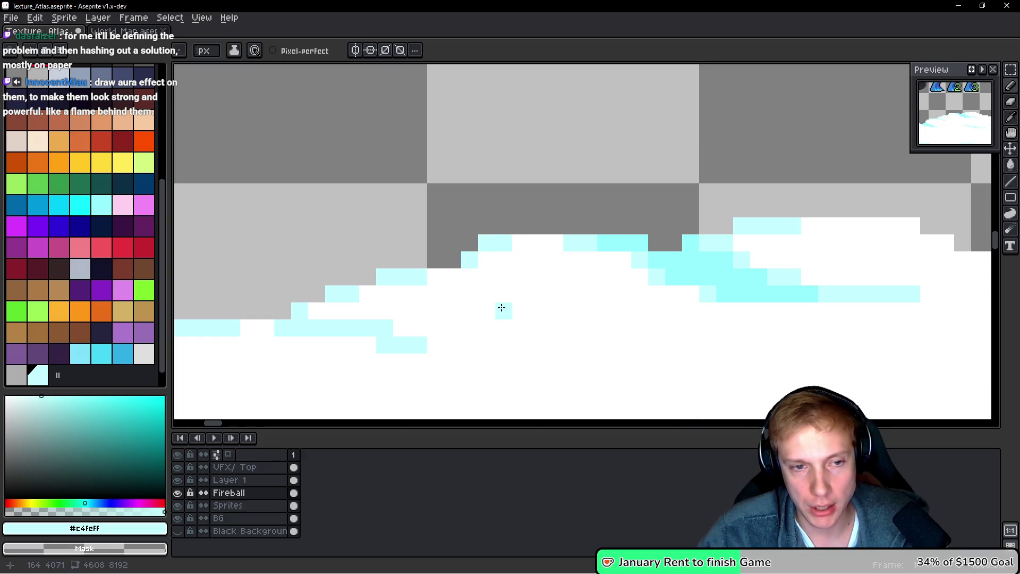
scroll(553, 326, "down", 2)
scroll(553, 326, "down", 2)
scroll(534, 282, "up", 1)
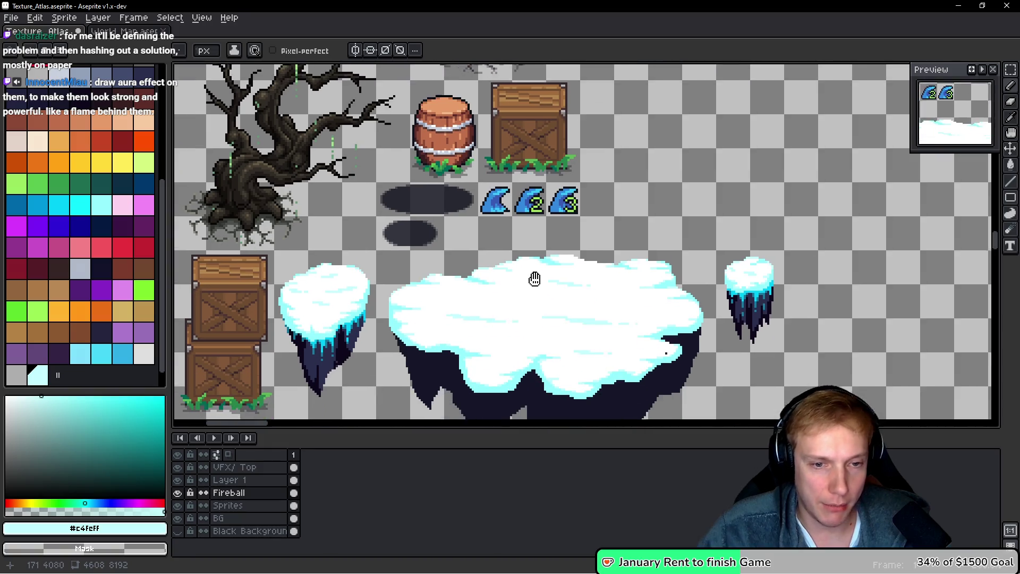
scroll(531, 299, "up", 2)
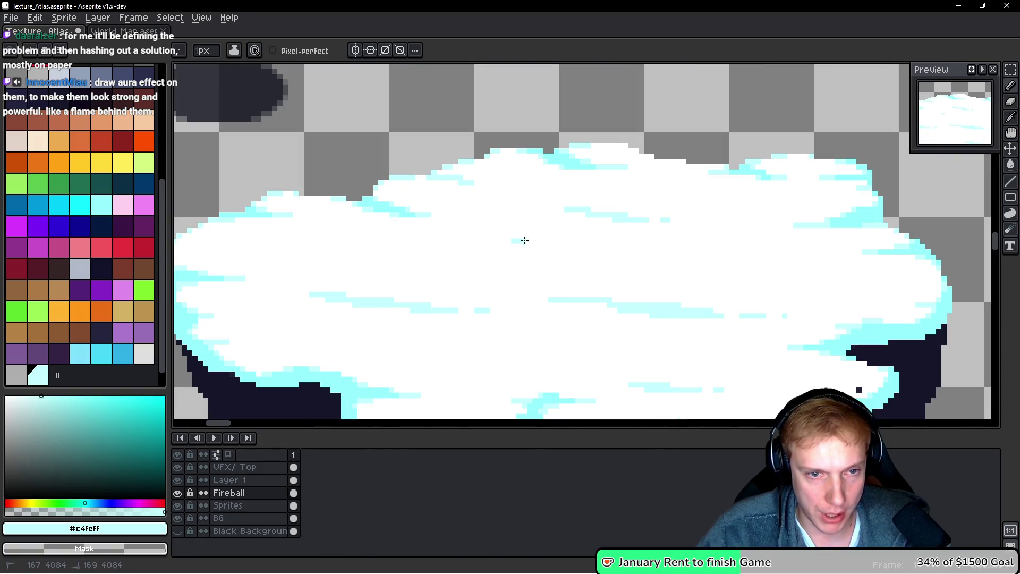
scroll(531, 246, "down", 3)
scroll(573, 223, "up", 2)
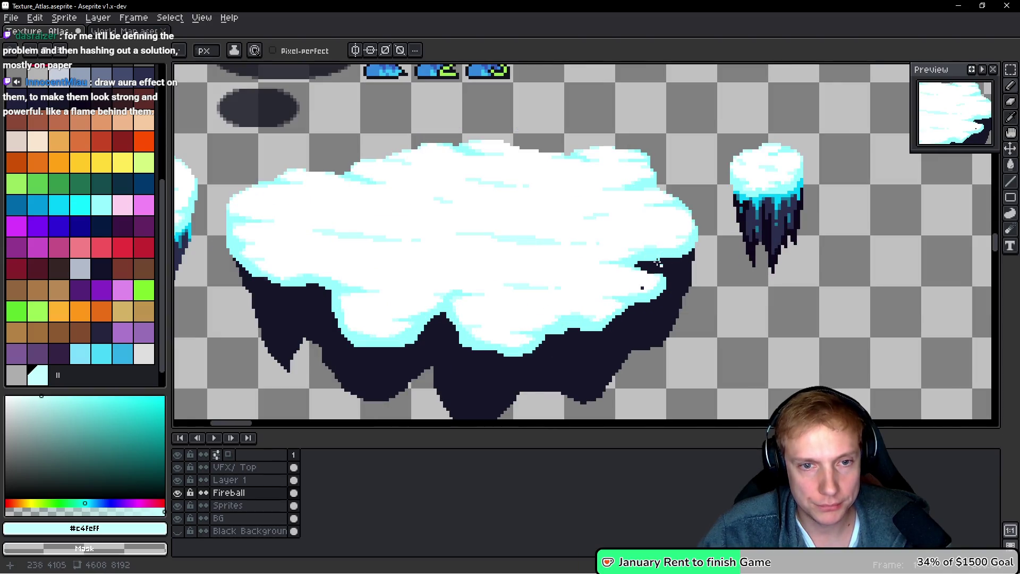
scroll(661, 266, "down", 3)
scroll(619, 255, "up", 2)
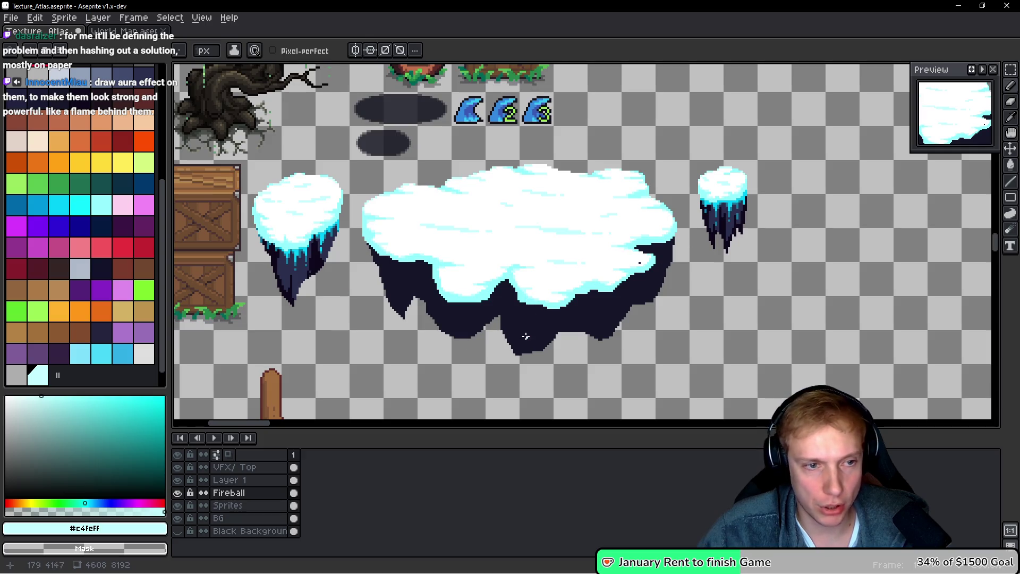
scroll(525, 336, "up", 4)
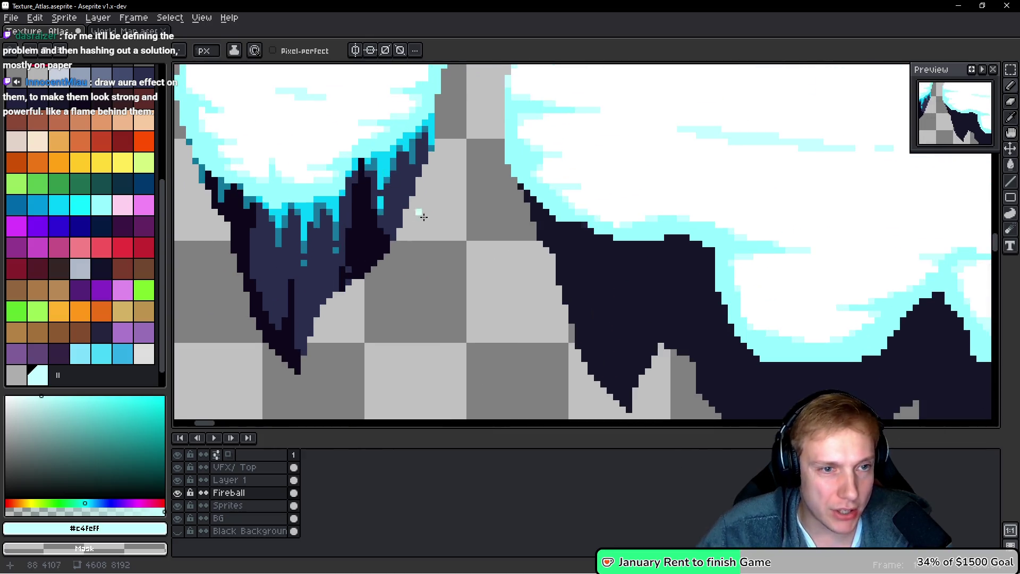
scroll(414, 209, "down", 3)
scroll(539, 279, "up", 2)
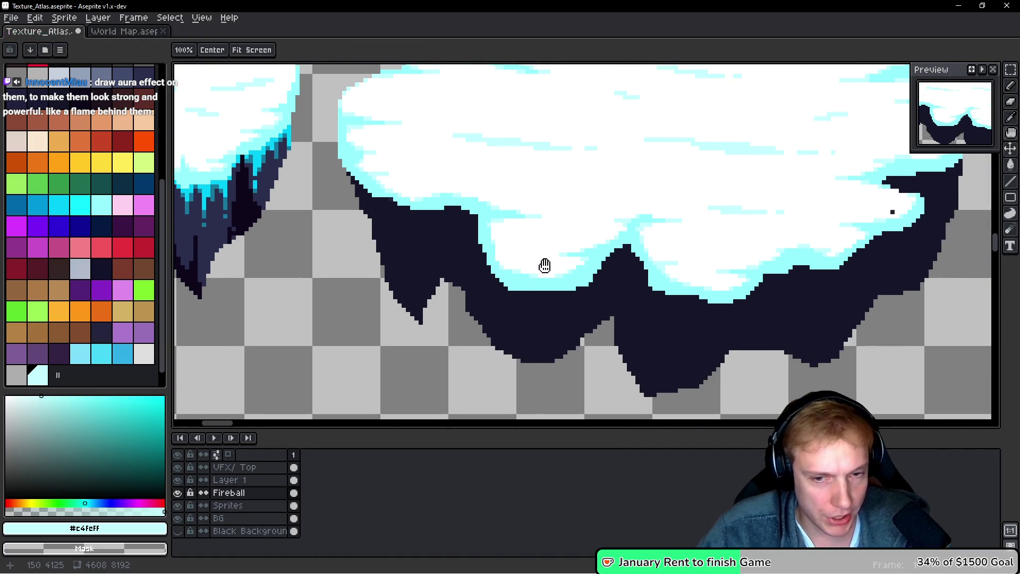
Switch to the Sprites layer and lasso-select the whole large floating platform
key("Down")
key("q")
scroll(553, 266, "down", 3)
scroll(660, 175, "up", 1)
mouse_move(704, 159)
left_mouse_down()
mouse_move(580, 146)
mouse_move(452, 167)
left_mouse_up()
mouse_move(397, 279)
left_mouse_down()
mouse_move(600, 388)
mouse_move(732, 276)
left_mouse_up()
left_click(795, 209)
mouse_move(830, 168)
left_mouse_down()
mouse_move(732, 140)
mouse_move(420, 169)
left_mouse_up()
left_click_drag(405, 205, 403, 229)
mouse_move(715, 167)
left_mouse_down()
mouse_move(468, 156)
mouse_move(395, 213)
mouse_move(425, 334)
mouse_move(692, 365)
mouse_move(728, 244)
left_mouse_up()
left_click_drag(703, 157, 704, 160)
scroll(659, 271, "up", 5)
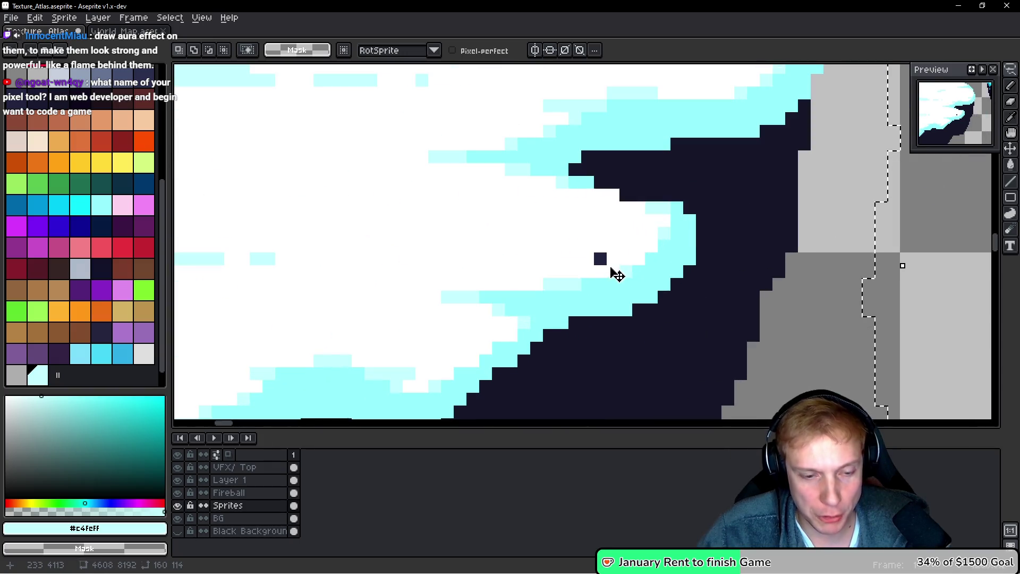
scroll(615, 272, "down", 3)
Fill the platform's black underside with navy #2a2f4c using the Paint Bucket
key("b")
scroll(610, 326, "up", 2)
scroll(556, 316, "up", 1)
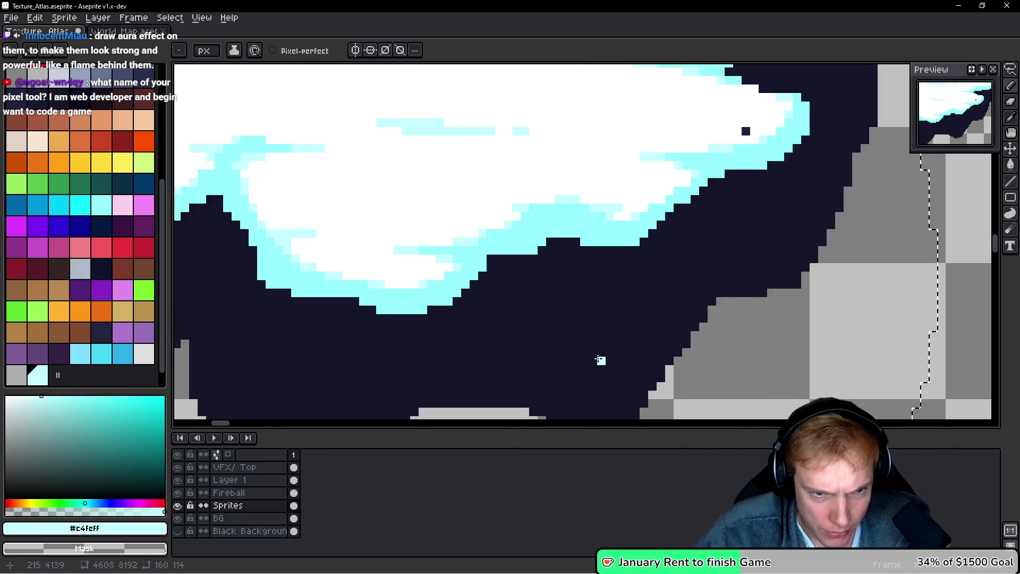
scroll(593, 360, "down", 2)
scroll(578, 271, "down", 1)
scroll(406, 312, "down", 1)
scroll(603, 223, "down", 1)
scroll(687, 237, "up", 3)
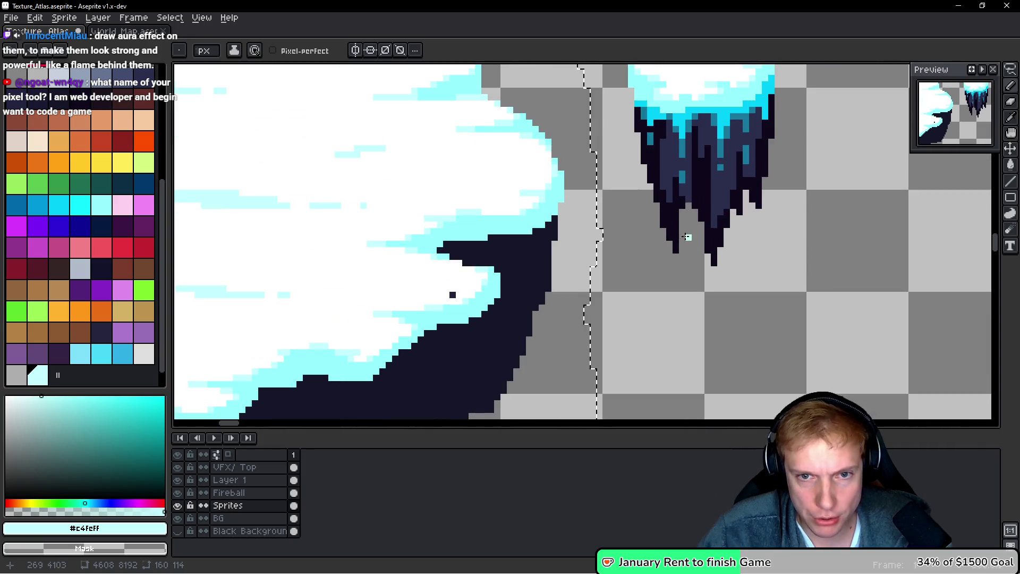
left_click(712, 202, "alt")
scroll(524, 334, "down", 1)
scroll(523, 334, "up", 1)
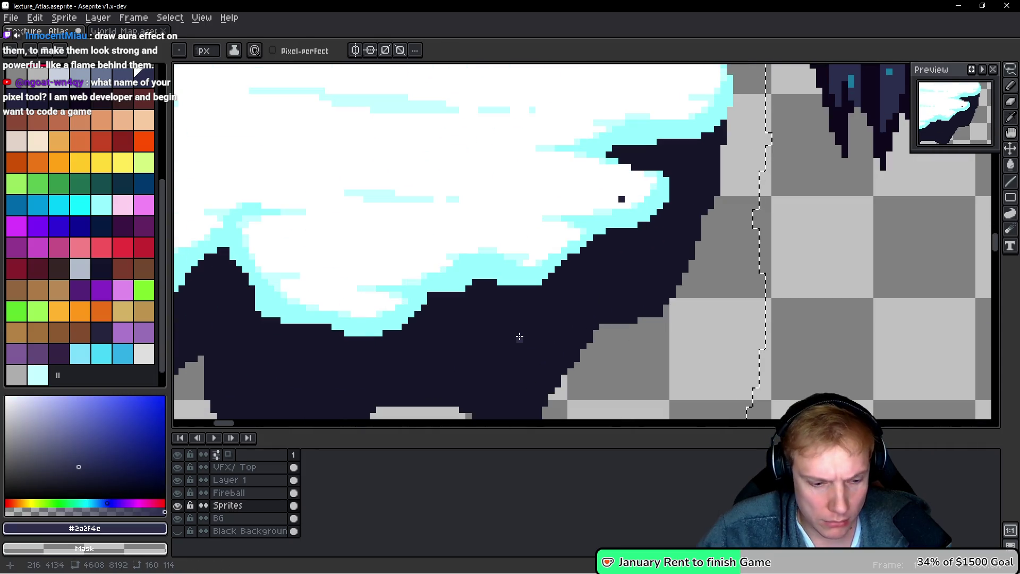
key("g")
left_click(519, 337)
Pick the darker navy #21233f (palette index 70) as the drawing colour
scroll(472, 331, "down", 3)
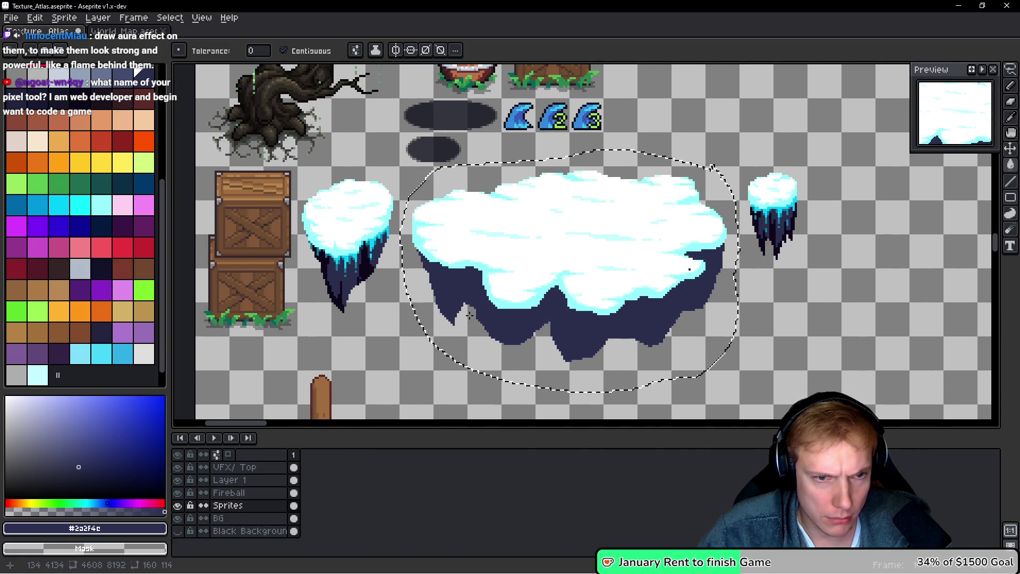
scroll(482, 317, "up", 1)
scroll(473, 298, "left", 1)
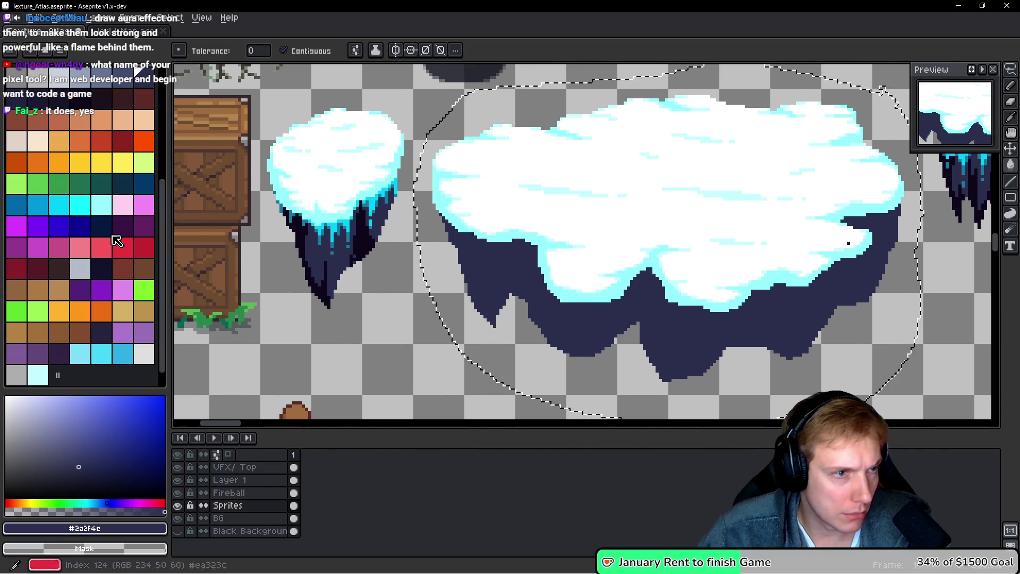
scroll(123, 255, "up", 3)
left_click(15, 224)
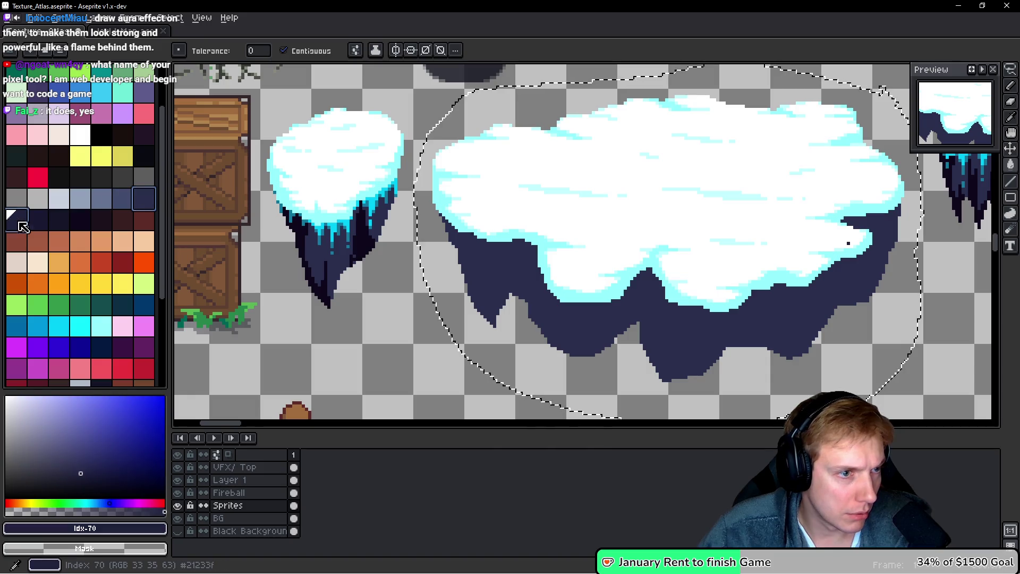
scroll(847, 235, "up", 2)
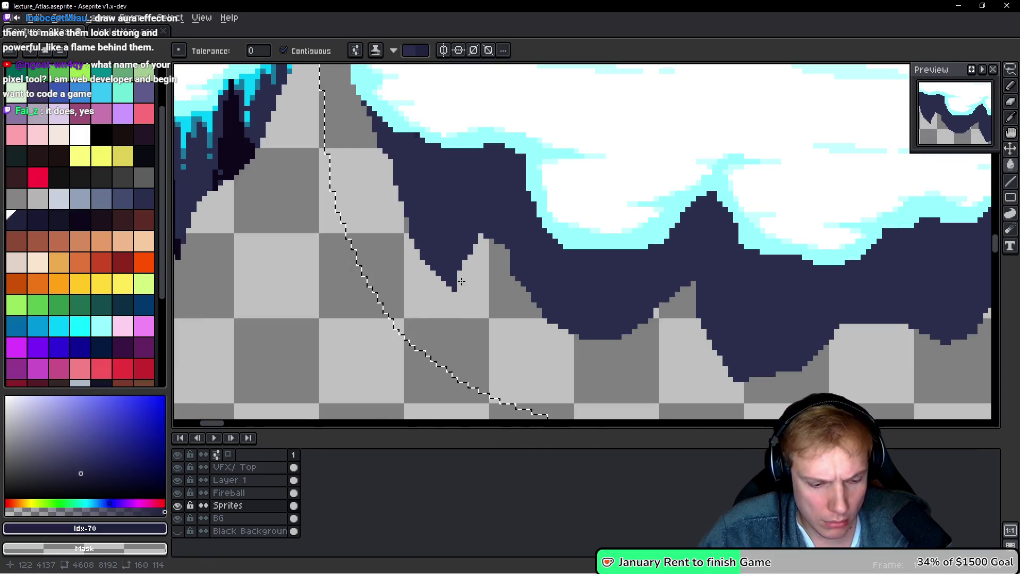
Pencil darker #21233f vertical streaks down the left underside, undoing one overshoot
key("b")
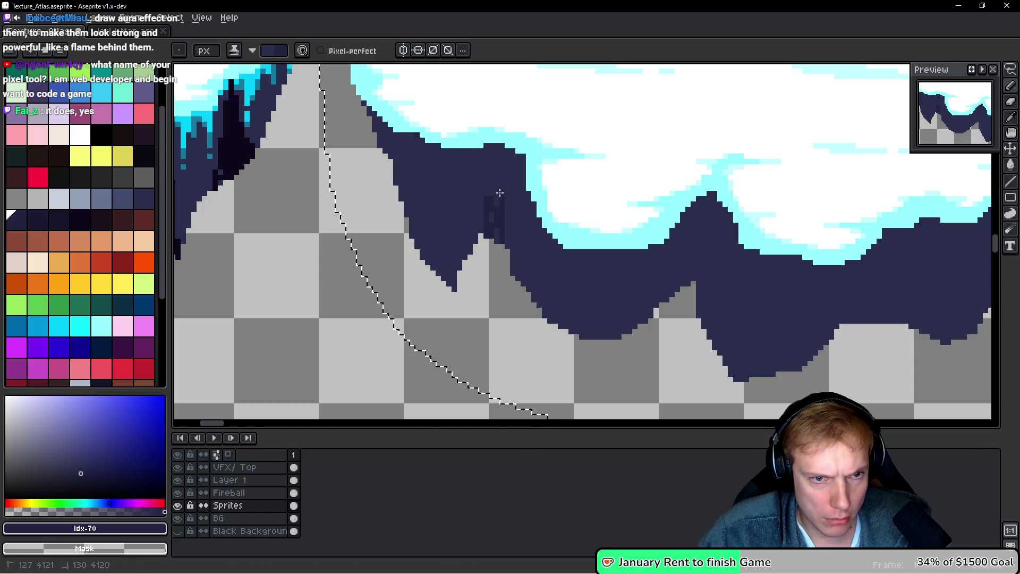
left_click_drag(515, 272, 515, 249)
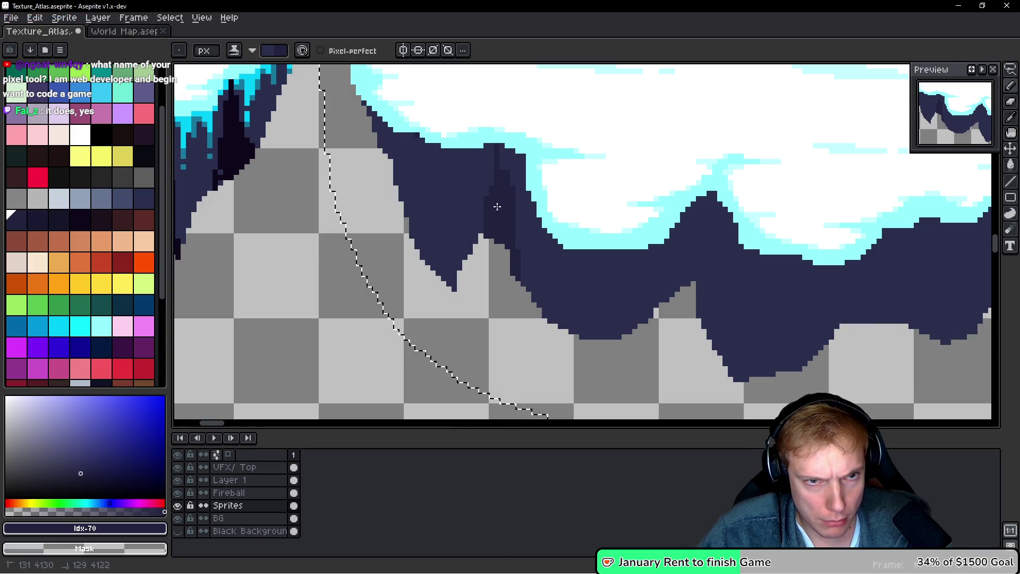
left_click_drag(483, 229, 483, 171)
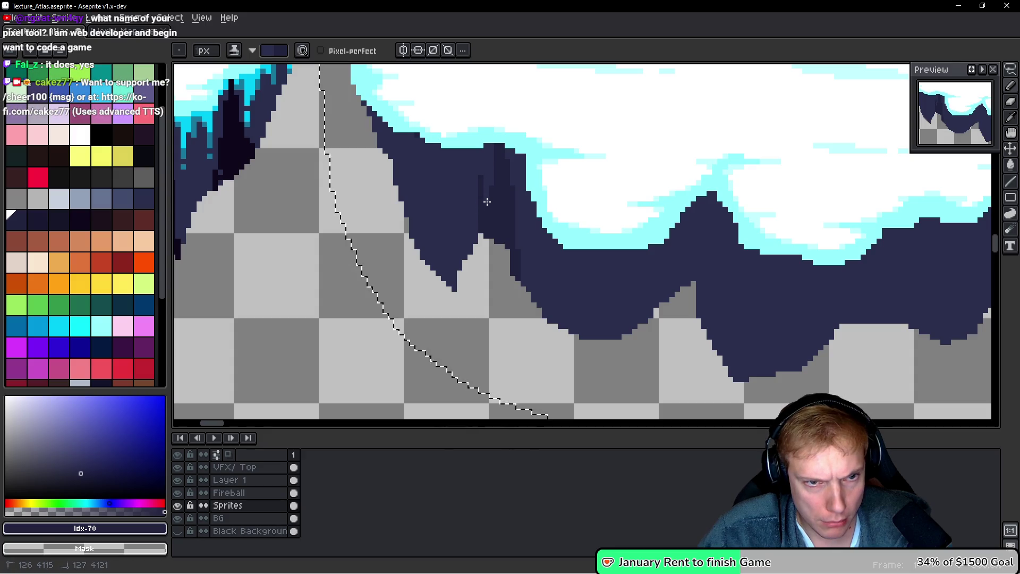
scroll(487, 202, "down", 3)
scroll(457, 181, "up", 2)
scroll(450, 161, "up", 2)
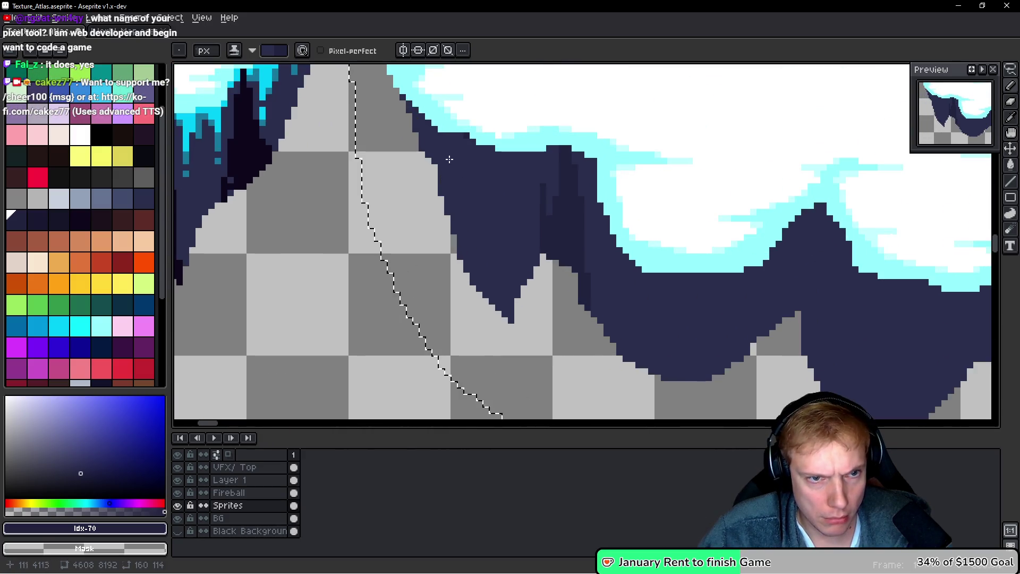
left_click_drag(450, 161, 449, 212)
mouse_move(460, 258)
left_mouse_down()
mouse_move(464, 165)
mouse_move(460, 189)
left_mouse_up()
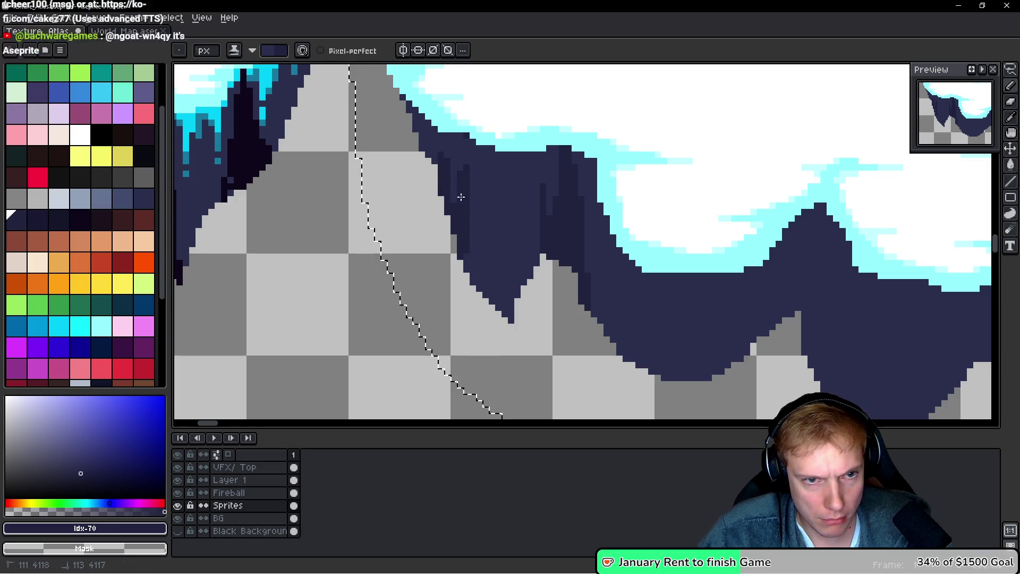
key("ctrl+z")
key("ctrl+z")
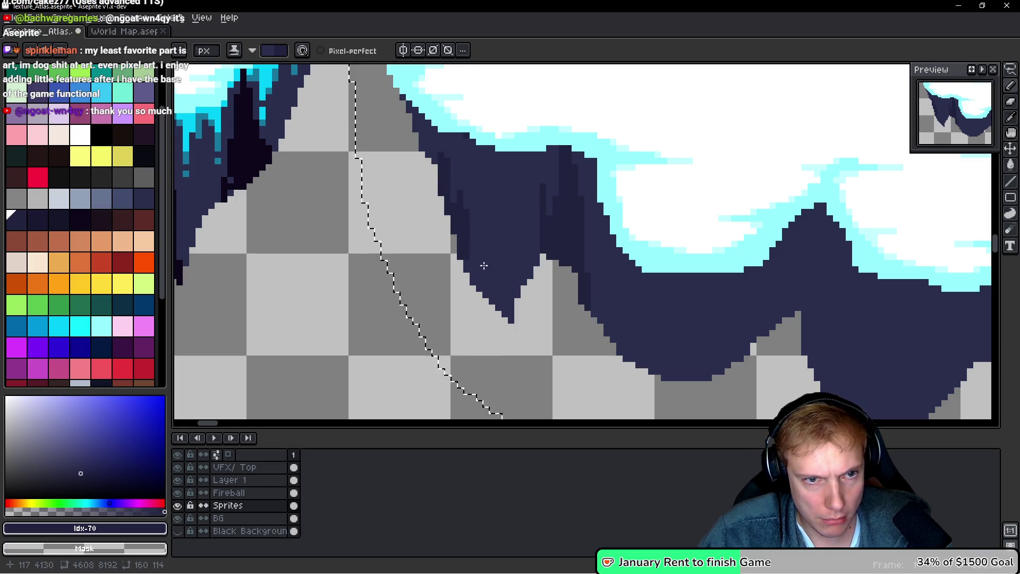
left_click_drag(466, 251, 481, 291)
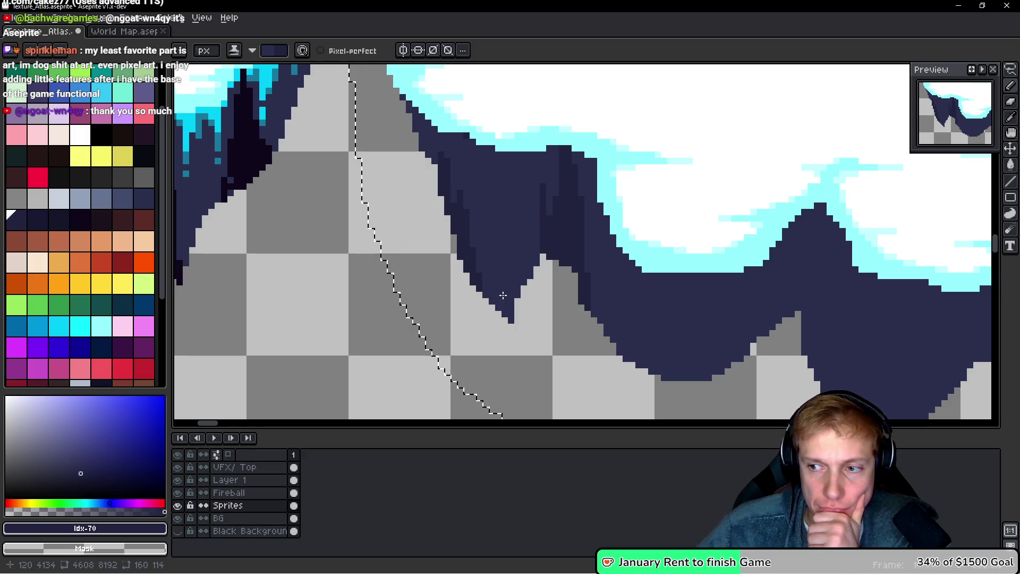
Darken the underside edge and add streak columns further right, redrawing one undone streak
scroll(485, 273, "up", 1)
left_click_drag(481, 303, 487, 276)
mouse_move(497, 213)
left_mouse_down()
mouse_move(497, 315)
mouse_move(512, 305)
left_mouse_up()
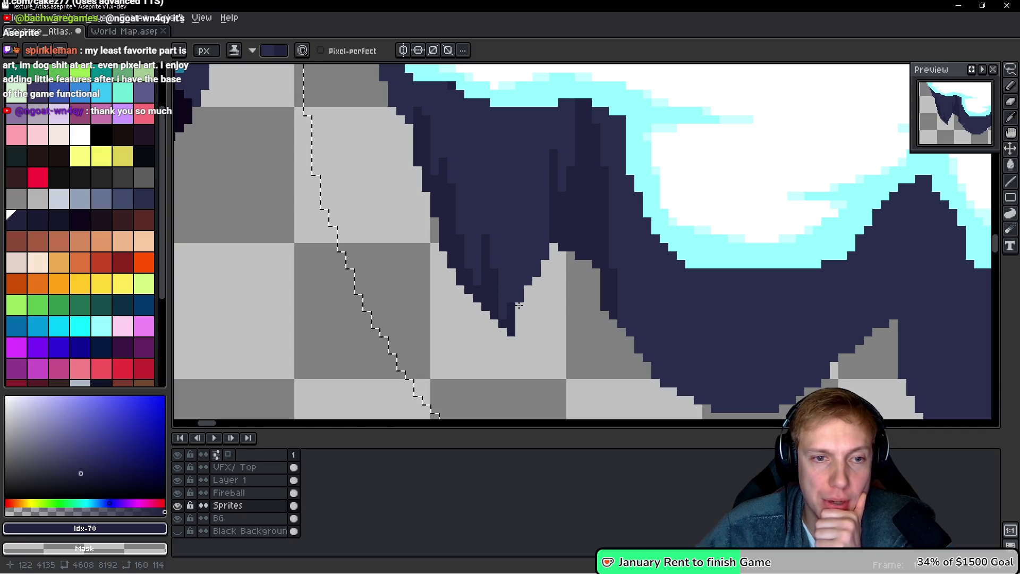
scroll(544, 277, "down", 2)
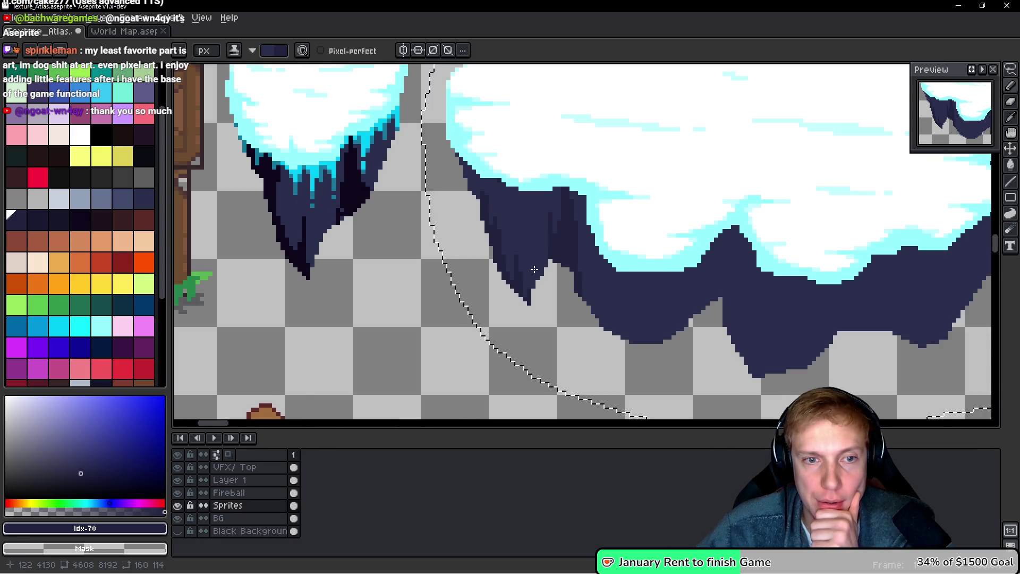
scroll(534, 270, "down", 1)
scroll(553, 303, "up", 2)
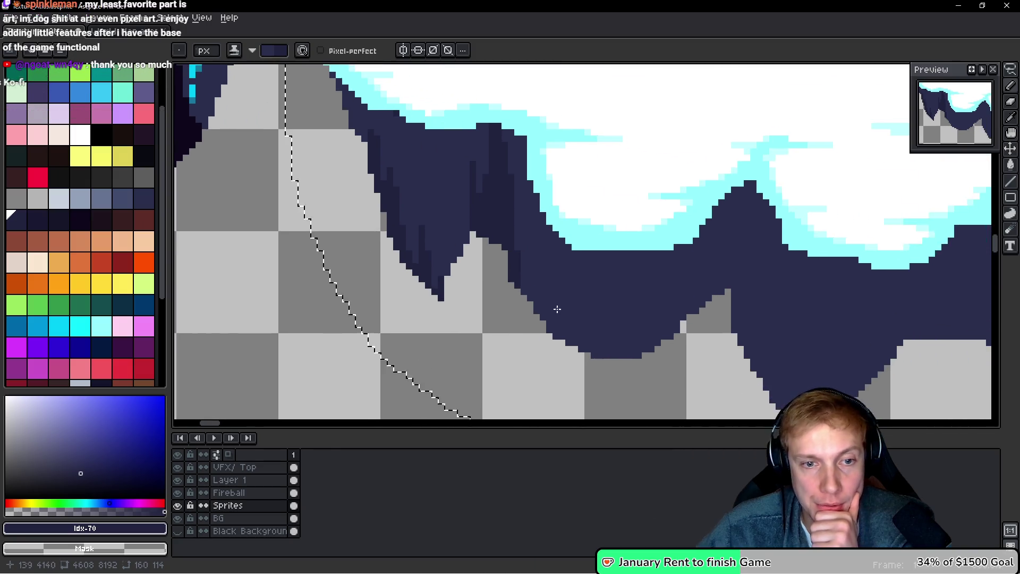
scroll(556, 309, "up", 1)
mouse_move(582, 327)
left_mouse_down()
mouse_move(576, 282)
mouse_move(570, 324)
mouse_move(534, 247)
mouse_move(536, 303)
mouse_move(489, 234)
mouse_move(488, 202)
mouse_move(483, 269)
mouse_move(503, 196)
mouse_move(495, 227)
left_mouse_up()
left_click(567, 298)
scroll(495, 223, "up", 1)
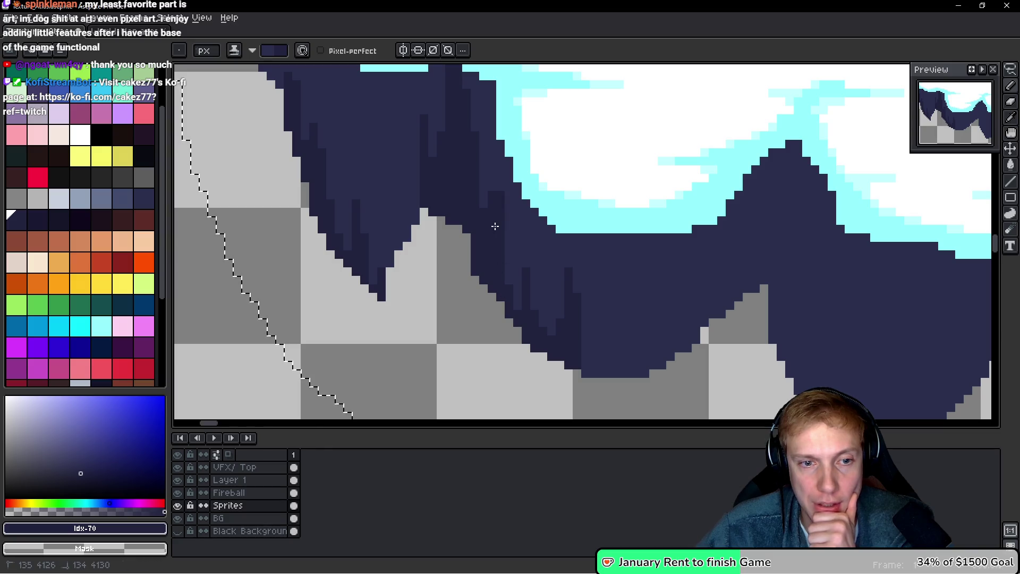
key("ctrl+z")
left_click_drag(486, 171, 482, 90)
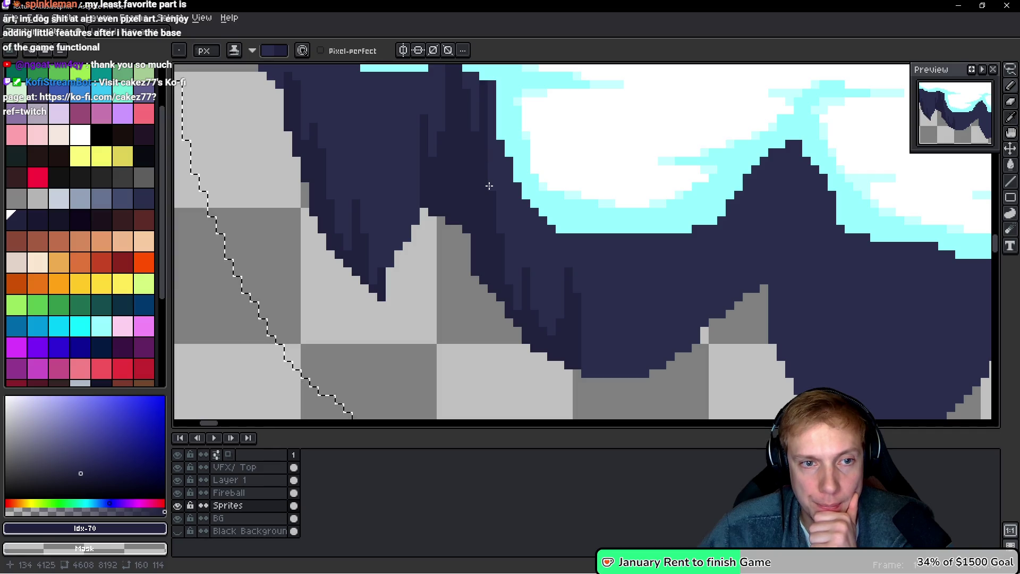
scroll(614, 228, "down", 5)
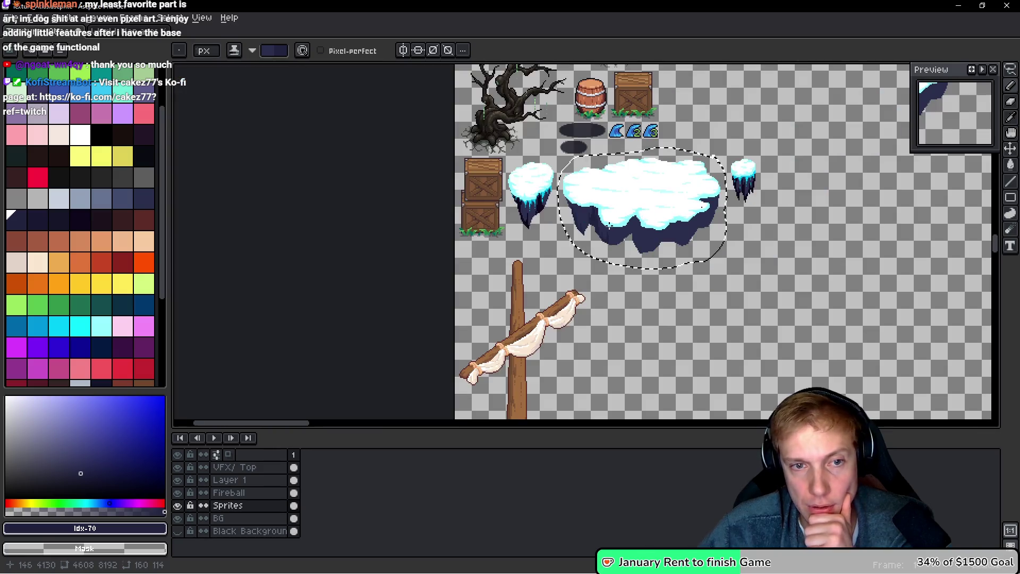
Paint dark outline pixels along the underside edge and a shading column below the peak
scroll(605, 250, "up", 4)
scroll(638, 286, "up", 2)
mouse_move(485, 326)
left_mouse_down()
mouse_move(501, 352)
mouse_move(512, 255)
mouse_move(476, 346)
left_mouse_up()
mouse_move(515, 244)
left_mouse_down()
mouse_move(510, 293)
mouse_move(567, 290)
mouse_move(587, 244)
mouse_move(592, 266)
mouse_move(603, 268)
left_mouse_up()
left_click_drag(642, 284, 603, 311)
mouse_move(625, 273)
left_mouse_down()
mouse_move(649, 103)
mouse_move(622, 221)
mouse_move(633, 163)
left_mouse_up()
scroll(633, 163, "down", 3)
mouse_move(655, 103)
left_mouse_down()
mouse_move(671, 104)
mouse_move(673, 125)
mouse_move(664, 297)
mouse_move(683, 118)
mouse_move(701, 393)
mouse_move(707, 320)
left_mouse_up()
scroll(664, 298, "down", 3)
scroll(707, 320, "down", 1)
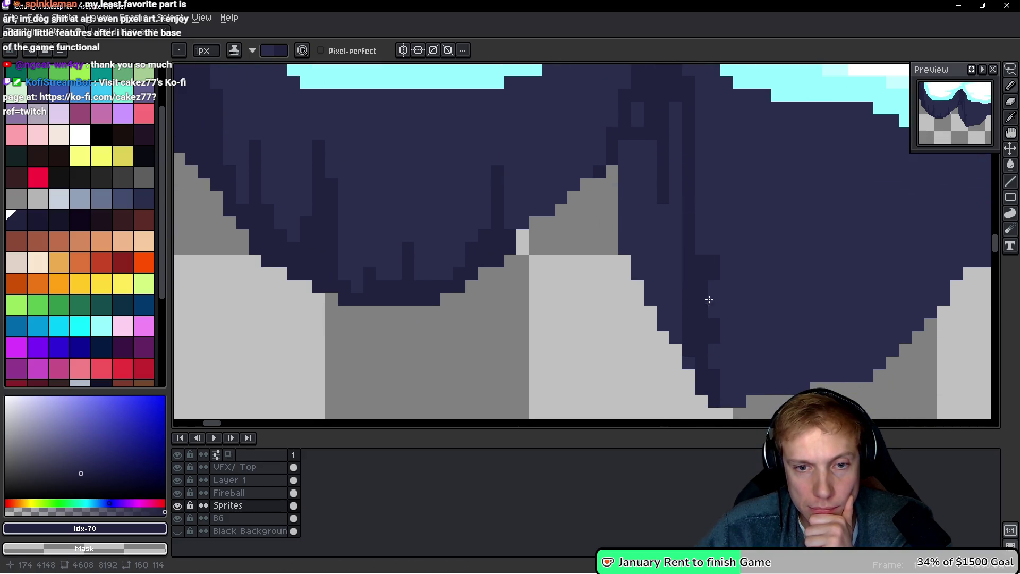
mouse_move(711, 262)
left_mouse_down()
mouse_move(711, 361)
mouse_move(672, 87)
left_mouse_up()
scroll(713, 188, "up", 2)
Add several more dark navy streaks, including a thin one, down the underside
left_click_drag(672, 330, 688, 274)
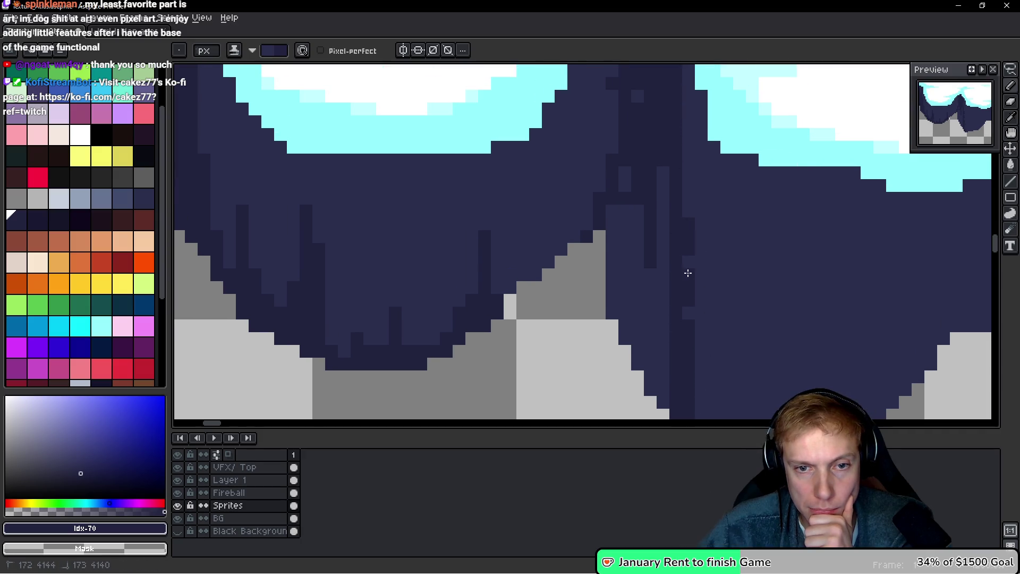
scroll(690, 243, "down", 3)
left_click_drag(681, 328, 647, 262)
scroll(642, 337, "up", 2)
mouse_move(652, 374)
left_mouse_down()
mouse_move(640, 332)
mouse_move(639, 114)
left_mouse_up()
mouse_move(619, 316)
left_mouse_down()
mouse_move(599, 117)
mouse_move(588, 239)
mouse_move(585, 202)
mouse_move(611, 321)
mouse_move(620, 282)
mouse_move(639, 335)
left_mouse_up()
scroll(639, 335, "down", 4)
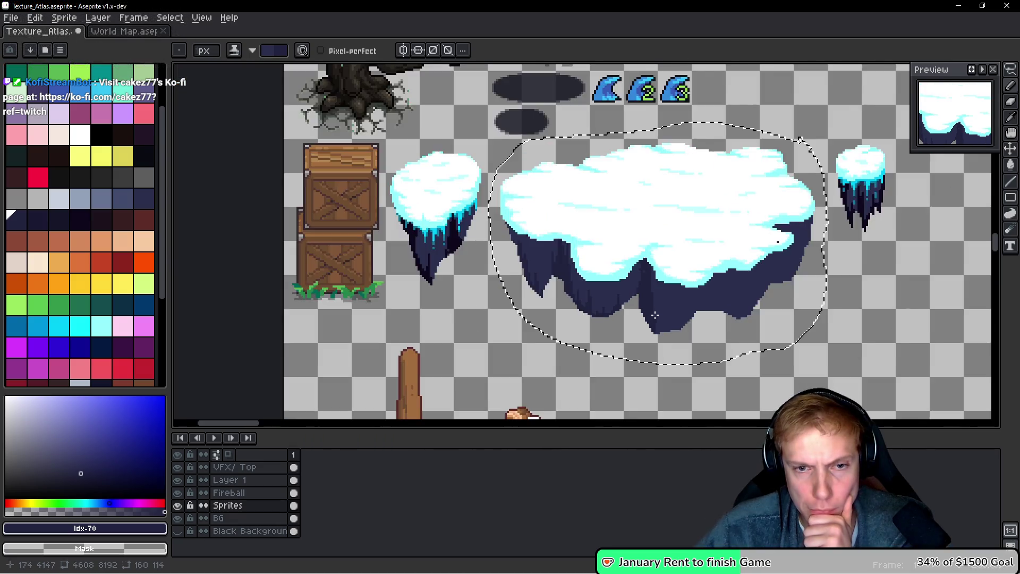
scroll(583, 180, "up", 4)
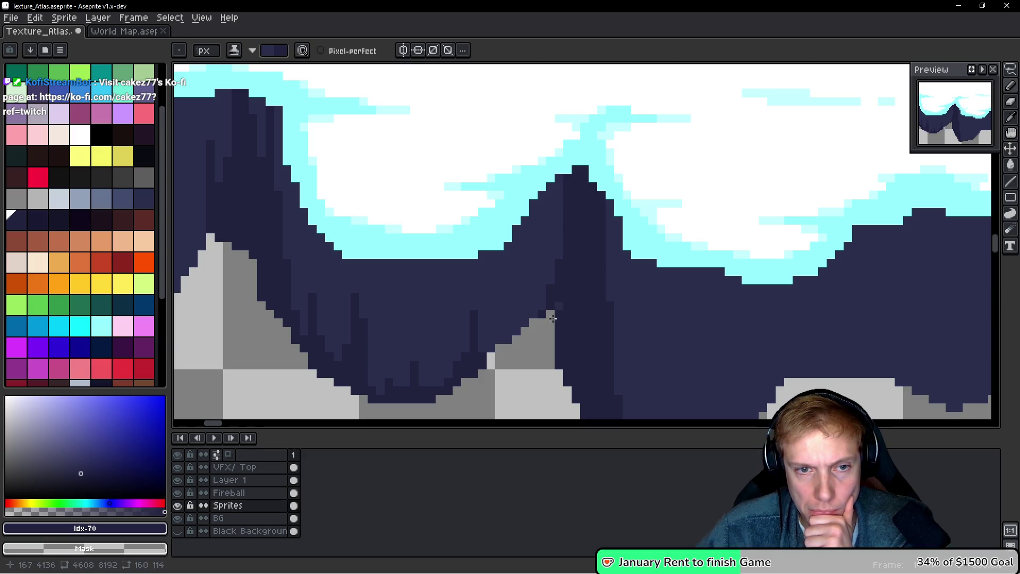
mouse_move(538, 317)
left_mouse_down()
mouse_move(525, 324)
mouse_move(533, 307)
mouse_move(507, 340)
mouse_move(505, 305)
mouse_move(494, 347)
left_mouse_up()
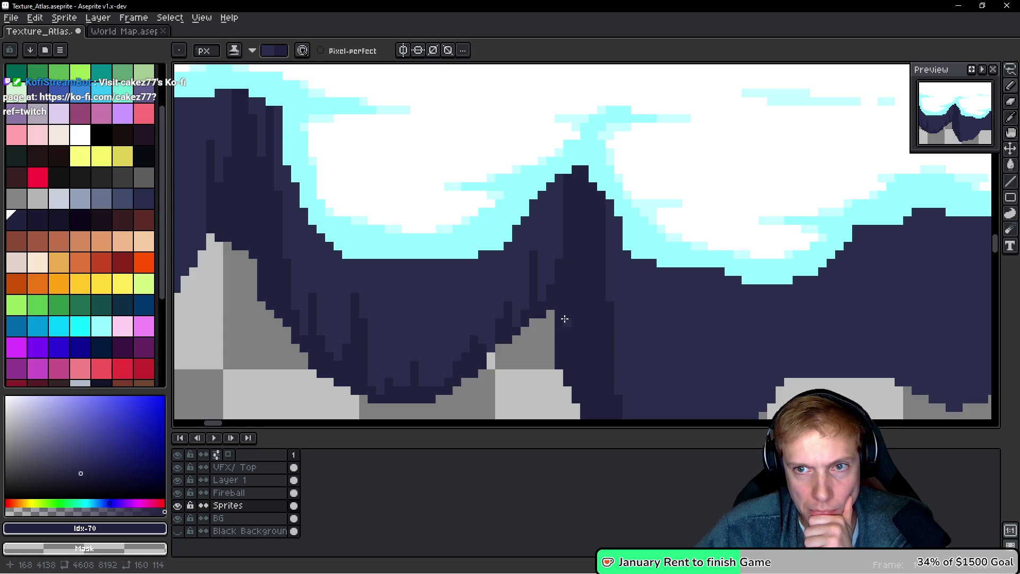
scroll(540, 298, "down", 4)
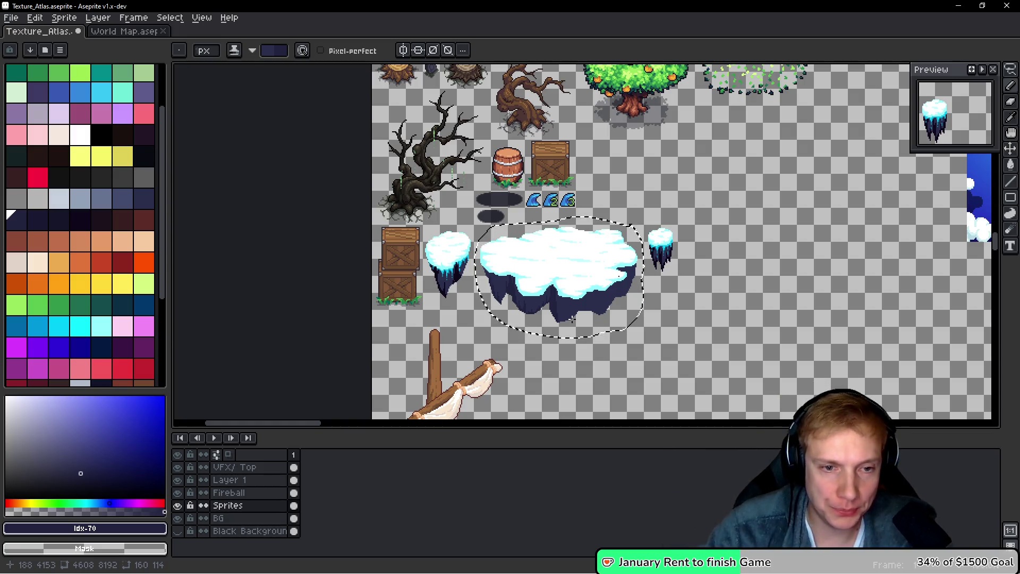
Paint more darker vertical streaks across the central underside below its tip
scroll(571, 319, "up", 3)
scroll(505, 340, "up", 2)
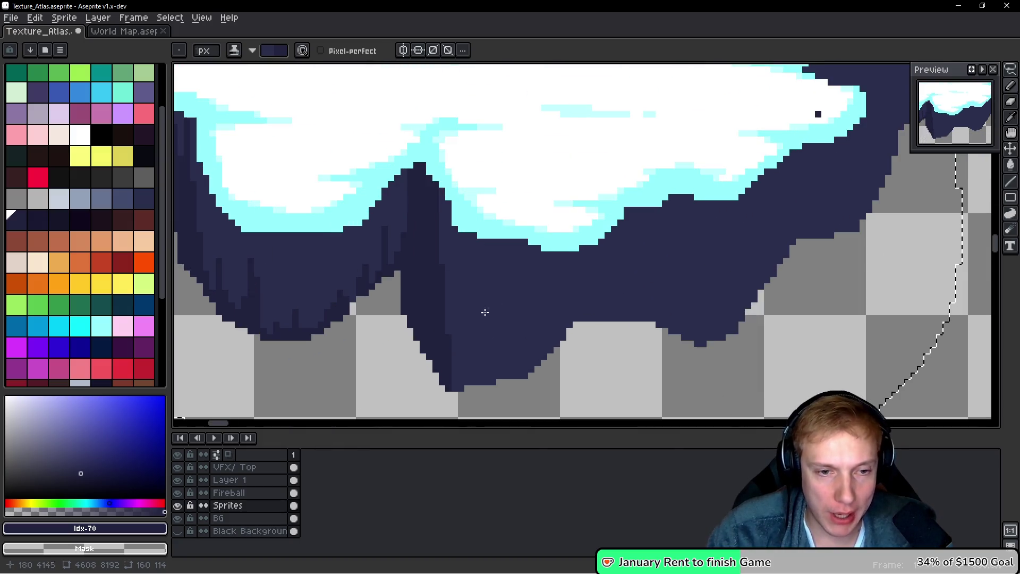
scroll(478, 335, "up", 2)
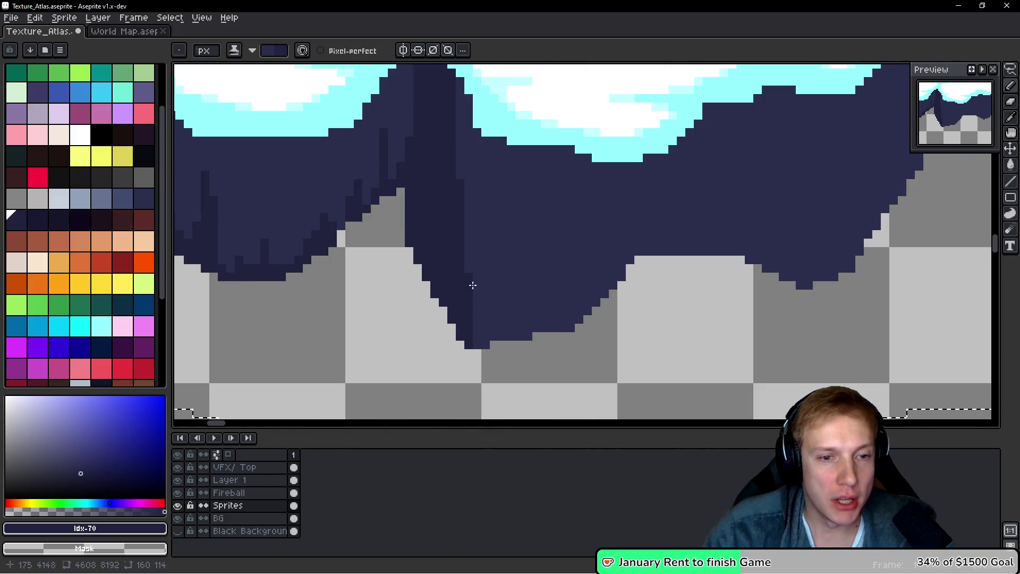
mouse_move(482, 319)
left_mouse_down()
mouse_move(482, 340)
mouse_move(493, 334)
mouse_move(510, 349)
mouse_move(542, 305)
mouse_move(528, 292)
mouse_move(529, 327)
mouse_move(552, 314)
mouse_move(592, 325)
mouse_move(634, 249)
mouse_move(624, 173)
left_mouse_up()
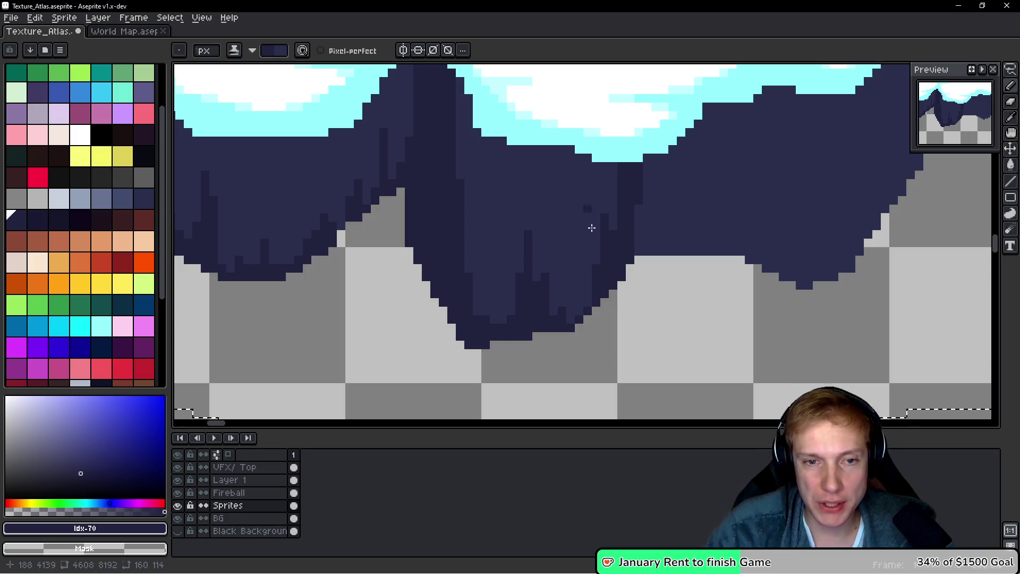
mouse_move(638, 180)
left_mouse_down()
mouse_move(664, 243)
mouse_move(651, 165)
mouse_move(653, 235)
left_mouse_up()
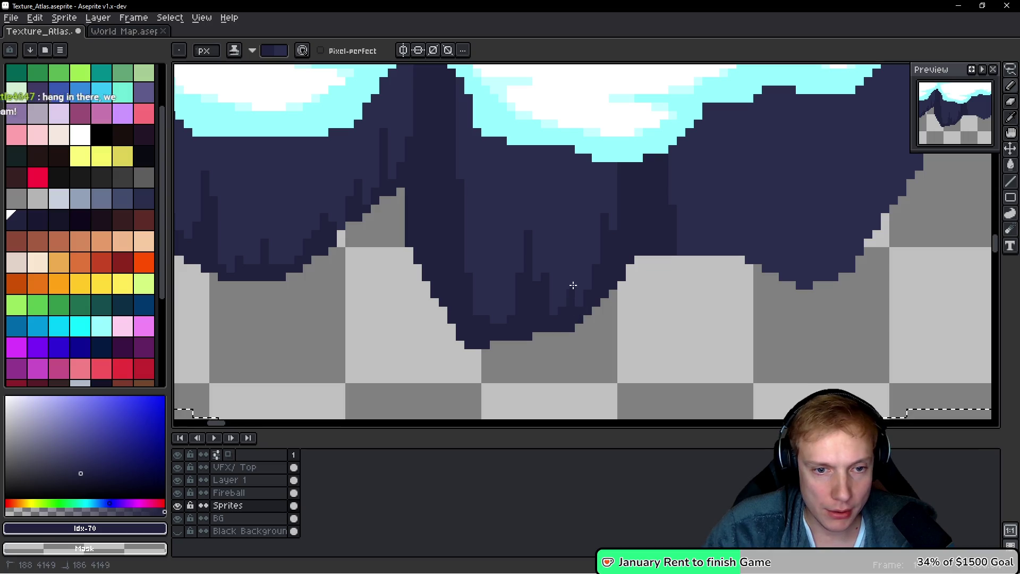
scroll(619, 277, "down", 3)
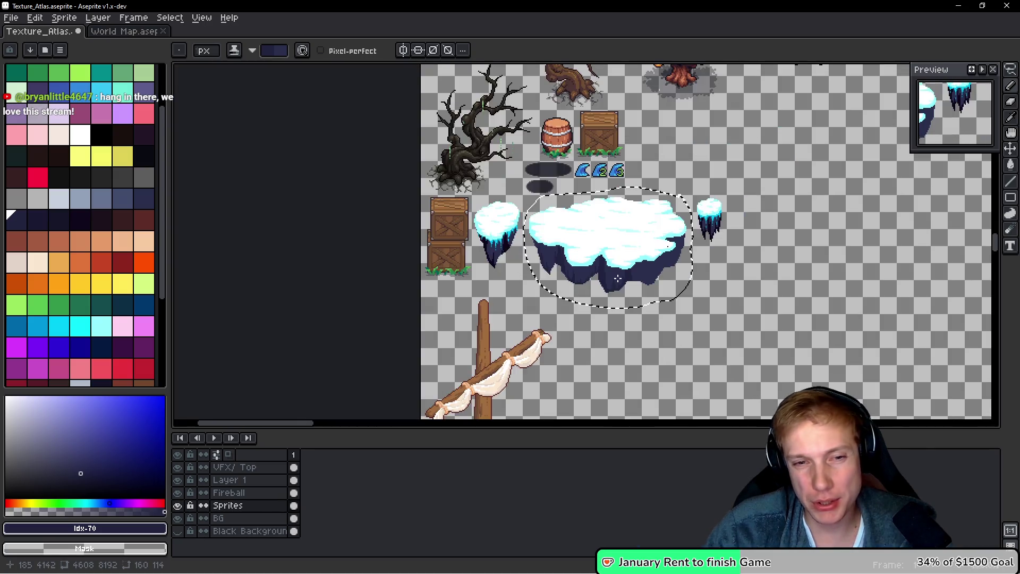
scroll(611, 292, "up", 2)
scroll(549, 306, "up", 1)
Deselect, pick #21233F, and draw two dark drip strokes below the underside
key("ctrl+d")
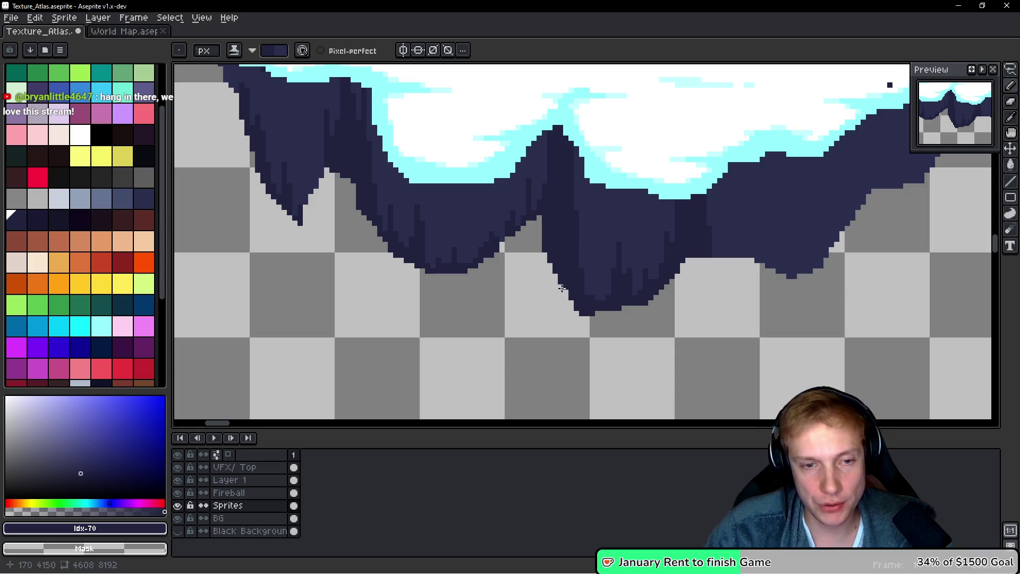
left_click(549, 237, "alt")
mouse_move(549, 260)
left_mouse_down()
mouse_move(549, 336)
mouse_move(562, 299)
mouse_move(555, 334)
mouse_move(566, 345)
mouse_move(578, 307)
left_mouse_up()
scroll(566, 325, "down", 5)
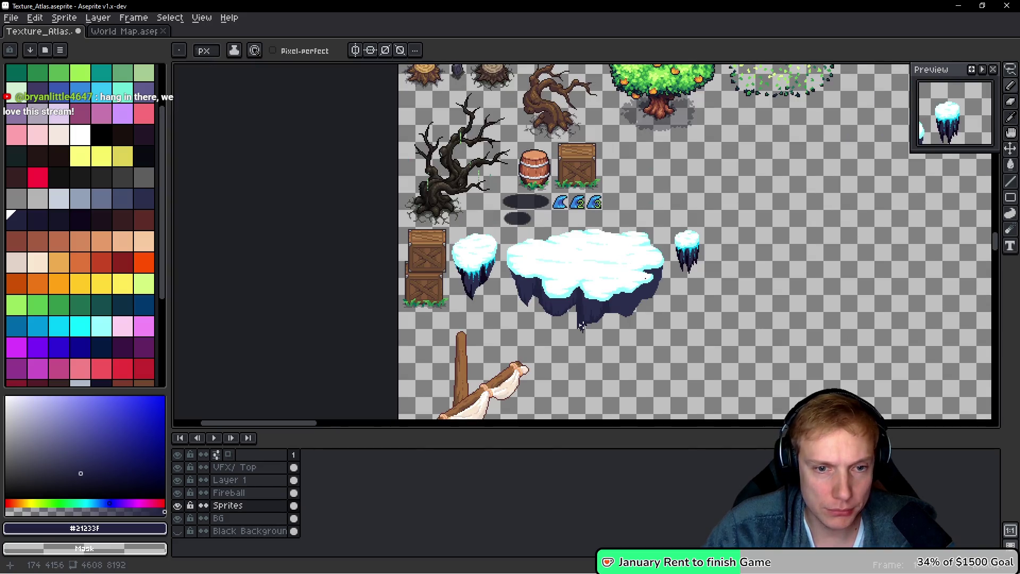
Cut light strips into the central dark drip and add a narrow drip beside the gap
scroll(583, 322, "up", 6)
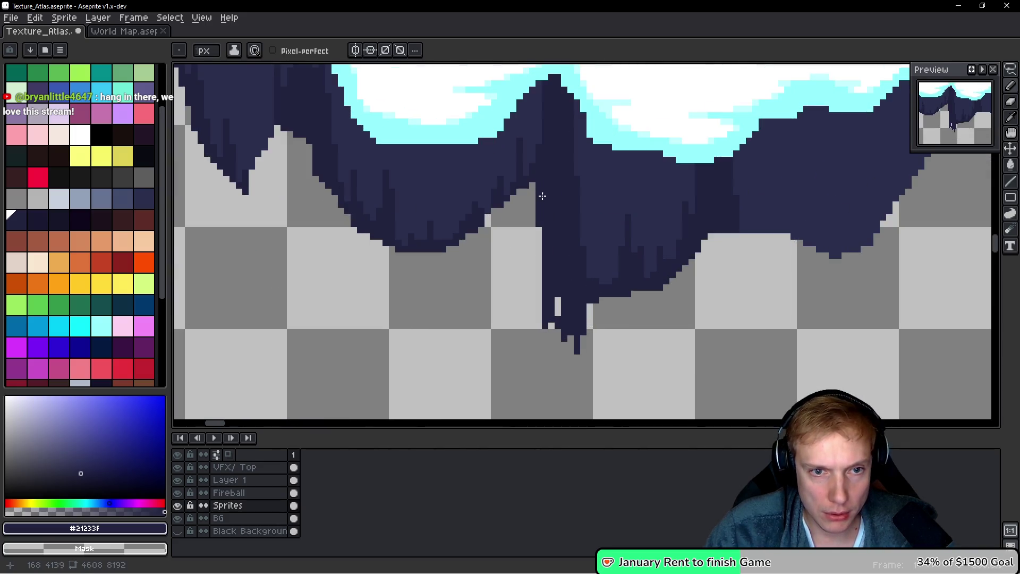
mouse_move(576, 316)
left_mouse_down()
mouse_move(543, 186)
mouse_move(552, 148)
mouse_move(555, 158)
left_mouse_up()
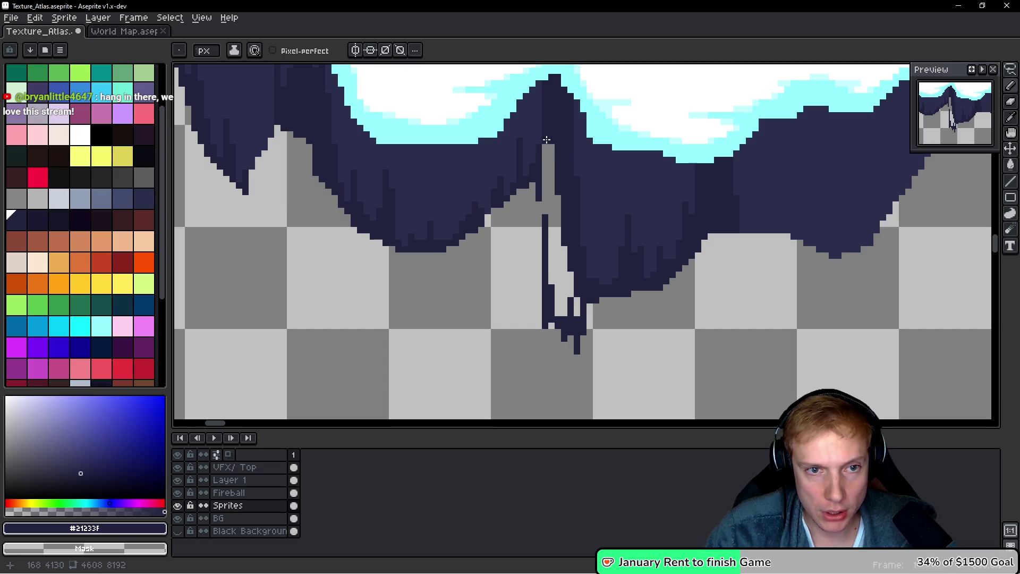
mouse_move(536, 202)
left_mouse_down()
mouse_move(529, 258)
mouse_move(529, 214)
mouse_move(516, 190)
left_mouse_up()
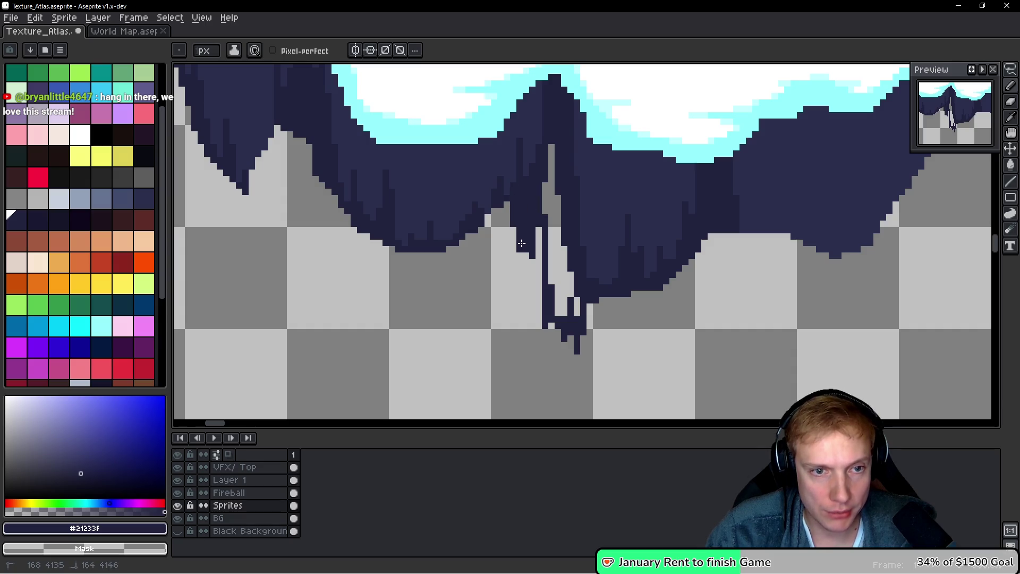
mouse_move(517, 251)
left_mouse_down()
mouse_move(519, 270)
mouse_move(546, 284)
mouse_move(571, 320)
left_mouse_up()
left_click(610, 323)
mouse_move(622, 292)
left_mouse_down()
mouse_move(631, 256)
mouse_move(616, 296)
mouse_move(583, 317)
left_mouse_up()
scroll(595, 299, "down", 3)
scroll(615, 268, "up", 3)
scroll(616, 295, "down", 5)
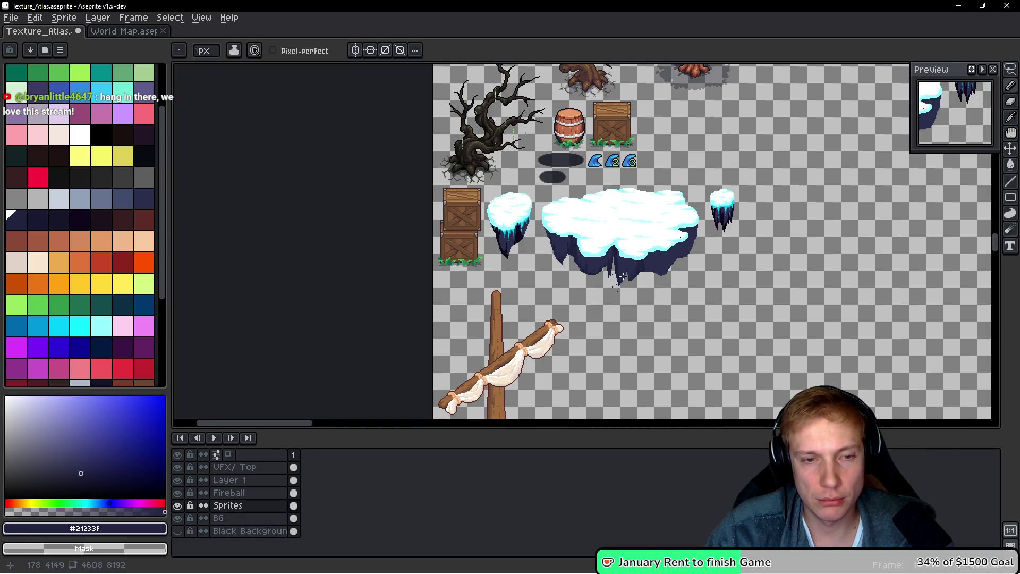
scroll(630, 275, "up", 5)
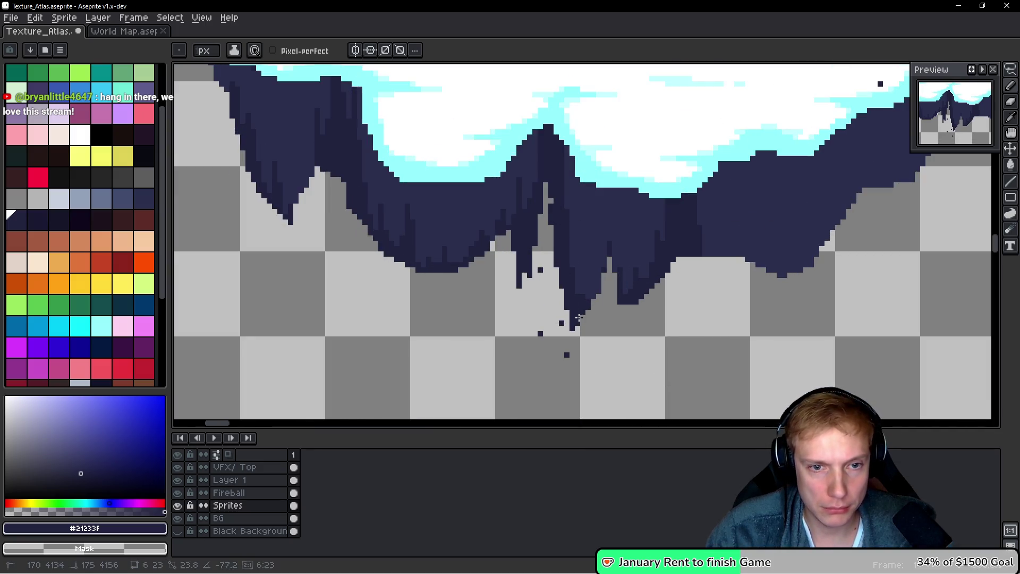
left_click_drag(550, 202, 580, 321)
mouse_move(547, 210)
left_mouse_down()
mouse_move(557, 213)
mouse_move(562, 275)
left_mouse_up()
scroll(569, 311, "down", 1)
scroll(393, 191, "up", 2)
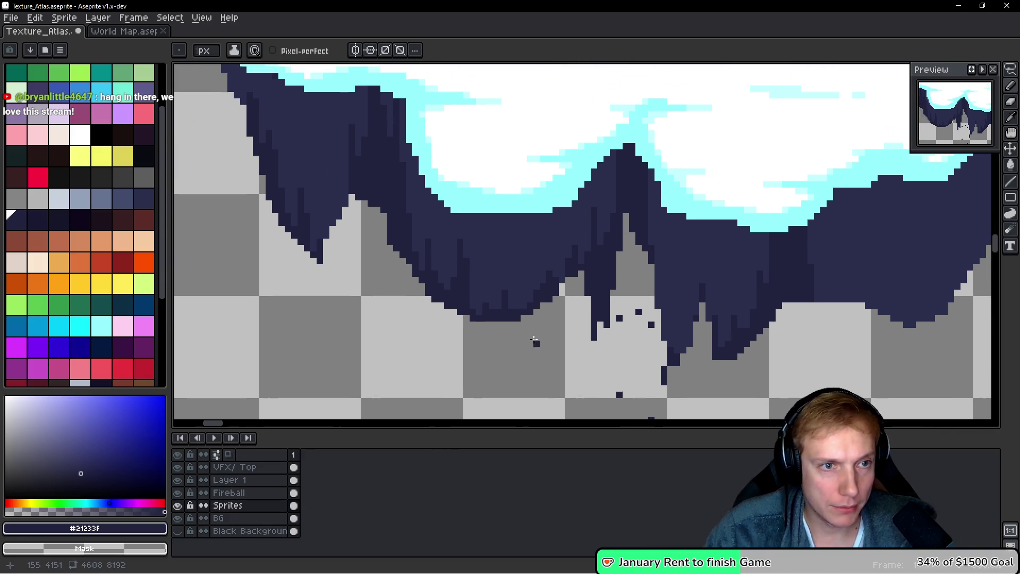
Erase two straight diagonal strips through the drip, add pointed tips, and set brush size 2
left_click(380, 186)
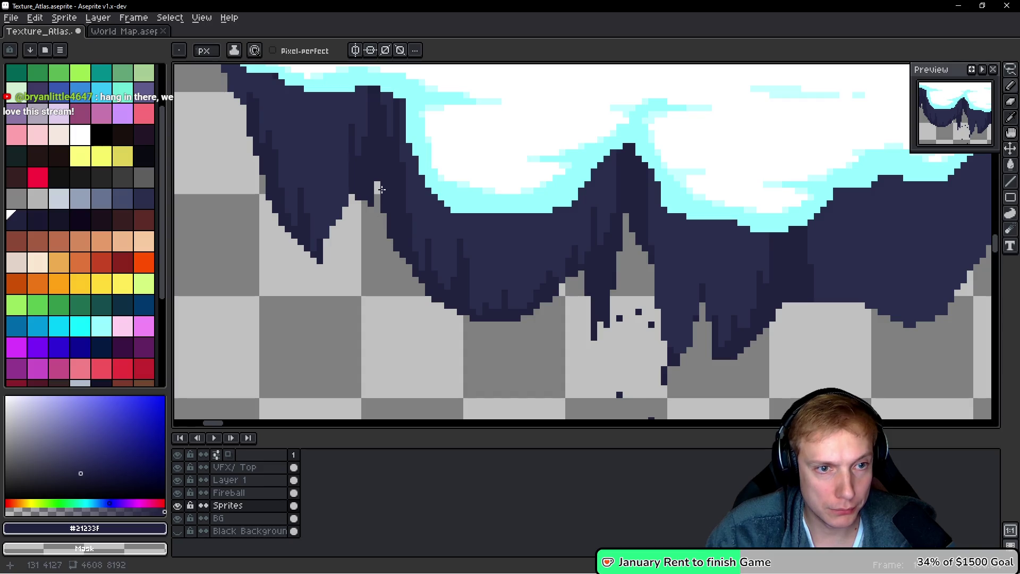
left_click(406, 283, "shift")
left_click(459, 258)
left_click(452, 301, "shift")
mouse_move(430, 297)
left_mouse_down()
mouse_move(433, 328)
mouse_move(446, 318)
mouse_move(447, 340)
mouse_move(433, 311)
mouse_move(414, 318)
mouse_move(416, 262)
left_mouse_up()
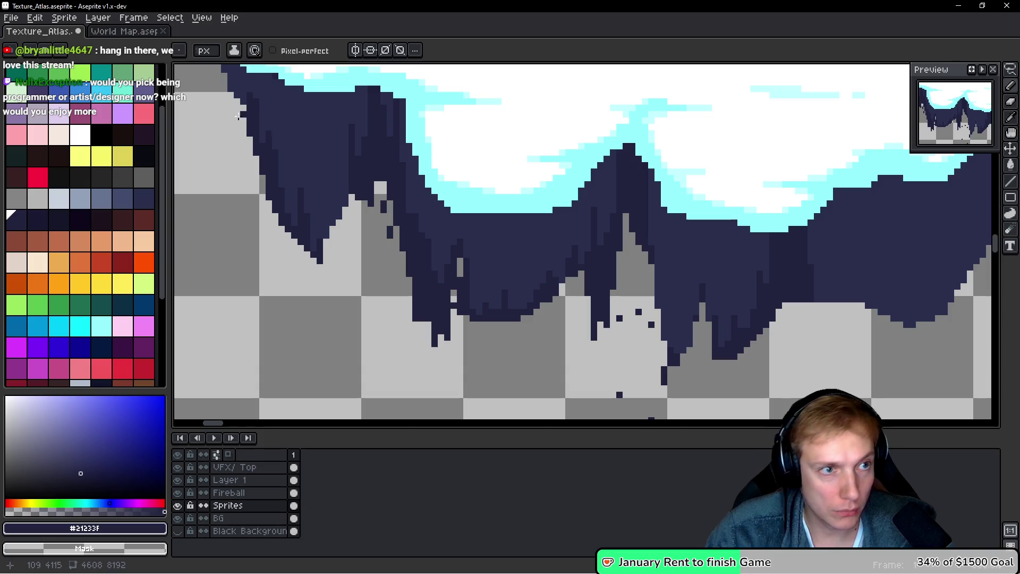
left_click(218, 51)
left_click_drag(218, 51, 224, 51)
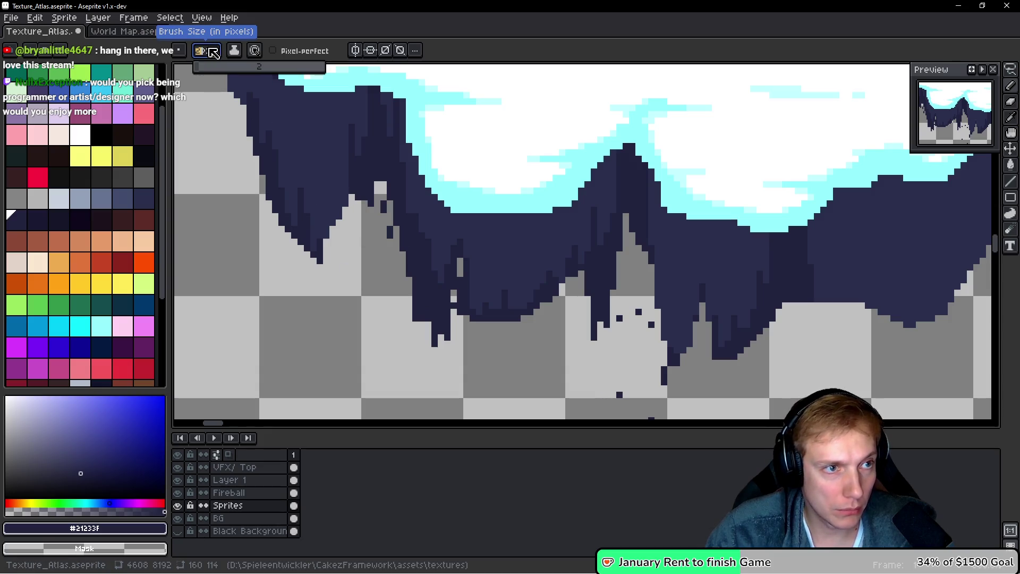
Fill gaps on the drip's left edge, trim its lower end and extend it lower
left_click_drag(396, 229, 402, 259)
left_click(424, 323)
left_click_drag(460, 281, 443, 343)
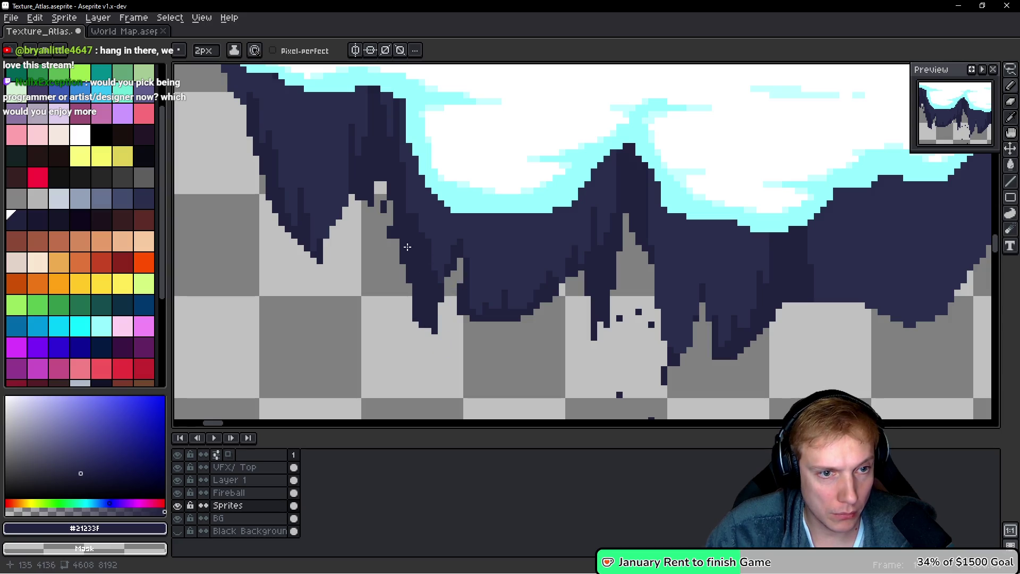
scroll(386, 229, "down", 3)
scroll(441, 258, "up", 3)
mouse_move(420, 245)
left_mouse_down()
mouse_move(446, 295)
mouse_move(437, 252)
mouse_move(449, 298)
mouse_move(480, 275)
mouse_move(481, 292)
left_mouse_up()
left_click_drag(514, 213, 513, 254)
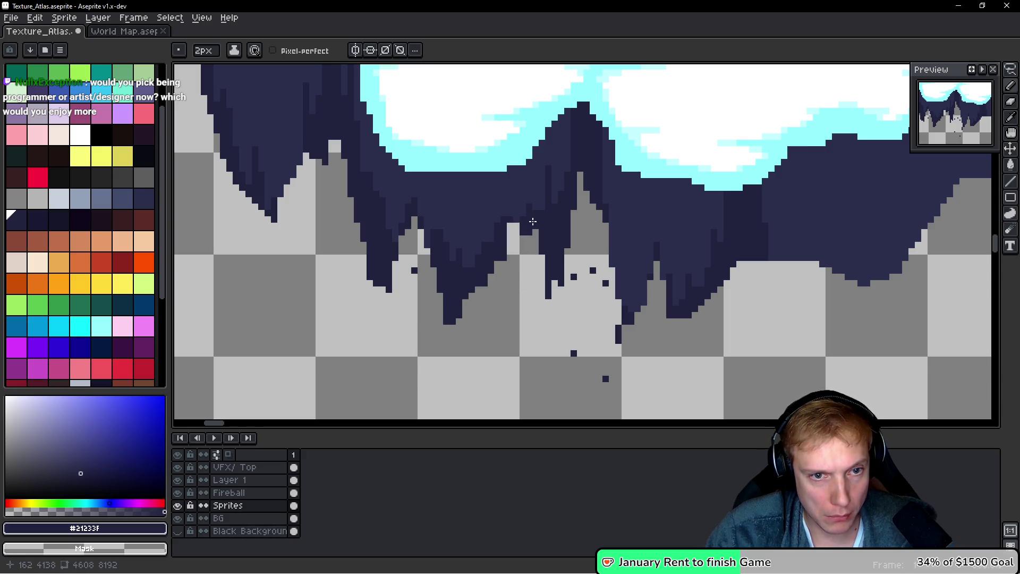
scroll(526, 214, "down", 4)
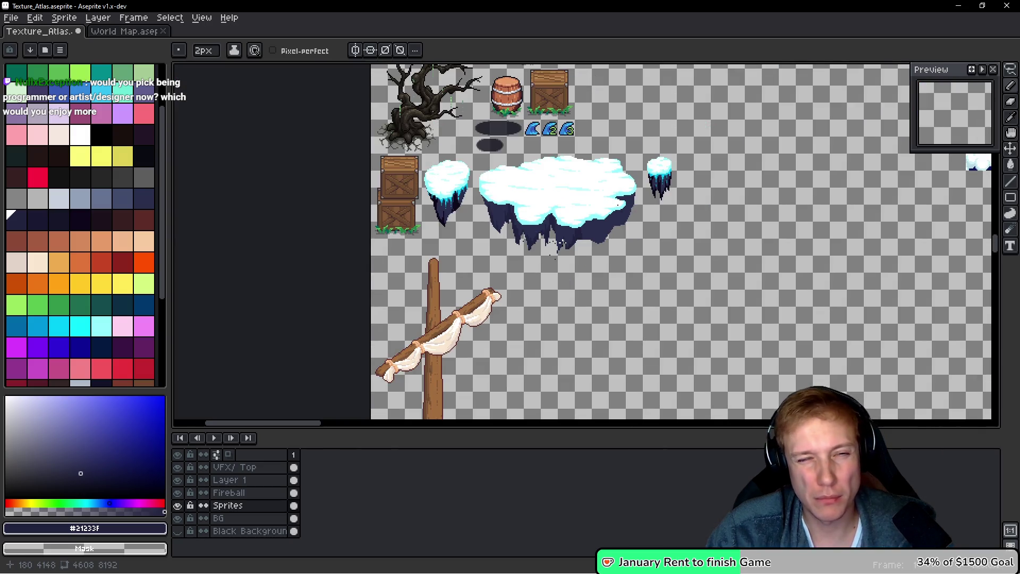
scroll(551, 242, "up", 5)
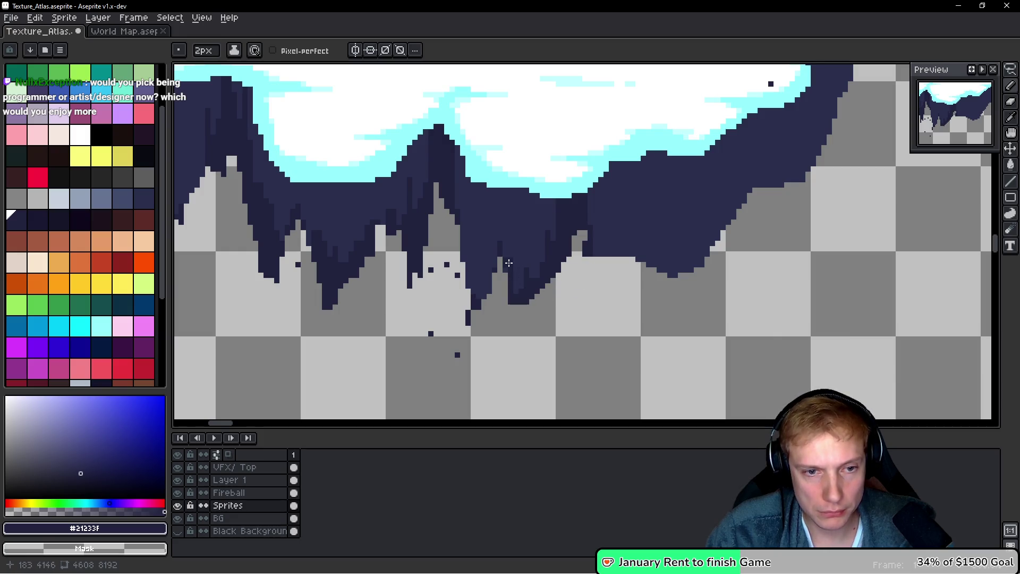
Reshape the right-side drip into a jagged point by erasing pixels, notching it and redrawing it longer
left_click(509, 264)
right_click(553, 250)
left_click(551, 295)
key("ctrl+z")
mouse_move(582, 271)
left_mouse_down()
mouse_move(528, 309)
mouse_move(578, 270)
left_mouse_up()
right_click(552, 281)
right_click(572, 245)
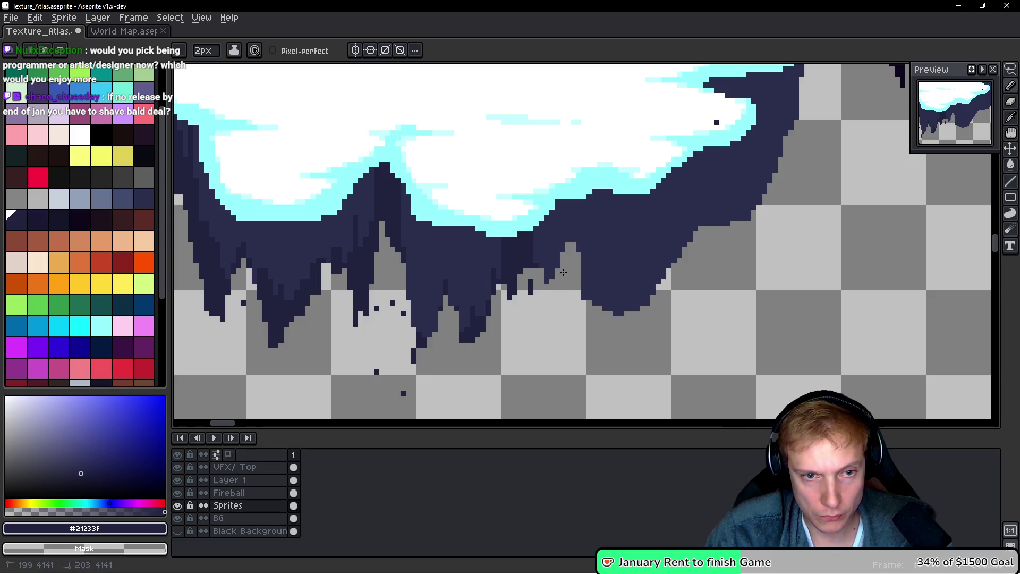
right_click(583, 277)
left_click(597, 338)
right_click(597, 338)
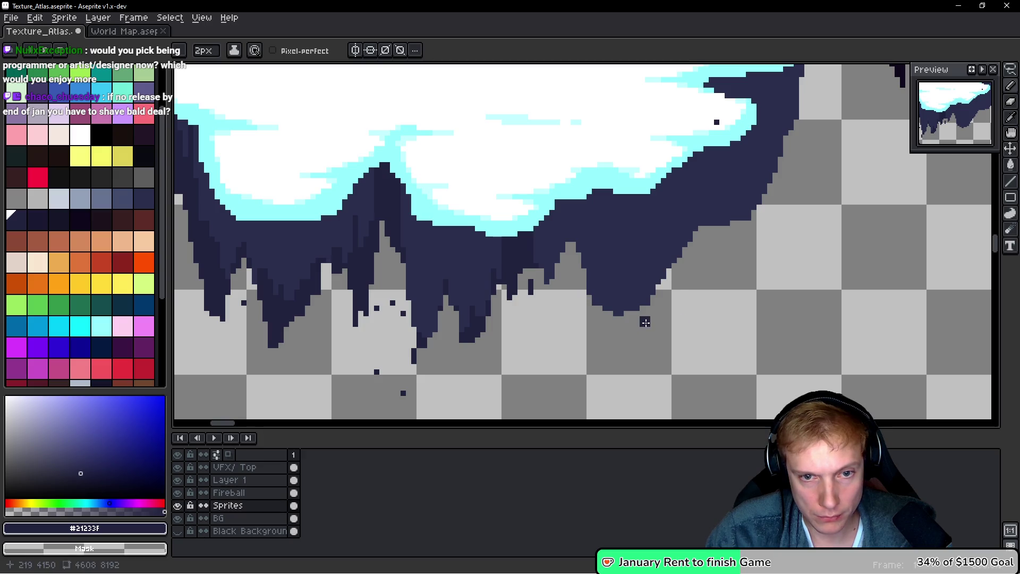
right_click(653, 271)
mouse_move(595, 273)
left_mouse_down()
mouse_move(597, 335)
mouse_move(616, 298)
mouse_move(614, 335)
mouse_move(597, 315)
left_mouse_up()
right_click(604, 289)
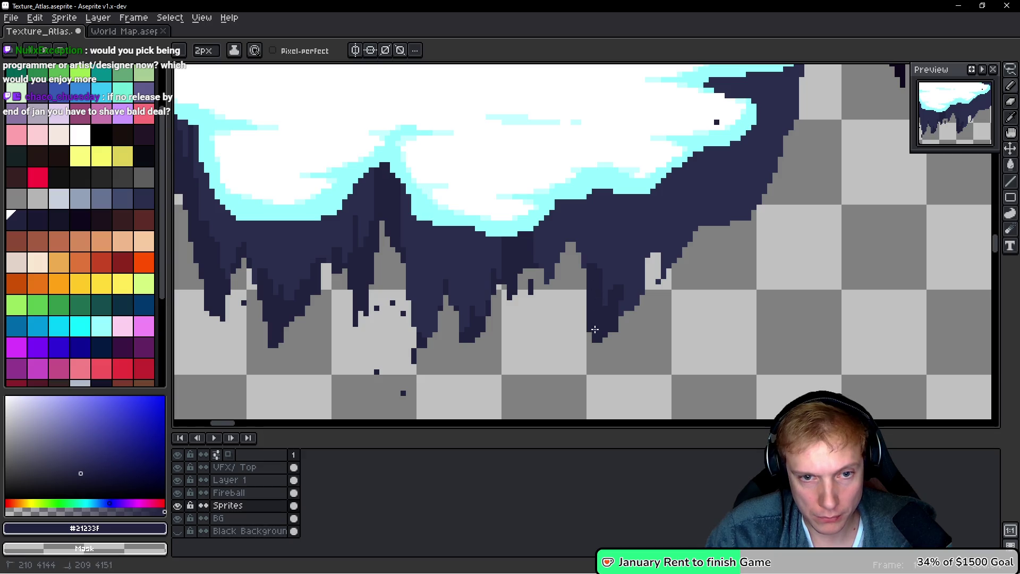
right_click(612, 313)
left_click(627, 298)
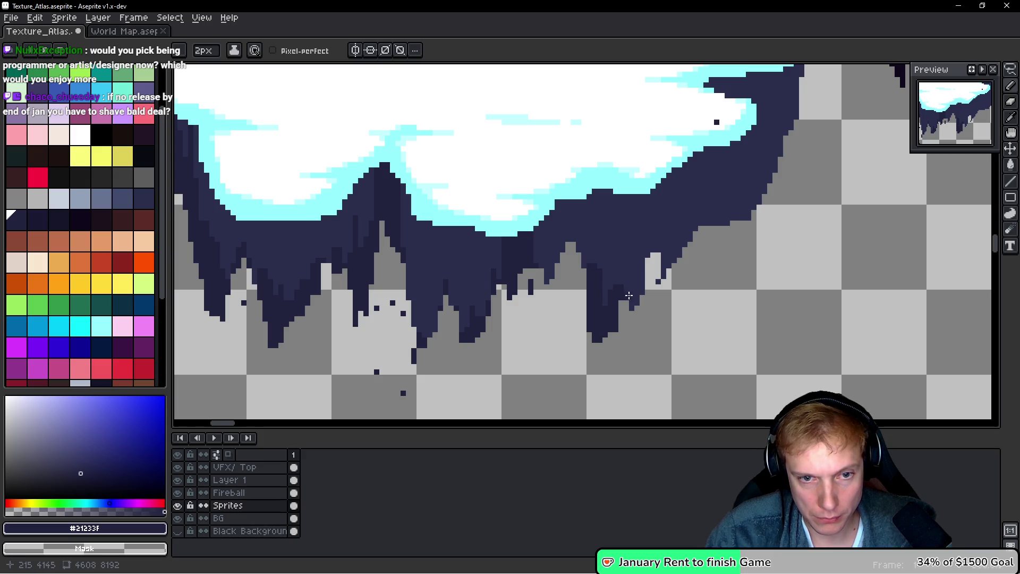
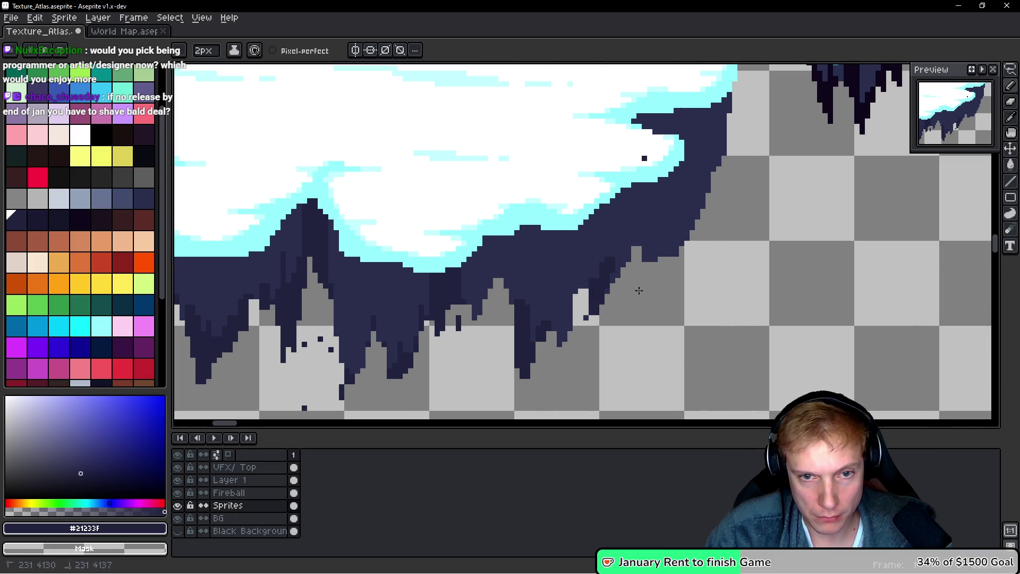
Paint a darker drip on the rock's right edge and erase its stray pixels
mouse_move(671, 233)
left_mouse_down()
mouse_move(672, 268)
mouse_move(664, 237)
mouse_move(670, 261)
mouse_move(674, 249)
left_mouse_up()
mouse_move(708, 172)
left_mouse_down()
mouse_move(709, 207)
mouse_move(704, 174)
mouse_move(693, 234)
mouse_move(695, 219)
left_mouse_up()
left_click(641, 262)
scroll(654, 268, "down", 6)
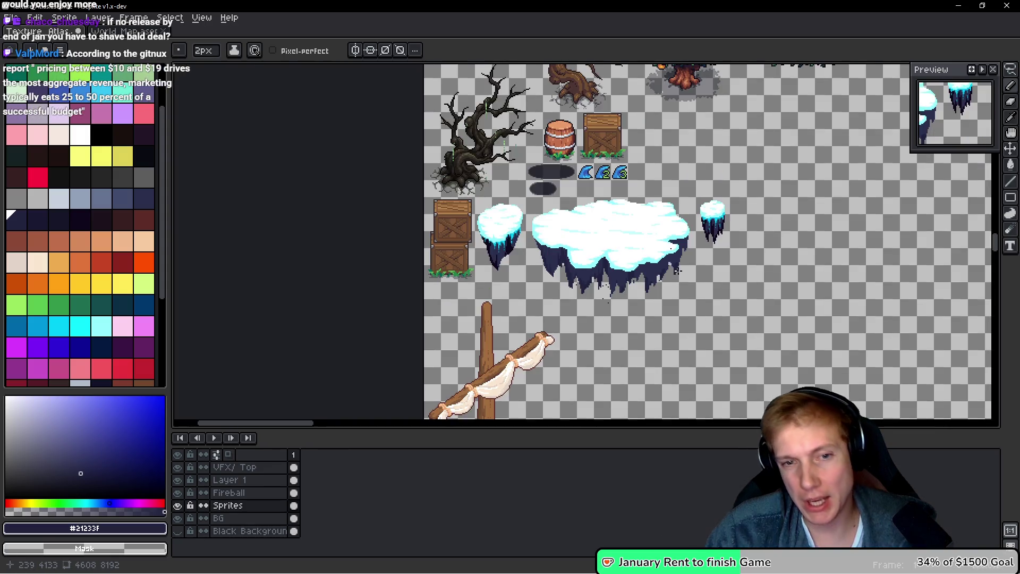
scroll(673, 275, "up", 2)
scroll(672, 275, "up", 2)
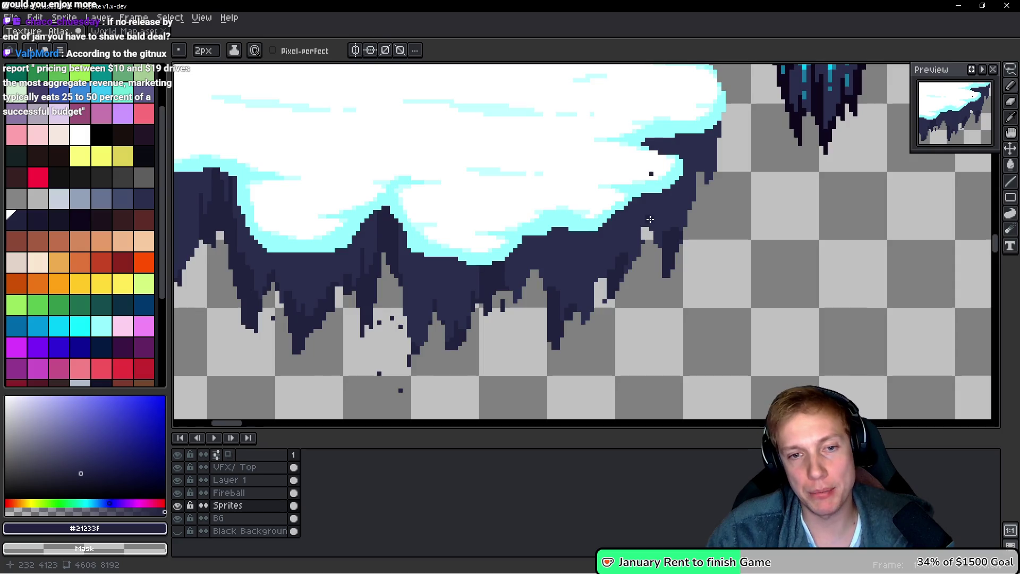
scroll(650, 219, "down", 2)
scroll(651, 255, "up", 1)
scroll(651, 261, "down", 1)
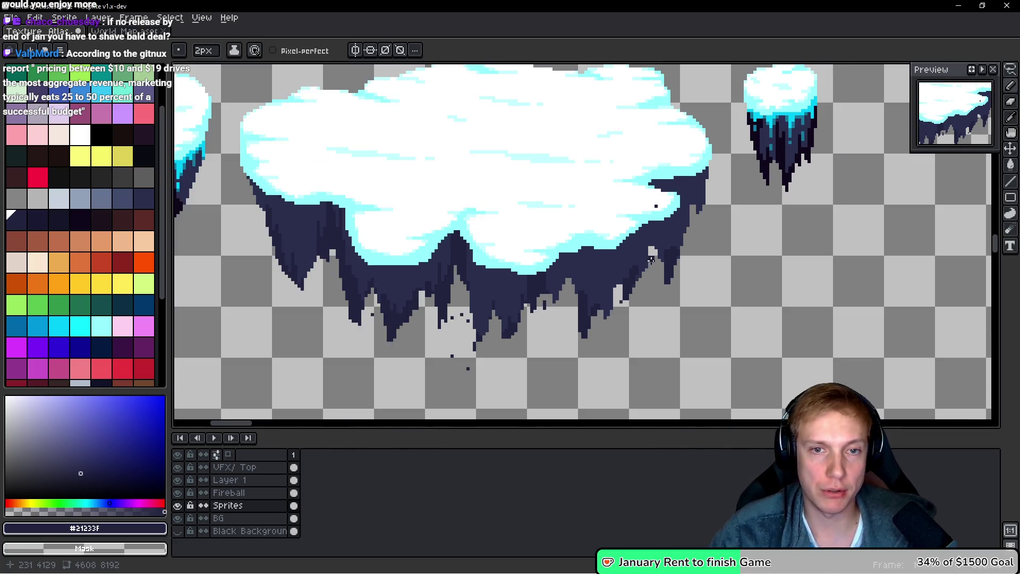
scroll(651, 261, "up", 1)
scroll(651, 166, "up", 1)
Eyedrop colours from the artwork, ending on the darker navy #21233F
left_click(651, 166, "alt")
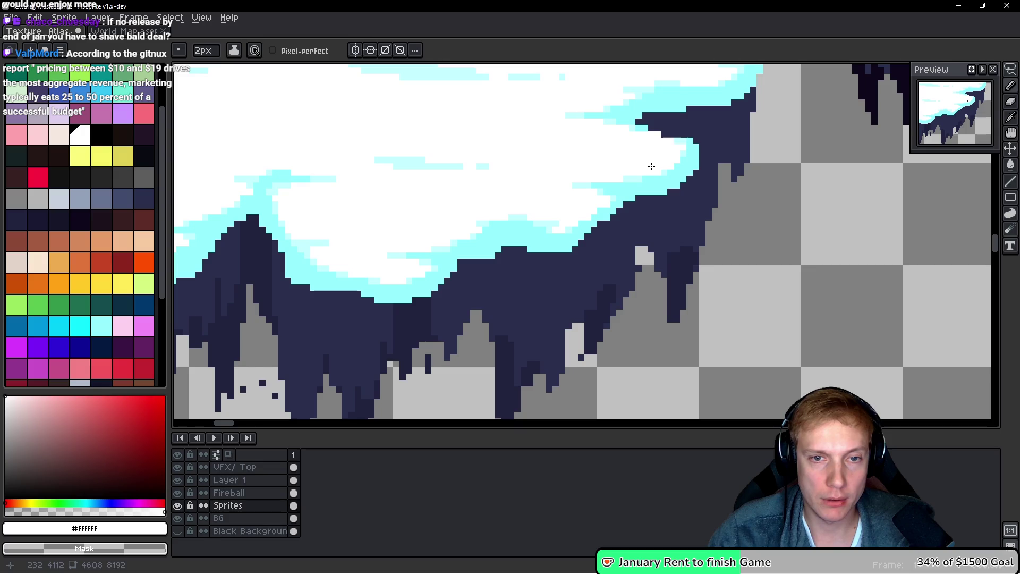
scroll(744, 324, "down", 5)
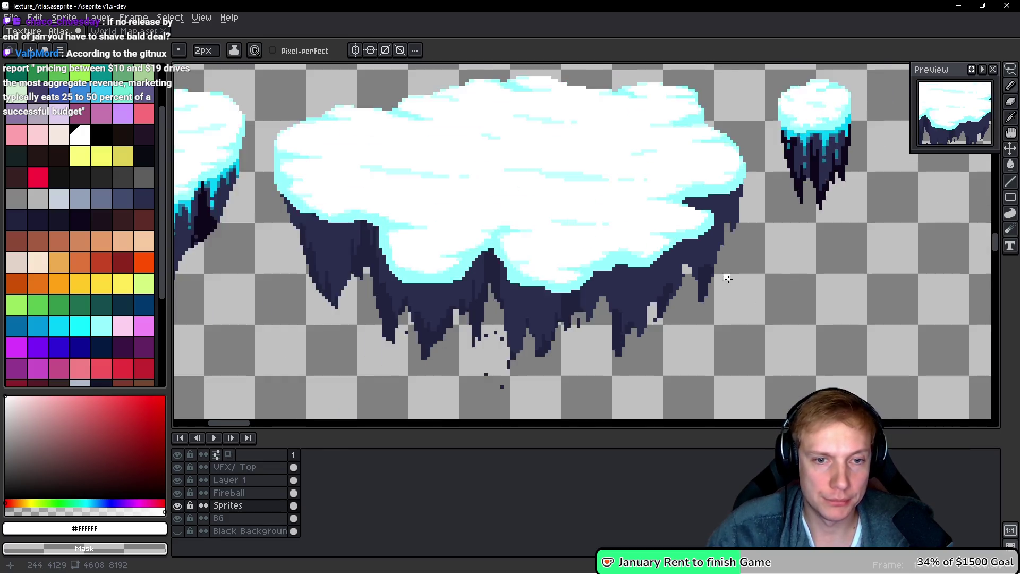
scroll(720, 274, "up", 1)
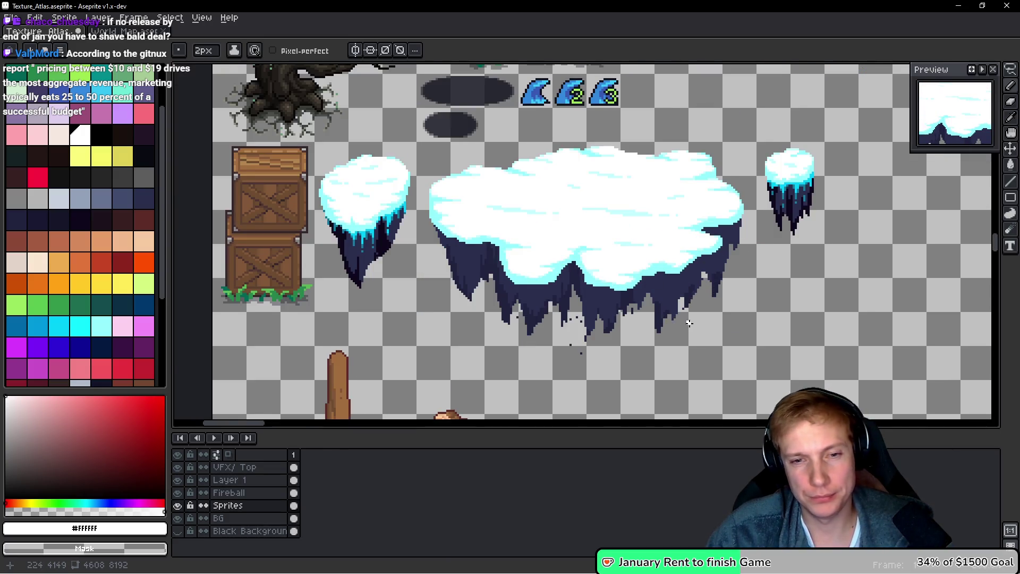
scroll(689, 323, "up", 4)
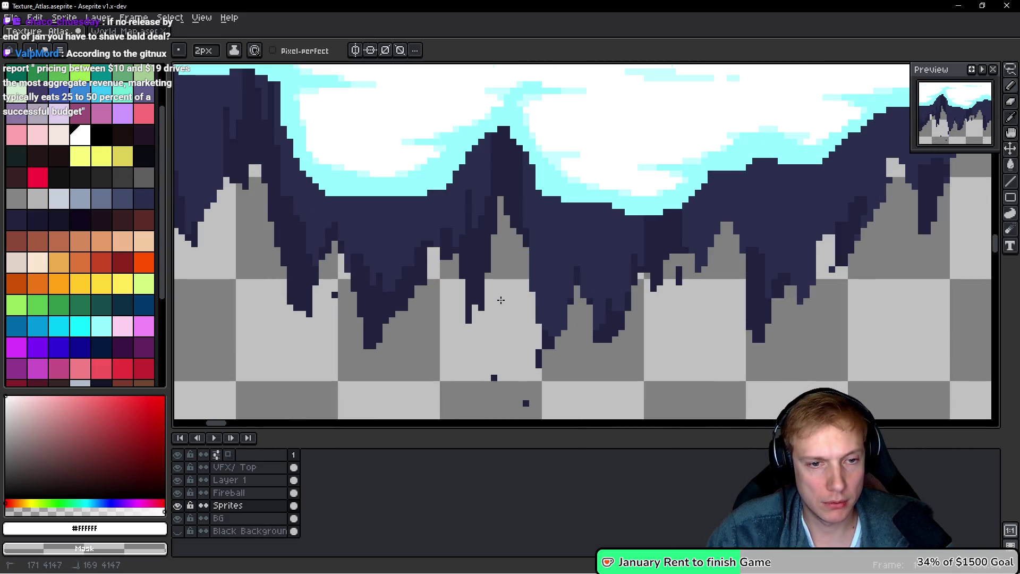
left_click(330, 221, "alt")
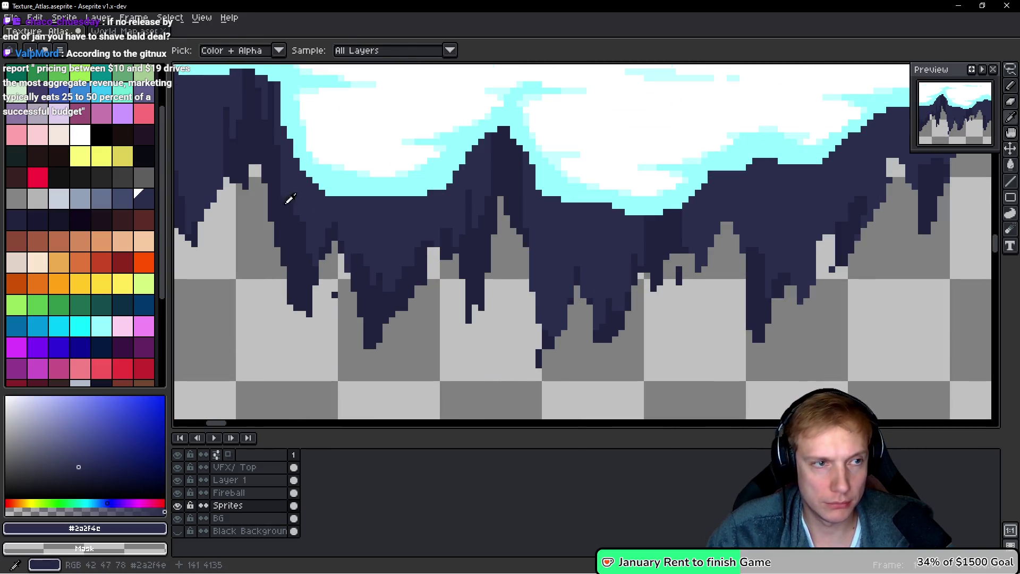
key("minus")
scroll(560, 335, "up", 2)
left_click(497, 353, "alt")
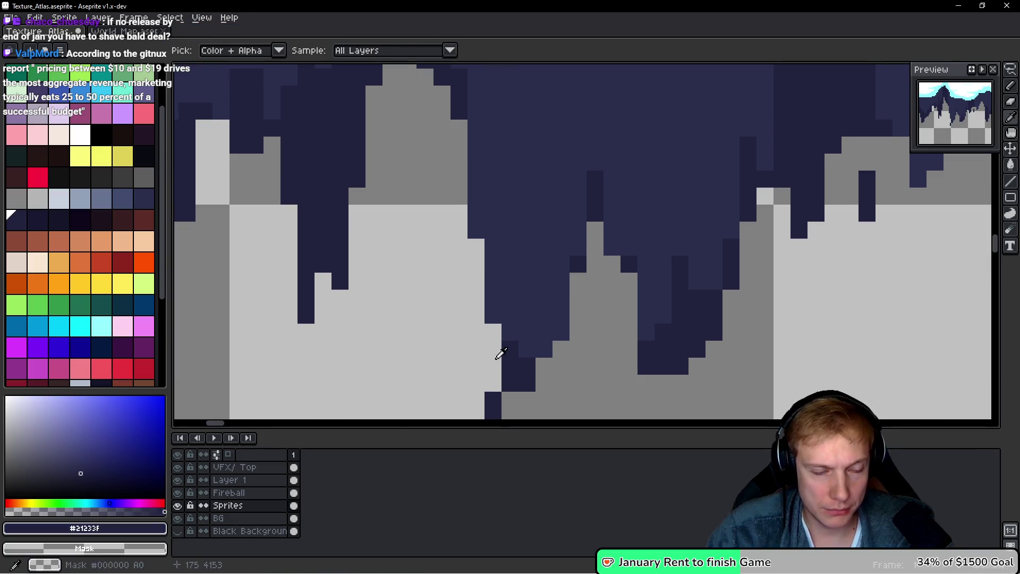
Paint darker navy #21233F columns into the upper rock shapes
left_click_drag(497, 352, 480, 219)
left_click_drag(458, 132, 475, 300)
mouse_move(461, 207)
left_mouse_down()
mouse_move(478, 279)
mouse_move(471, 292)
mouse_move(461, 252)
left_mouse_up()
mouse_move(470, 177)
left_mouse_down()
mouse_move(489, 318)
mouse_move(540, 221)
mouse_move(537, 251)
mouse_move(512, 235)
mouse_move(519, 278)
mouse_move(505, 318)
mouse_move(446, 153)
mouse_move(446, 225)
left_mouse_up()
mouse_move(489, 364)
left_mouse_down()
mouse_move(492, 282)
mouse_move(498, 276)
mouse_move(505, 321)
mouse_move(521, 209)
mouse_move(503, 167)
mouse_move(524, 256)
left_mouse_up()
scroll(545, 182, "down", 2)
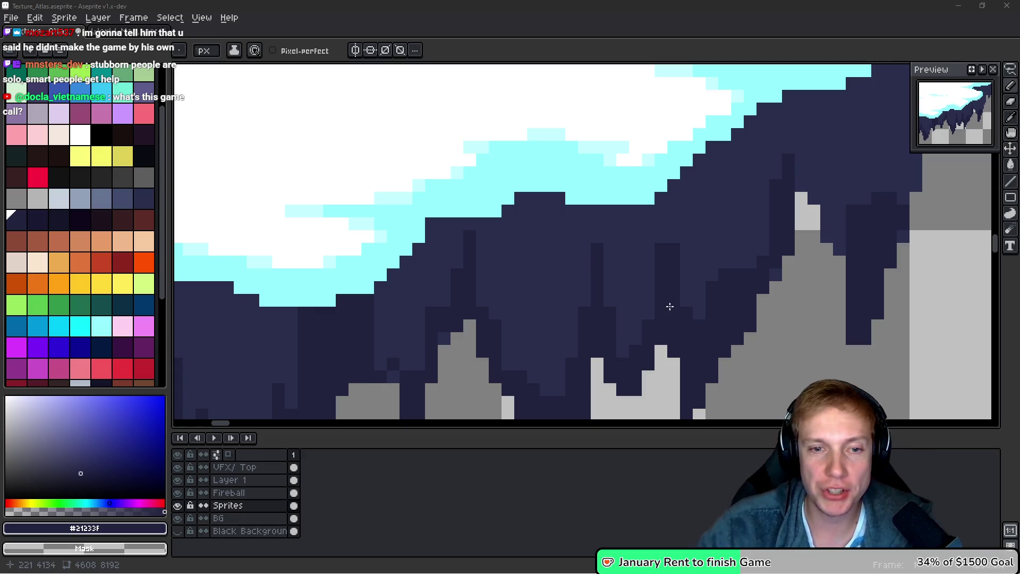
On the underside's right side, paint a new darker column topped with dark pixels
mouse_move(755, 258)
left_mouse_down()
mouse_move(552, 279)
mouse_move(495, 297)
left_mouse_up()
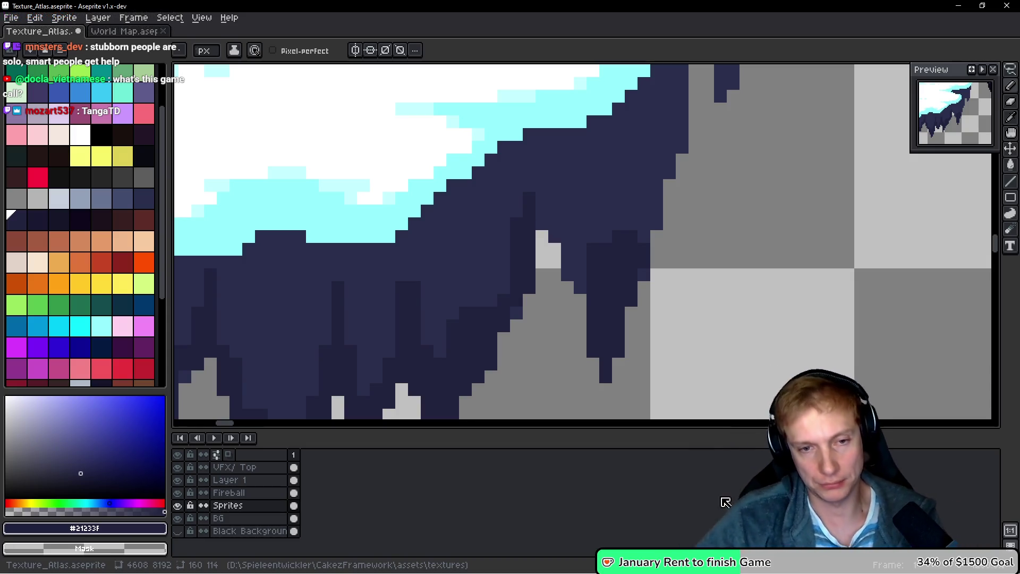
scroll(595, 282, "up", 2)
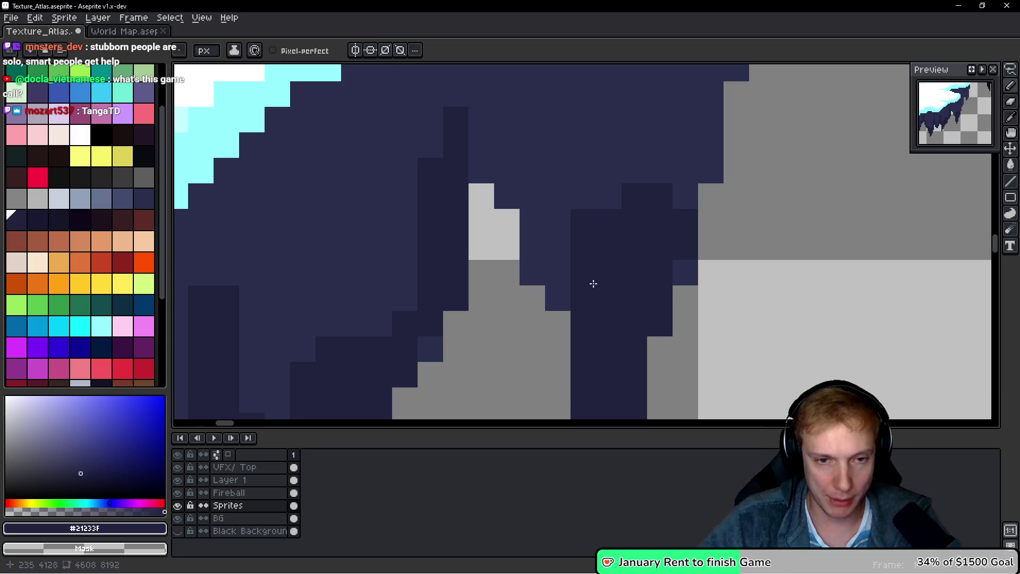
scroll(519, 227, "up", 2)
mouse_move(519, 227)
left_mouse_down()
mouse_move(480, 212)
mouse_move(467, 122)
mouse_move(497, 222)
left_mouse_up()
left_click(522, 202)
scroll(608, 287, "right", 2)
left_click(633, 328)
Add lighter navy #2a2f4c blocks, then a darker #21233F column on the rock's right
left_click(562, 263)
left_click(566, 221, "alt")
left_click_drag(586, 291, 582, 264)
left_click(645, 287, "alt")
mouse_move(664, 239)
left_mouse_down()
mouse_move(664, 127)
mouse_move(619, 311)
left_mouse_up()
left_click(637, 266)
Paint more darker navy columns down the rock and along its edge
scroll(585, 289, "up", 5)
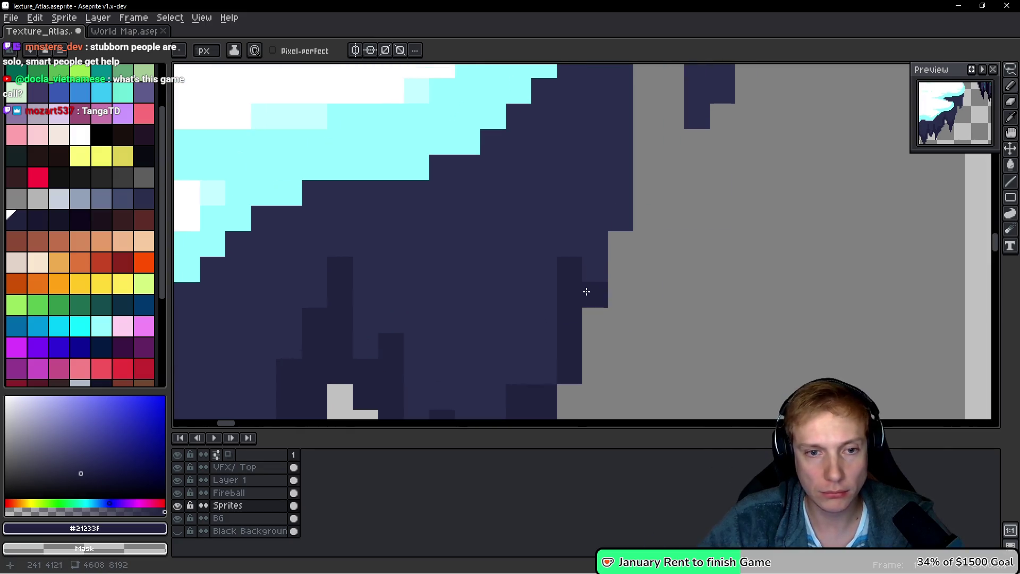
scroll(553, 177, "up", 3)
mouse_move(562, 94)
left_mouse_down()
mouse_move(581, 226)
mouse_move(610, 189)
left_mouse_up()
left_click(610, 220)
left_click(557, 266)
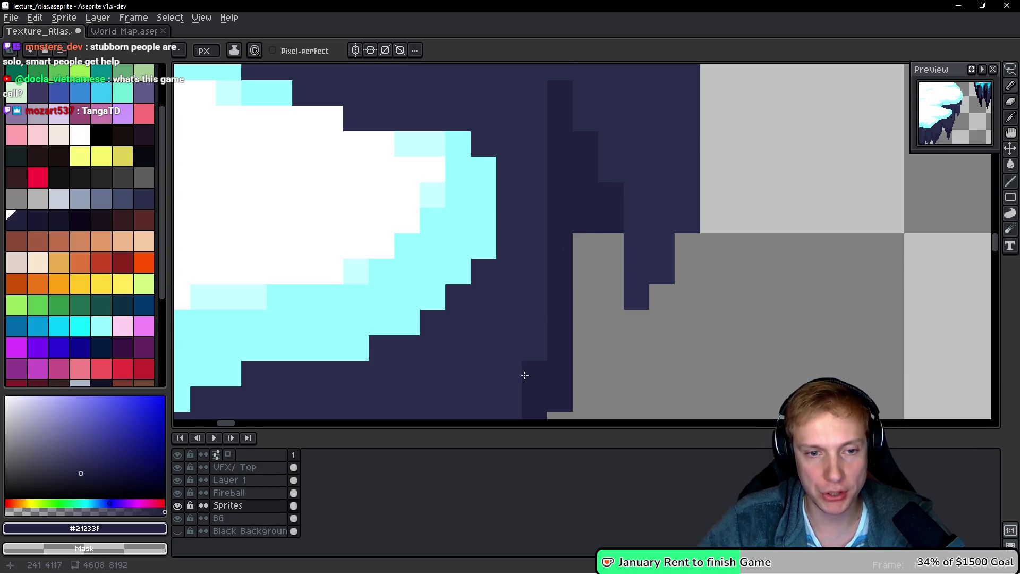
scroll(529, 340, "down", 4)
left_click_drag(523, 351, 525, 168)
left_click(523, 144)
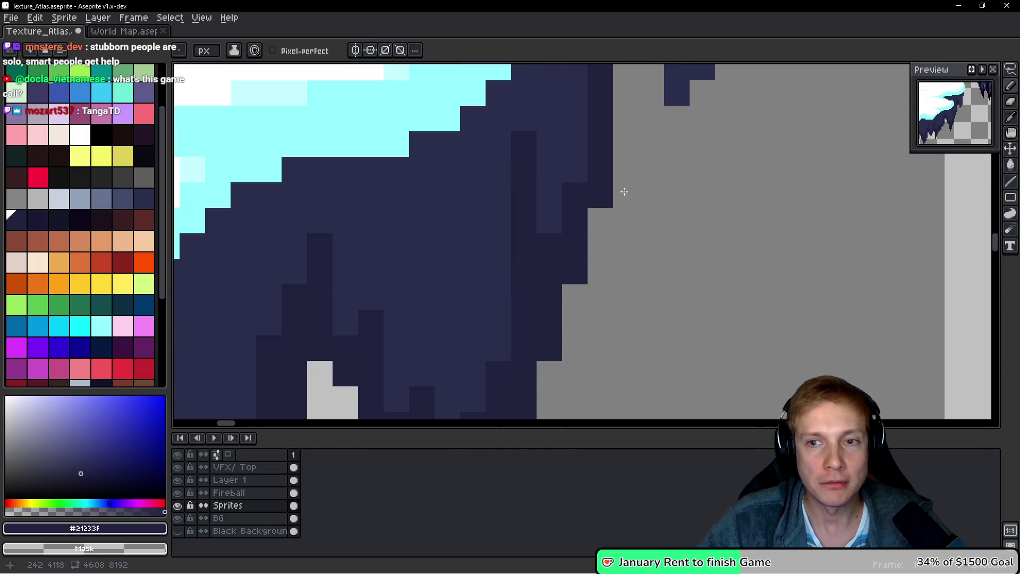
scroll(598, 189, "down", 2)
scroll(522, 152, "down", 2)
left_click_drag(490, 252, 491, 224)
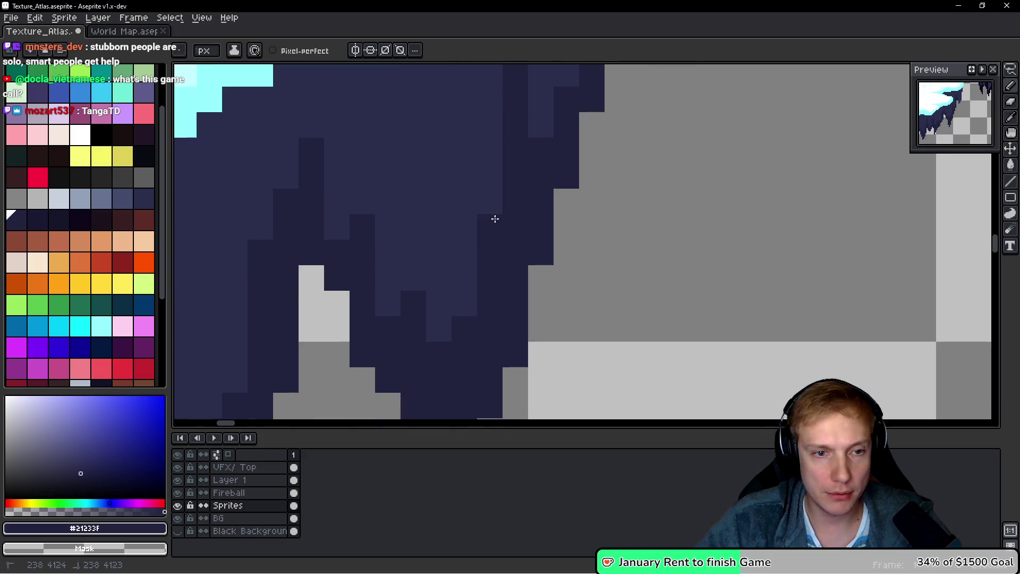
scroll(481, 193, "down", 4)
scroll(550, 219, "down", 1)
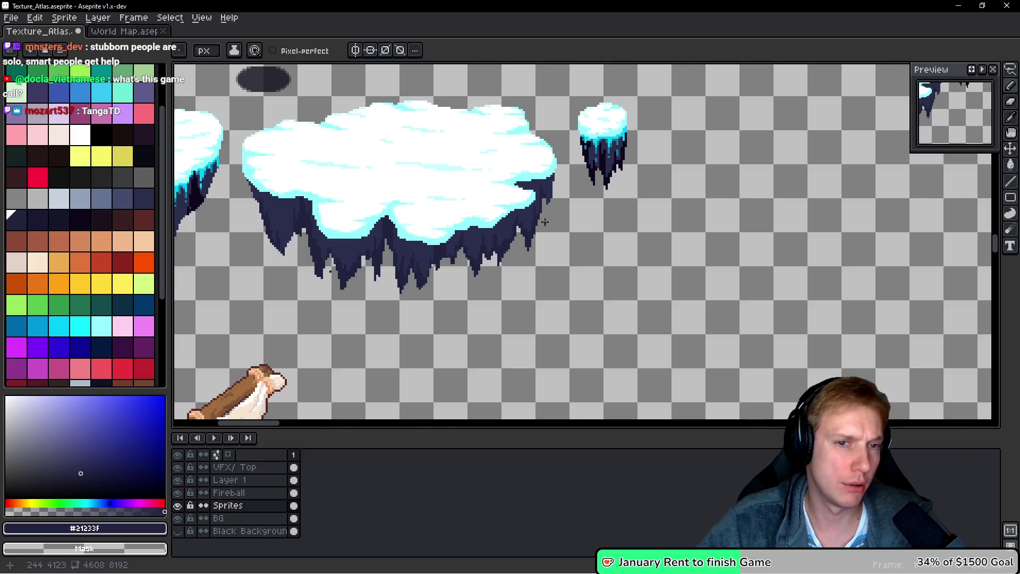
Add small darker blocks and a darker #21233F vertical streak in the rock
scroll(519, 232, "up", 3)
scroll(427, 232, "up", 4)
mouse_move(476, 228)
left_mouse_down()
mouse_move(485, 246)
mouse_move(441, 234)
mouse_move(451, 162)
mouse_move(469, 189)
left_mouse_up()
scroll(442, 234, "left", 2)
left_click(415, 134)
left_click(391, 130, "alt")
scroll(494, 256, "down", 3)
scroll(494, 256, "down", 3)
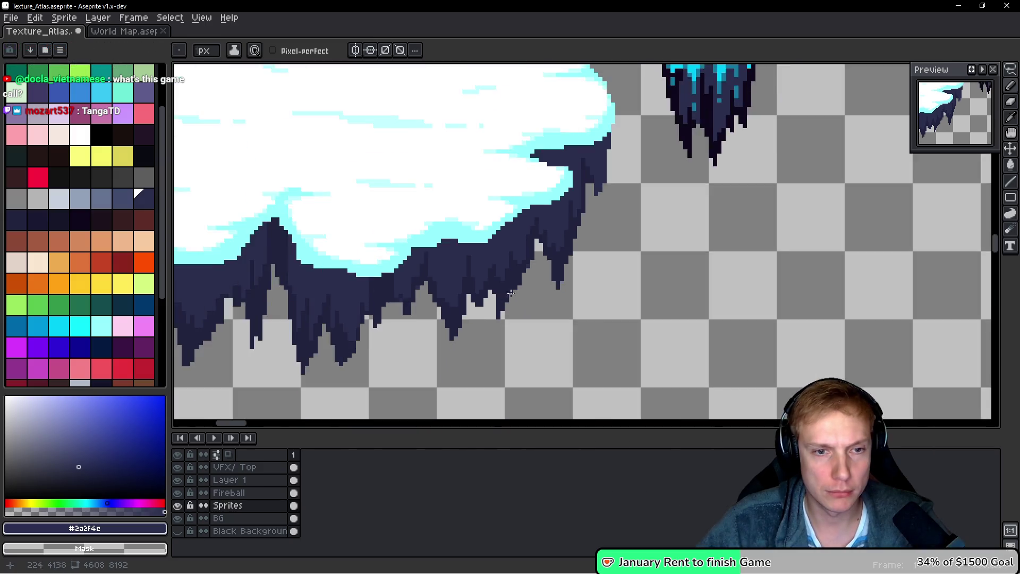
scroll(531, 286, "up", 3)
left_click(494, 335, "alt")
mouse_move(504, 297)
left_mouse_down()
mouse_move(507, 213)
mouse_move(496, 221)
mouse_move(483, 305)
mouse_move(504, 318)
left_mouse_up()
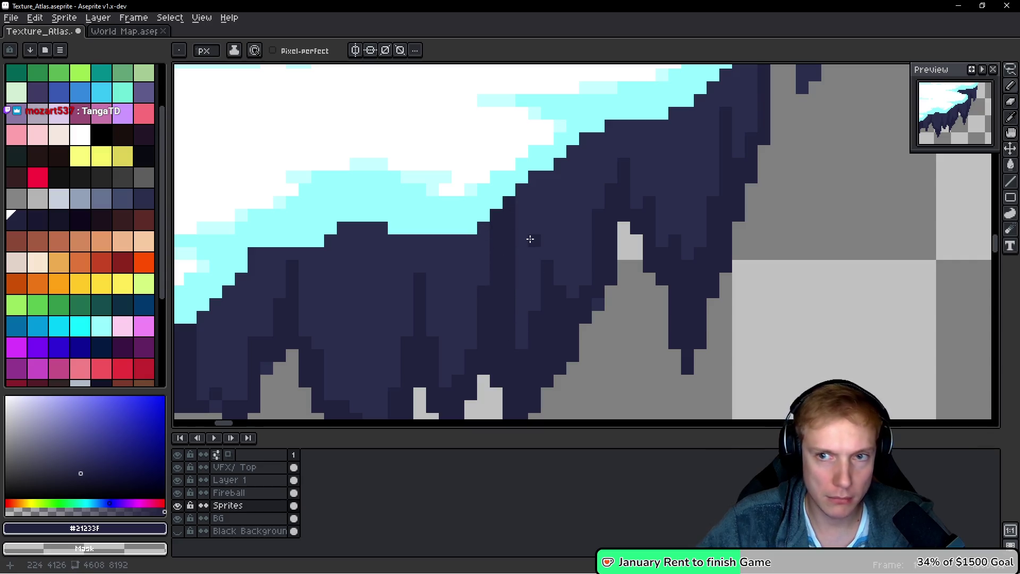
Extend dark pixels along the rock's left edge
mouse_move(499, 311)
left_mouse_down()
mouse_move(574, 229)
mouse_move(567, 255)
left_mouse_up()
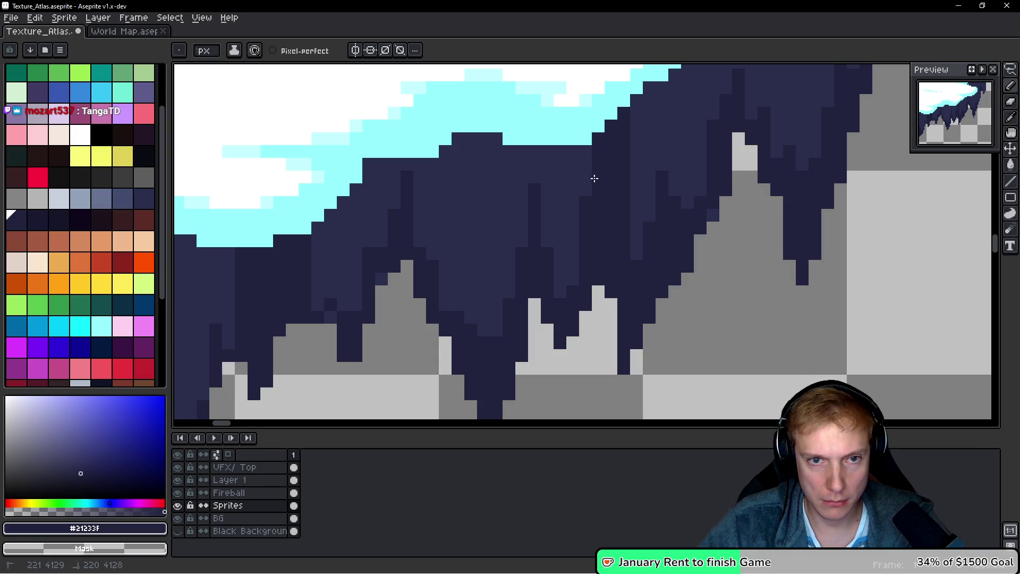
scroll(594, 176, "down", 6)
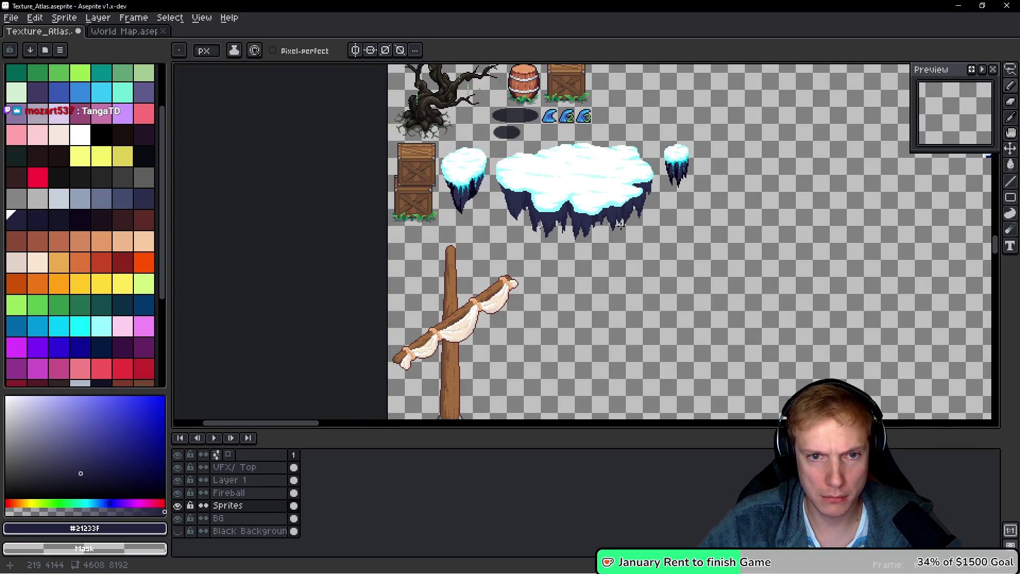
scroll(624, 229, "up", 5)
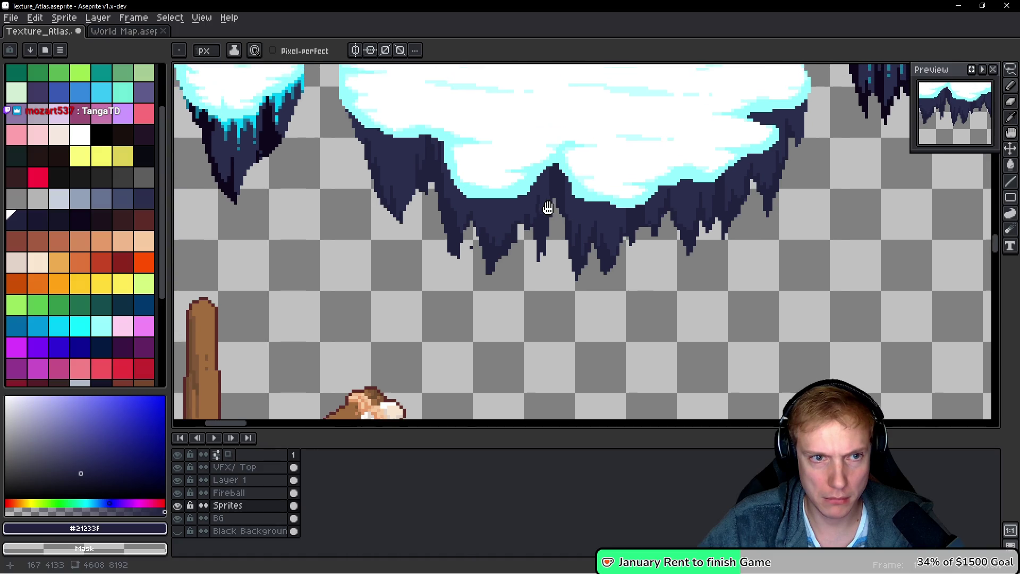
scroll(425, 138, "up", 1)
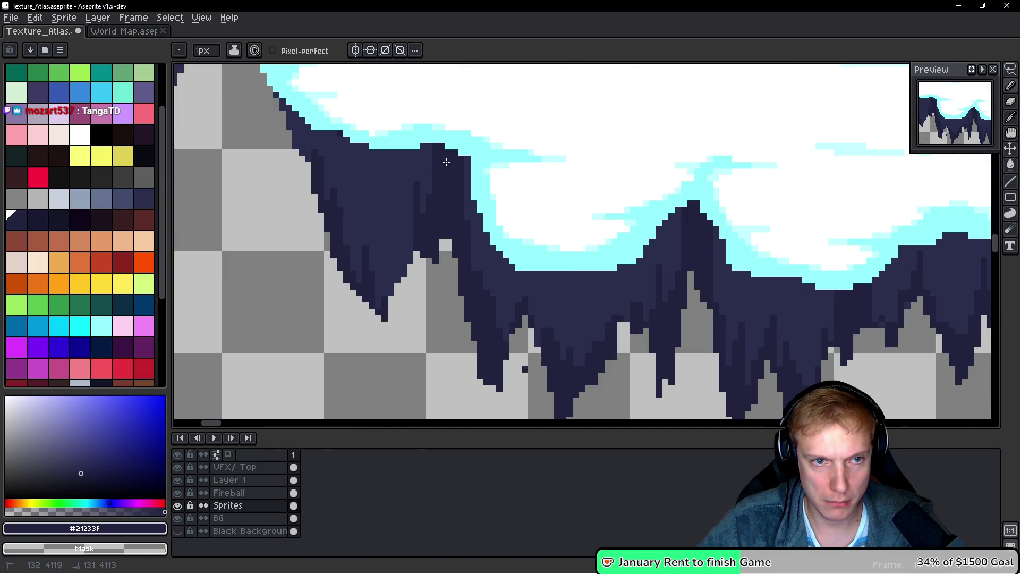
left_click_drag(428, 261, 429, 282)
left_click(441, 246)
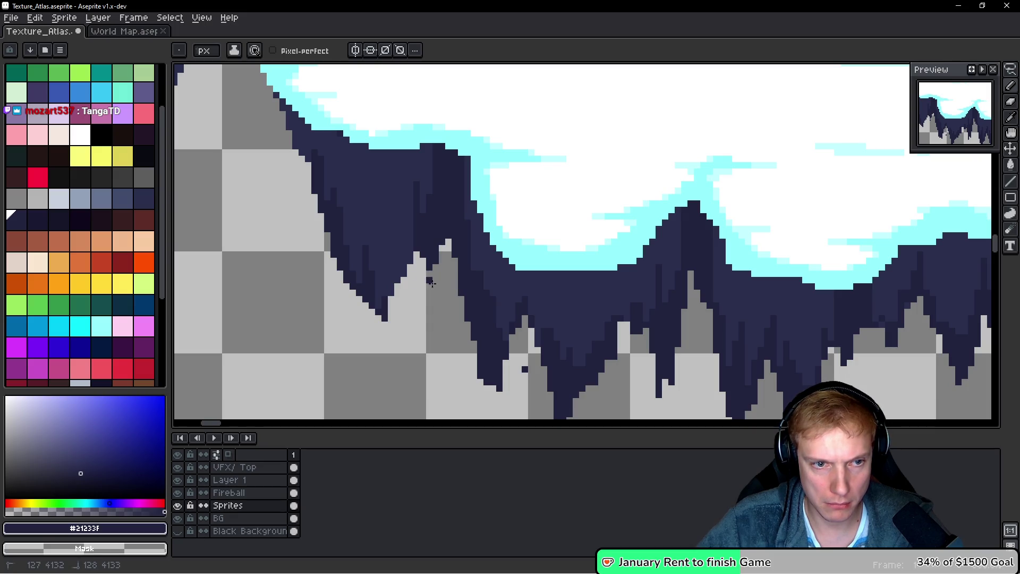
scroll(390, 281, "down", 3)
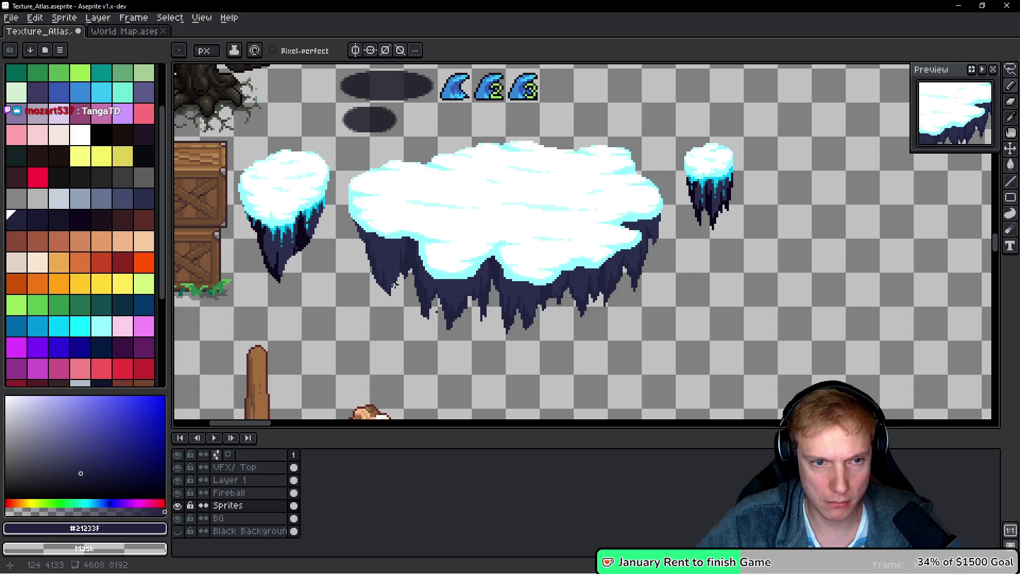
Erase stray pixels from an icicle tip on the underside
scroll(430, 287, "up", 3)
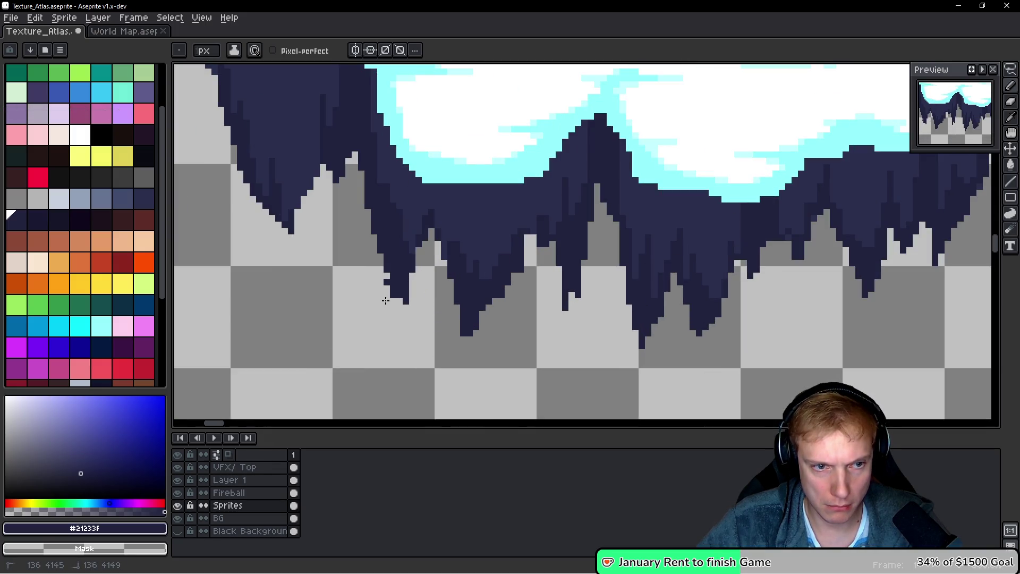
scroll(387, 280, "up", 2)
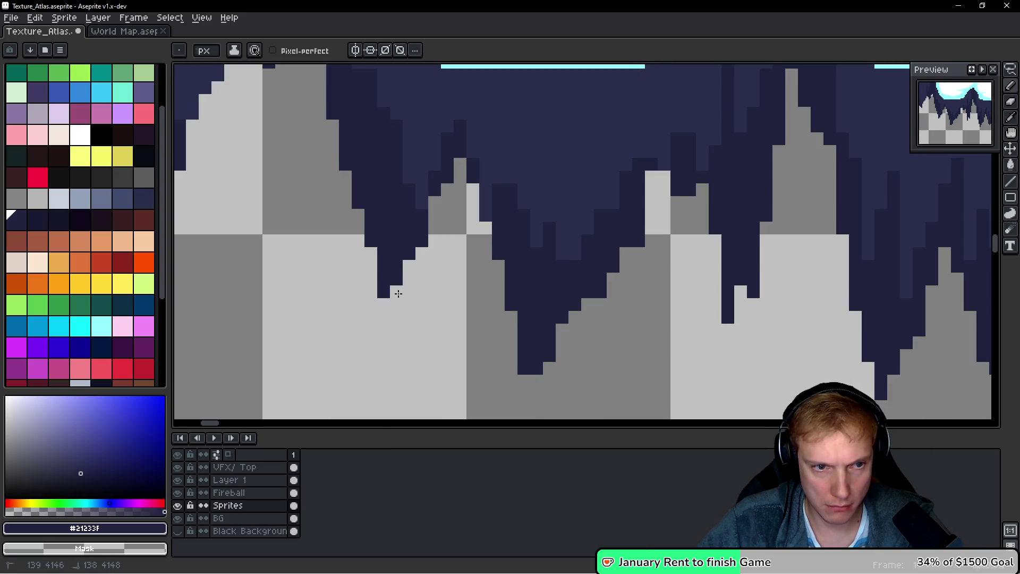
scroll(398, 294, "down", 3)
scroll(422, 291, "up", 3)
scroll(431, 246, "down", 2)
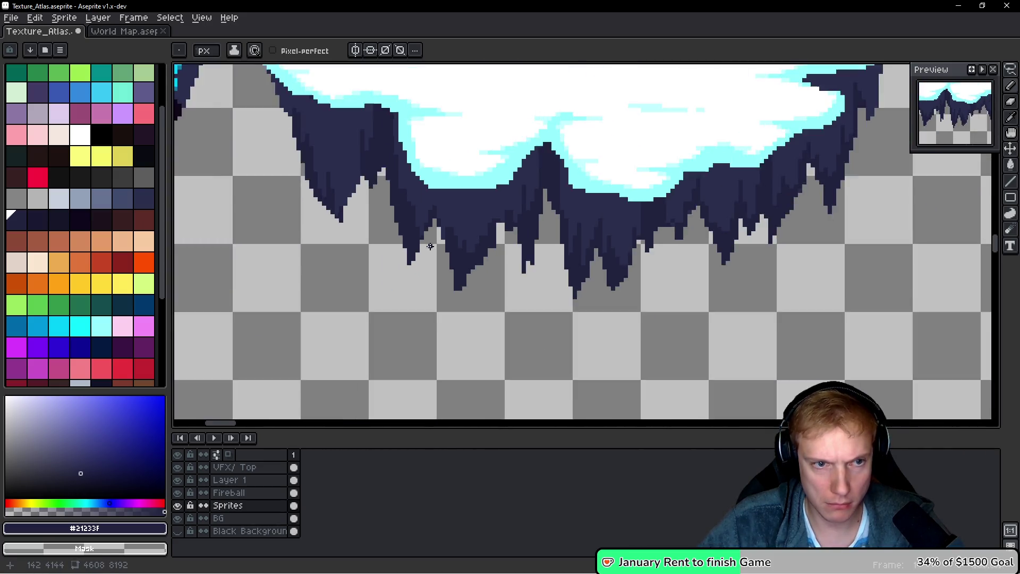
scroll(430, 246, "down", 2)
scroll(441, 265, "up", 3)
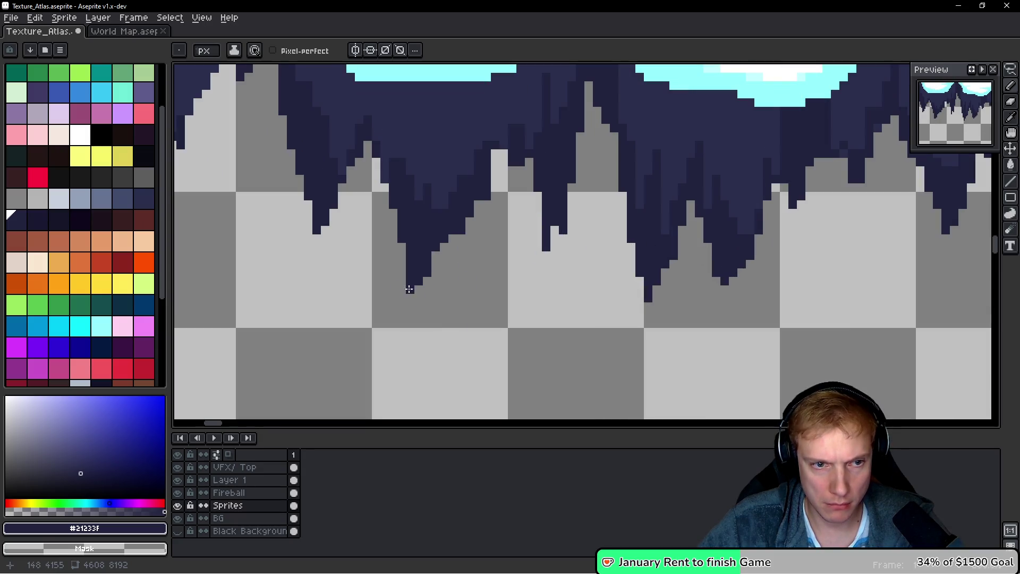
left_click_drag(443, 241, 451, 230)
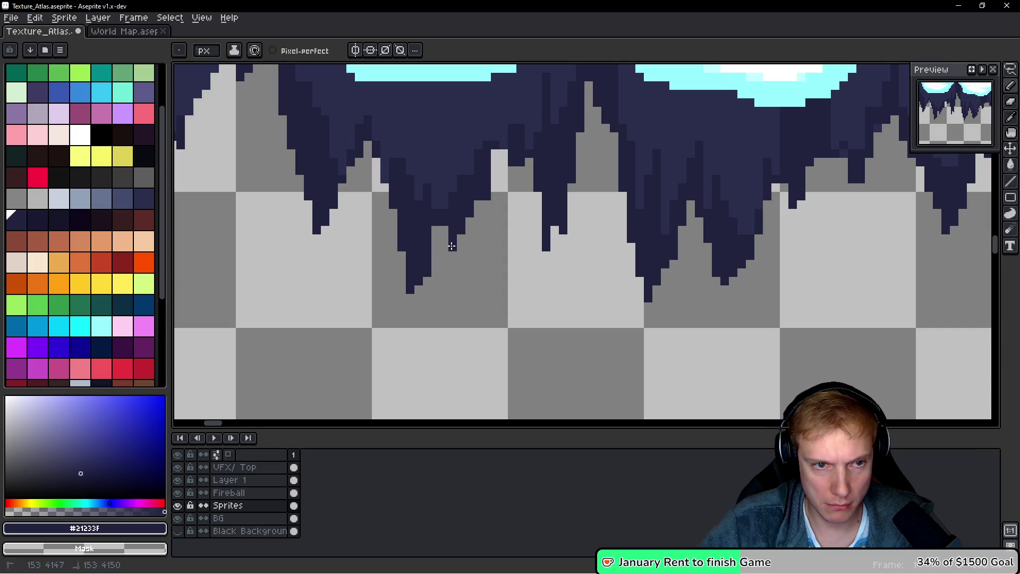
Paint dark pixels into an icicle column and extend it above the icicle block
scroll(452, 244, "down", 5)
scroll(502, 226, "up", 4)
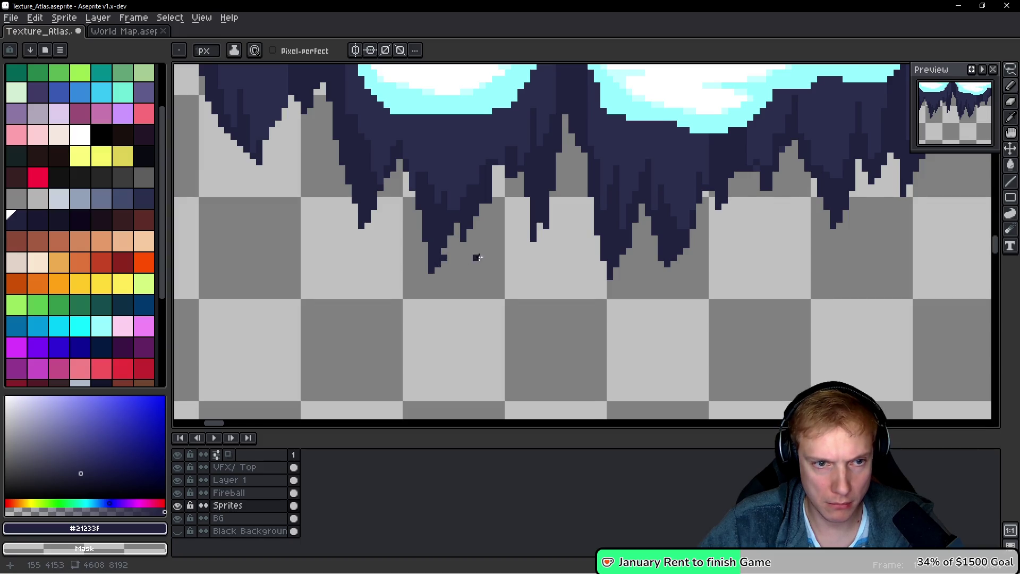
scroll(441, 256, "up", 1)
scroll(439, 246, "down", 4)
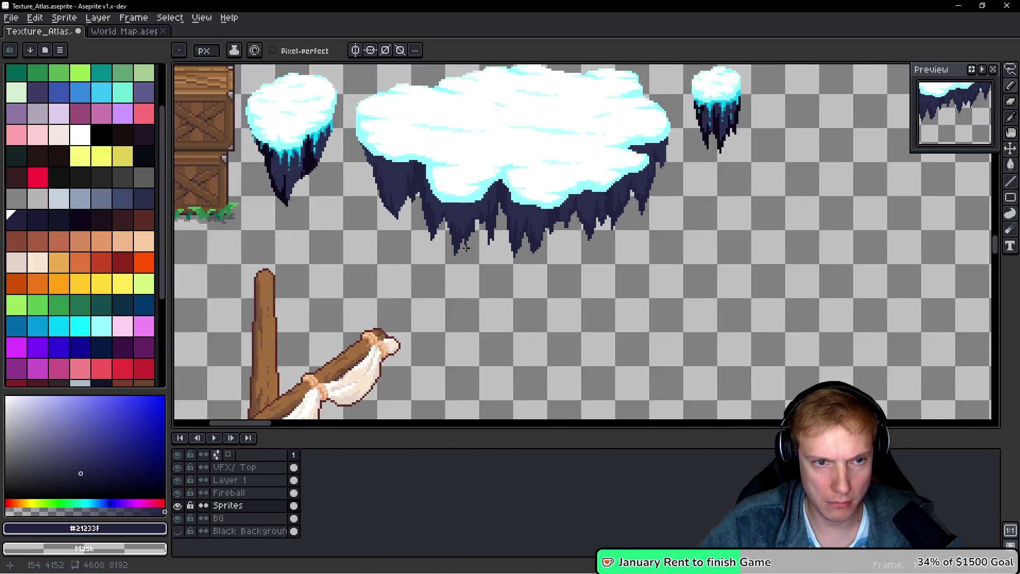
scroll(487, 246, "up", 2)
scroll(567, 219, "down", 2)
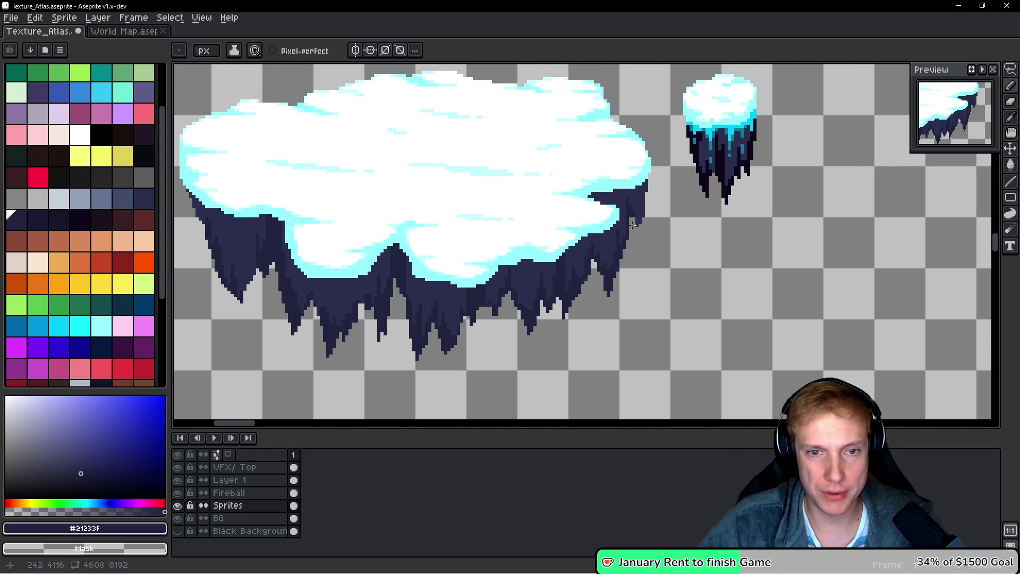
scroll(568, 321, "up", 5)
scroll(569, 321, "up", 1)
mouse_move(574, 239)
left_mouse_down()
mouse_move(580, 303)
mouse_move(596, 292)
mouse_move(579, 322)
left_mouse_up()
left_click_drag(625, 250, 599, 246)
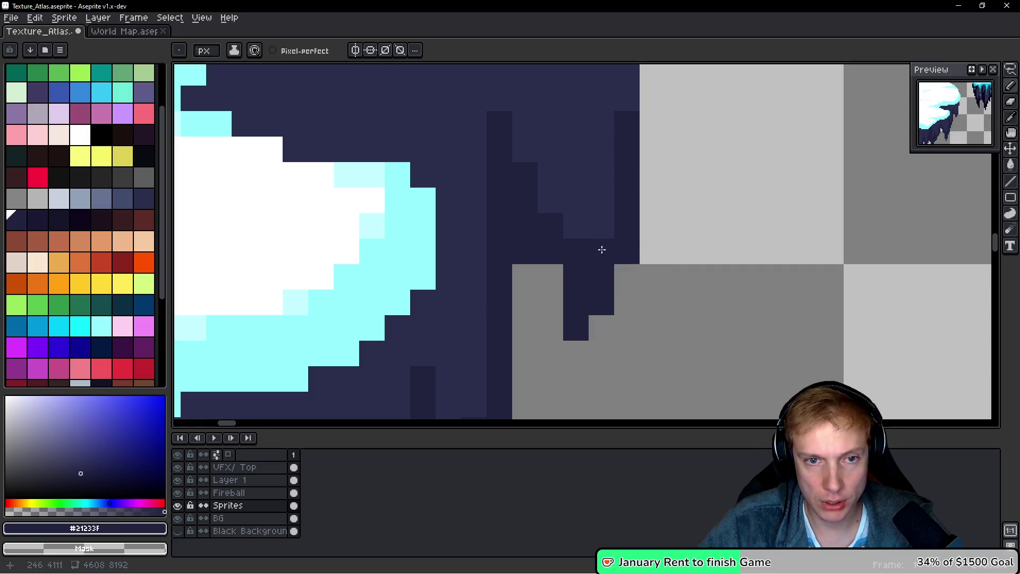
Draw a darker vertical line along an icicle and a dark pixel at the island edge
scroll(657, 222, "down", 4)
scroll(657, 222, "down", 1)
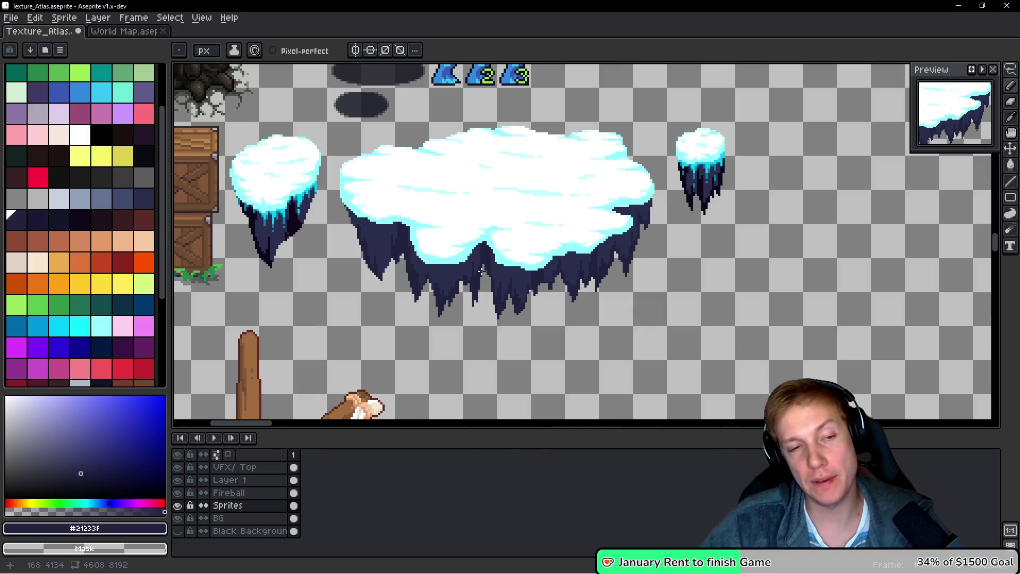
scroll(490, 310, "down", 1)
scroll(518, 278, "up", 3)
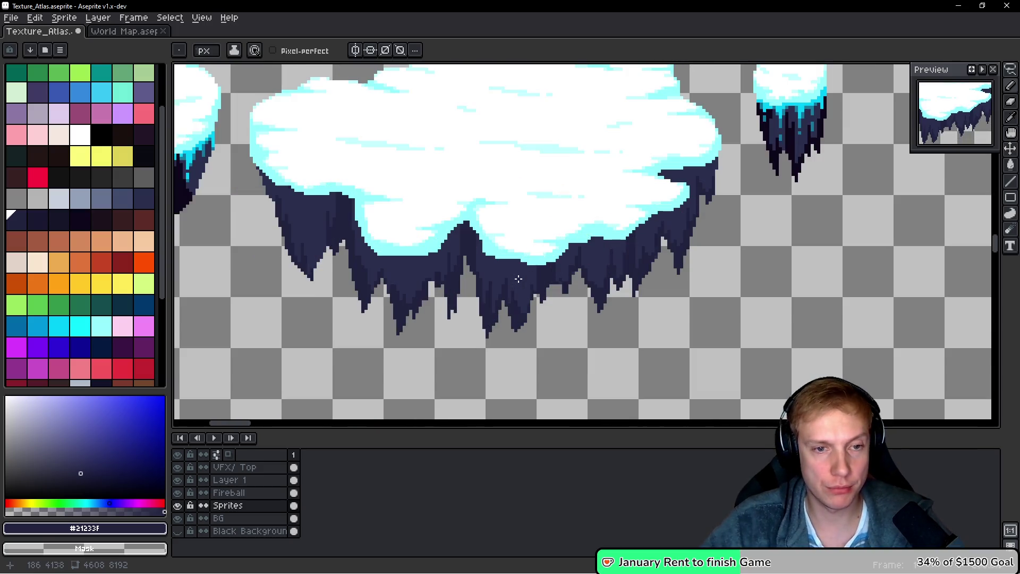
scroll(517, 278, "down", 1)
scroll(441, 265, "up", 6)
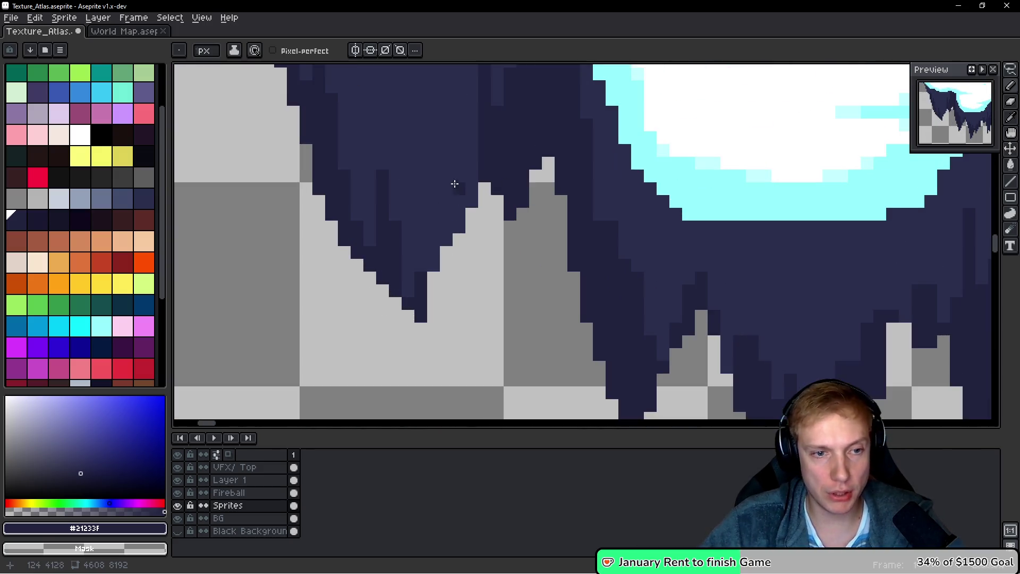
left_click_drag(419, 292, 422, 196)
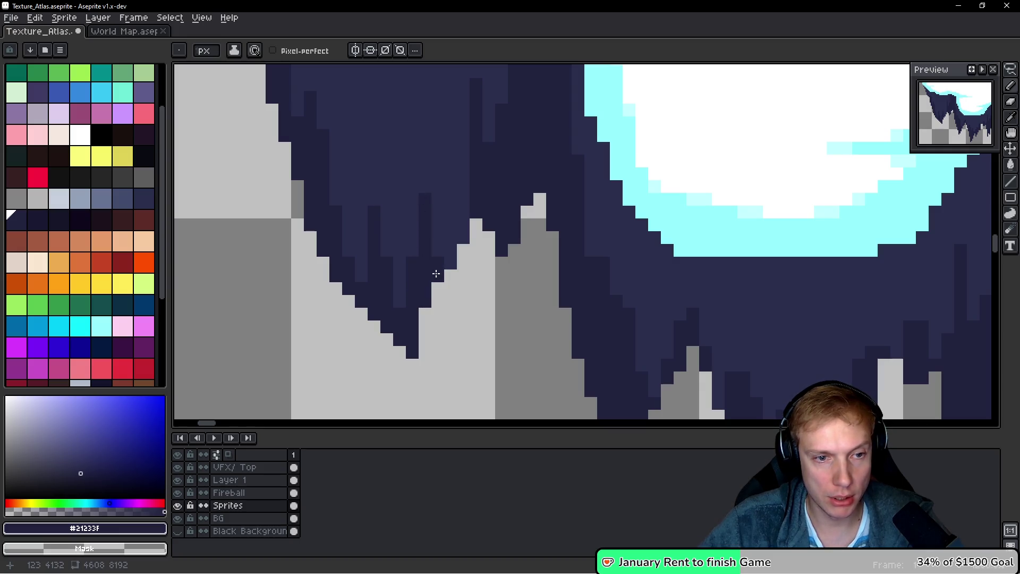
left_click(451, 238)
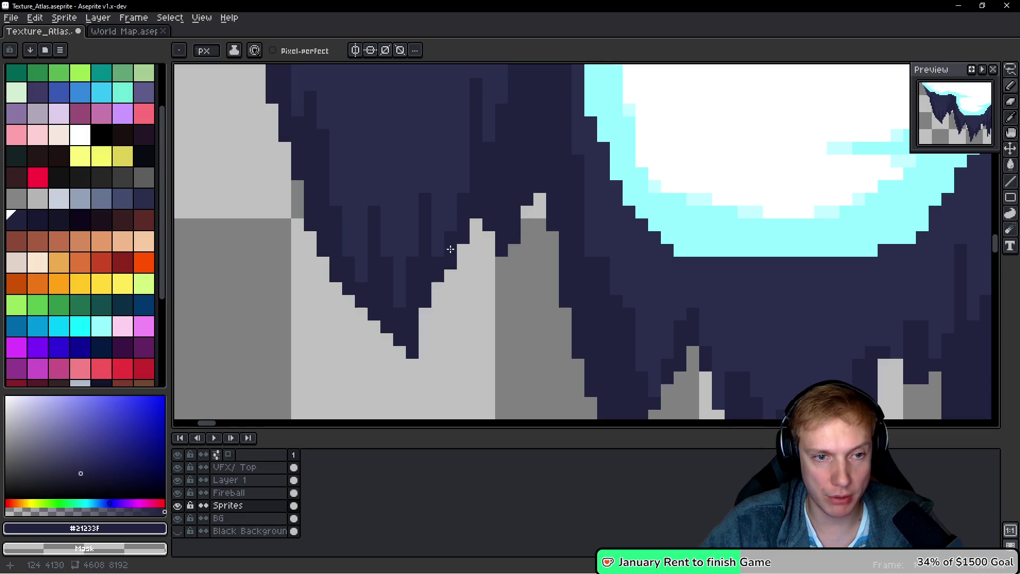
Redraw a short icicle line in the lighter rock colour #2a2f4c
left_click(423, 173, "alt")
left_click(422, 207, "alt")
left_click(421, 161, "alt")
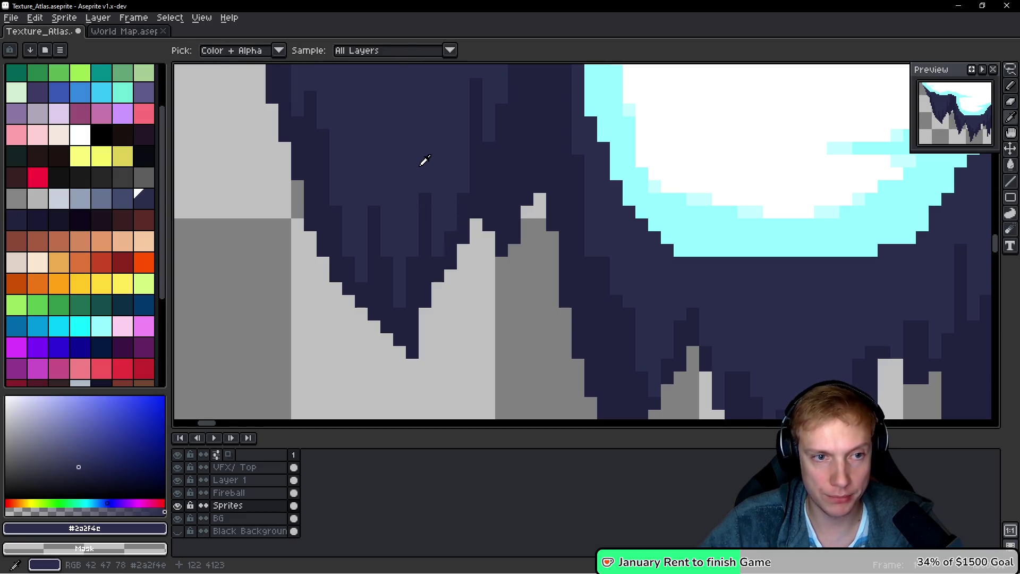
left_click_drag(423, 186, 423, 213)
scroll(441, 215, "down", 6)
scroll(462, 216, "up", 4)
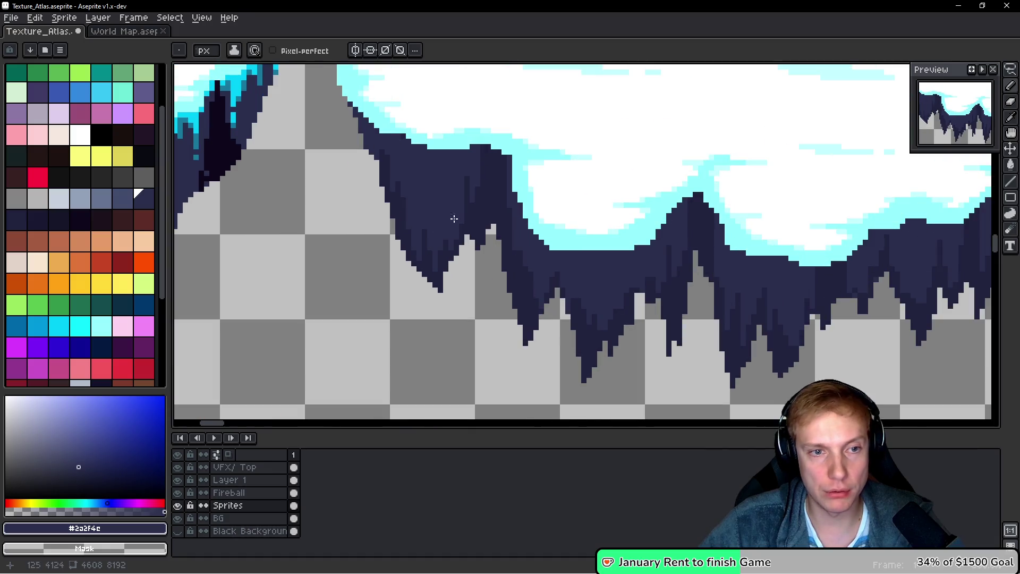
Paint darker #21233F pixel columns along the underside
left_click(452, 245, "alt")
scroll(446, 237, "up", 3)
left_click(446, 290, "shift")
left_click_drag(463, 234, 467, 294)
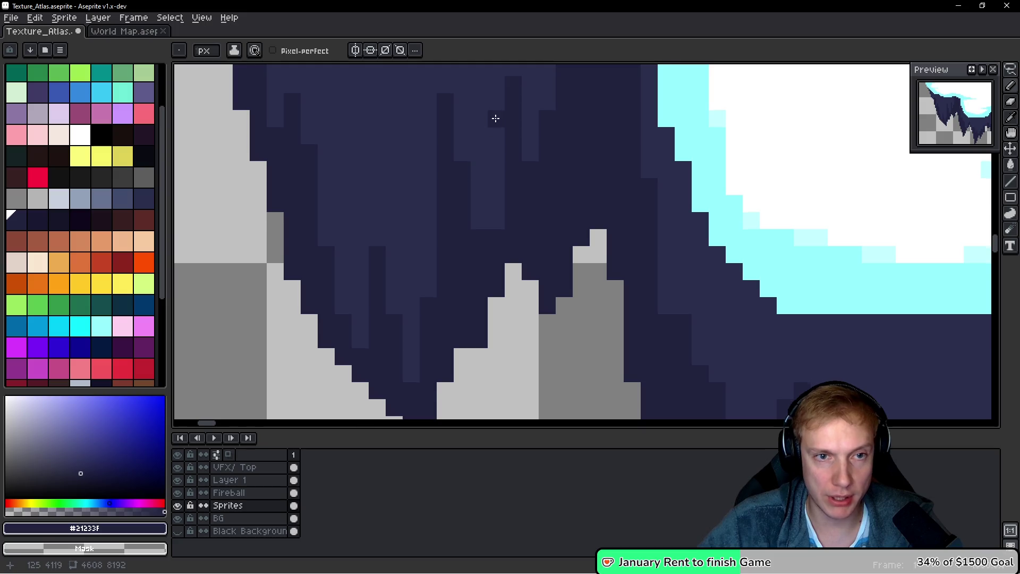
left_click_drag(494, 118, 471, 158)
left_click(489, 155, "alt")
scroll(518, 182, "down", 4)
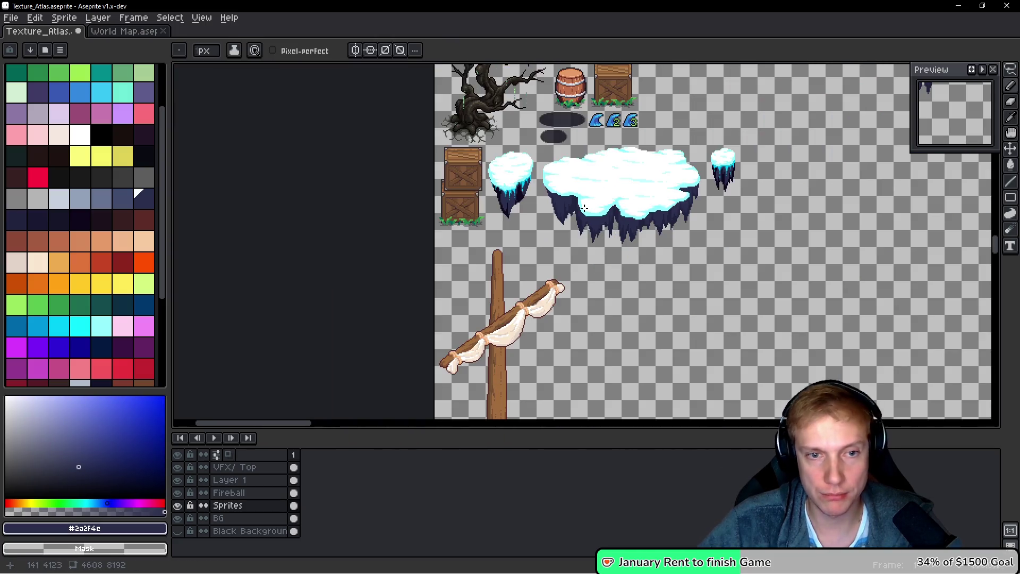
scroll(599, 212, "up", 2)
scroll(643, 205, "right", 2)
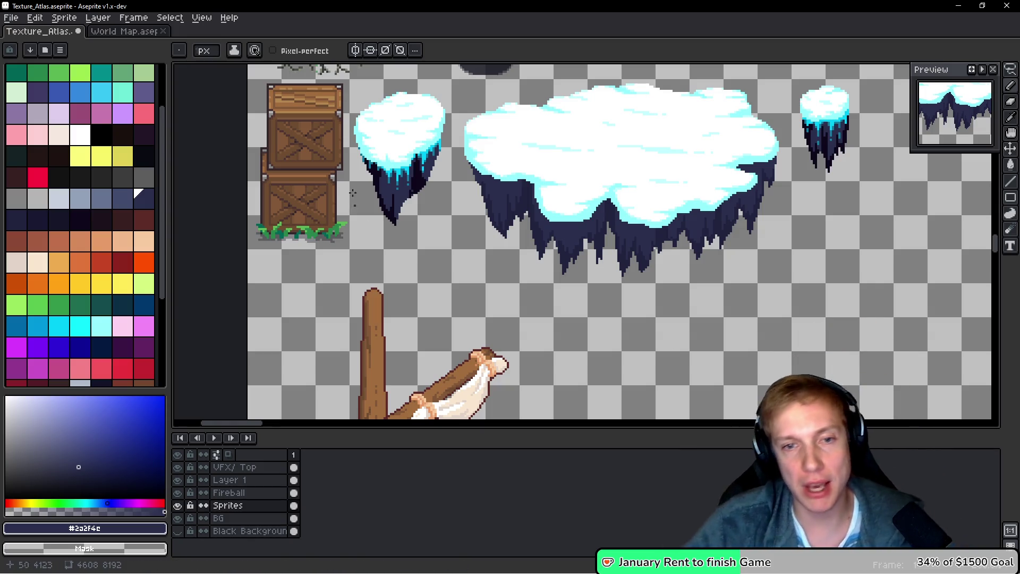
scroll(633, 226, "up", 5)
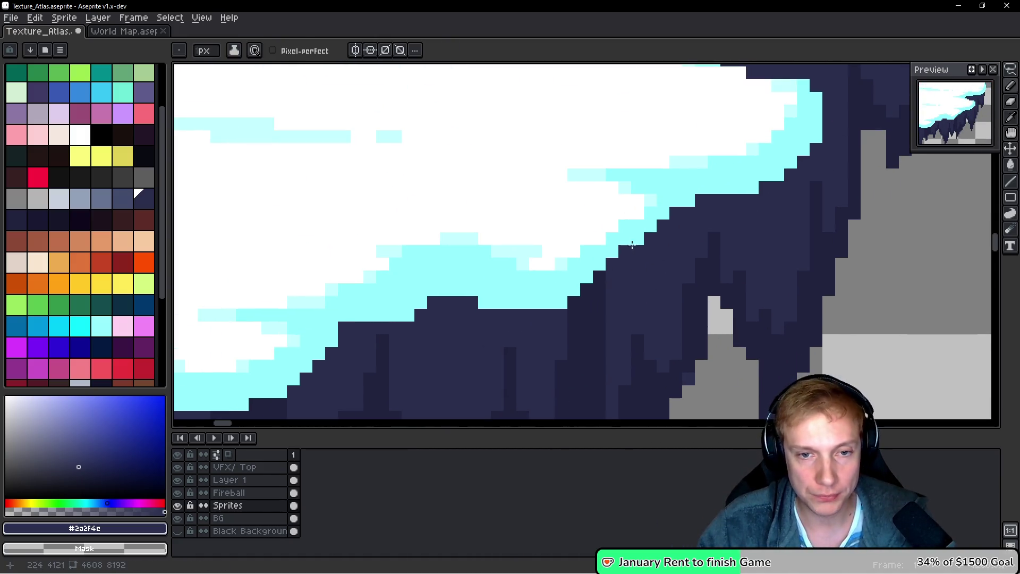
scroll(659, 260, "down", 3)
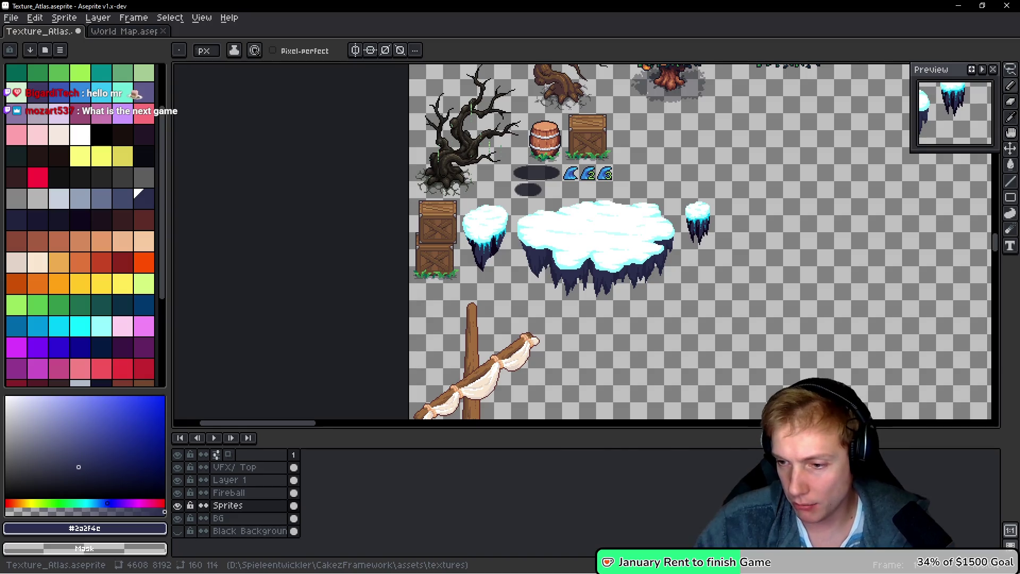
Select the Twitch 'Wishlist' line and its link in Notepad++, then switch to YouTube Studio
key("alt+Tab")
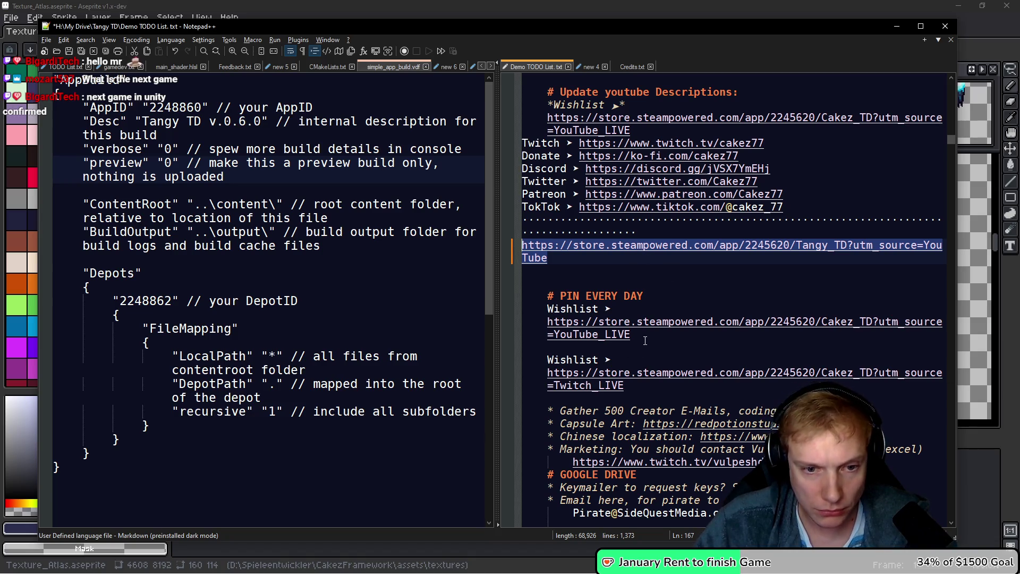
mouse_move(633, 391)
left_mouse_down()
mouse_move(600, 366)
mouse_move(543, 364)
left_mouse_up()
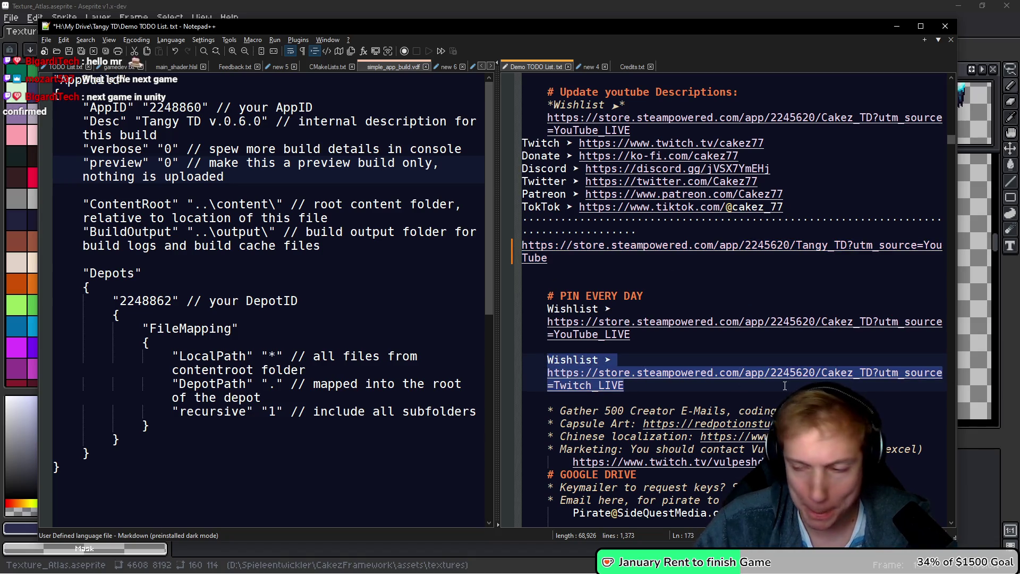
key("alt+Tab")
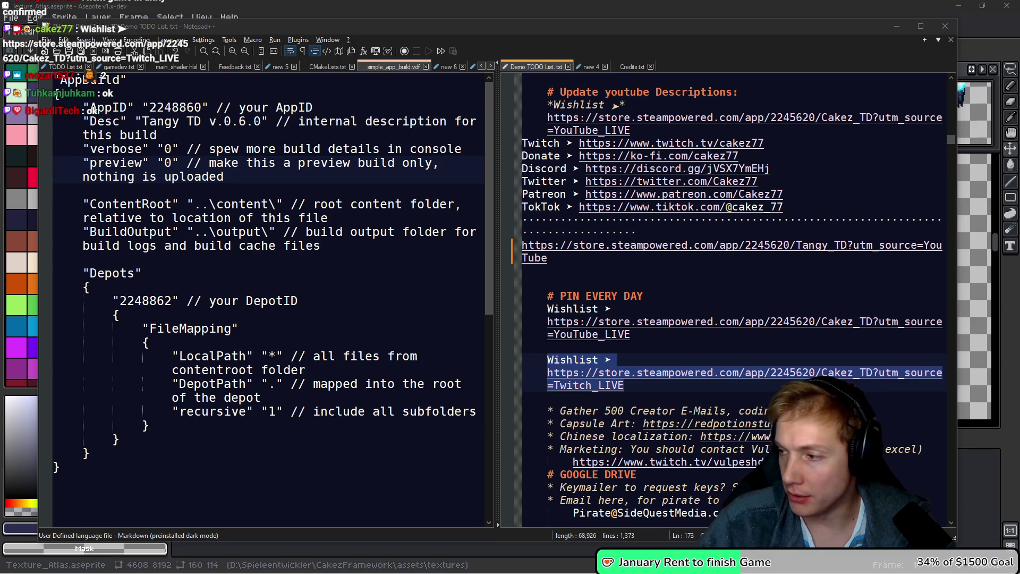
key("alt+Tab")
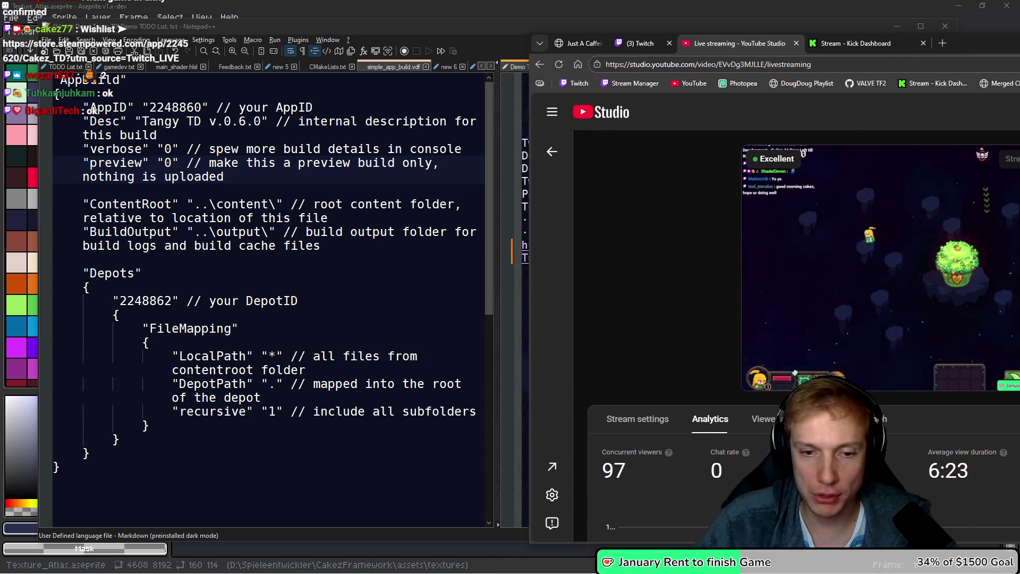
Maximise the YouTube Studio livestream dashboard, then return to Notepad++
key("super+Up")
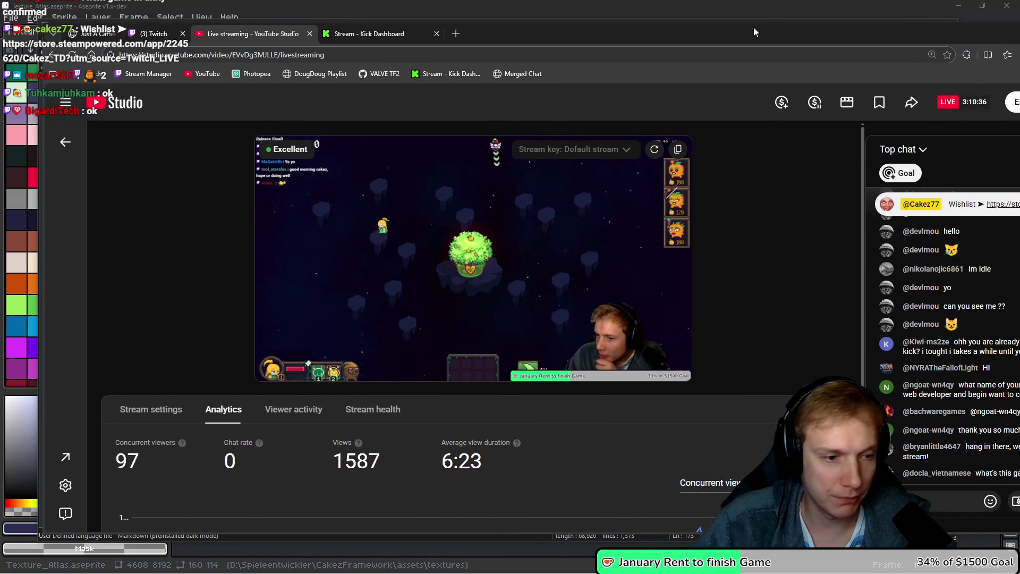
key("alt+Tab")
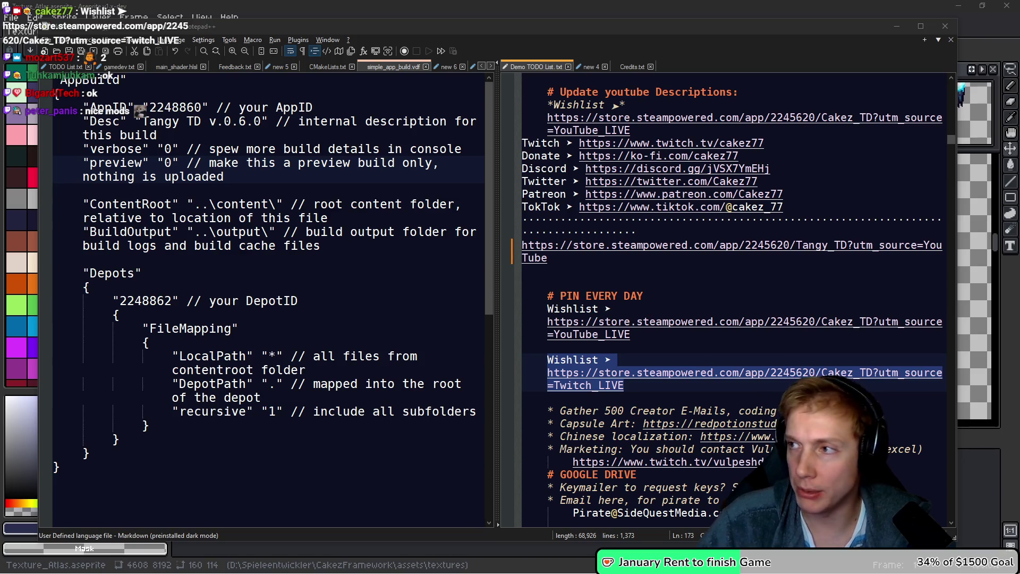
Deselect the Wishlist text in Notepad++ and bring the Aseprite texture atlas to the front
left_click(585, 324)
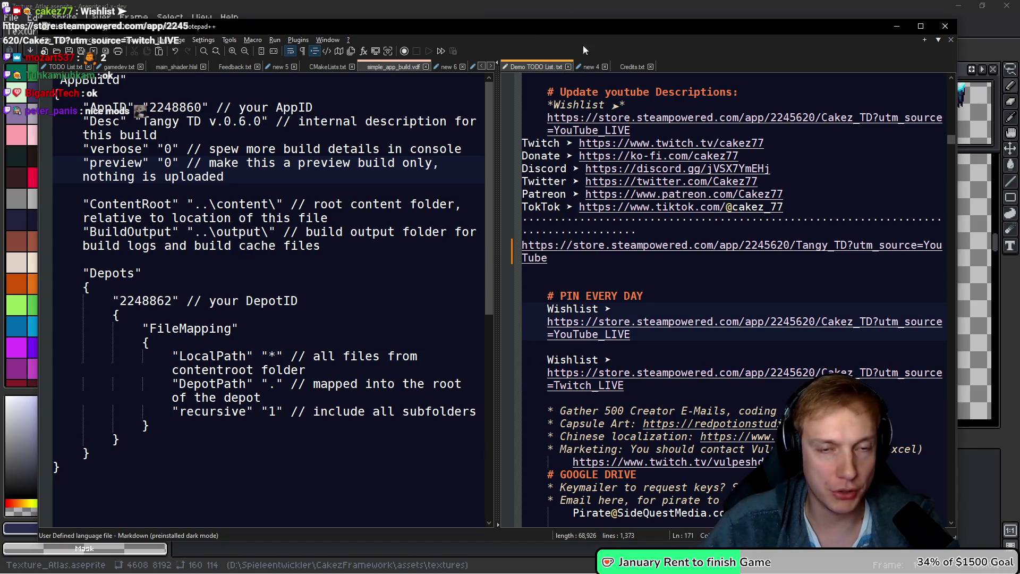
left_click(565, 5)
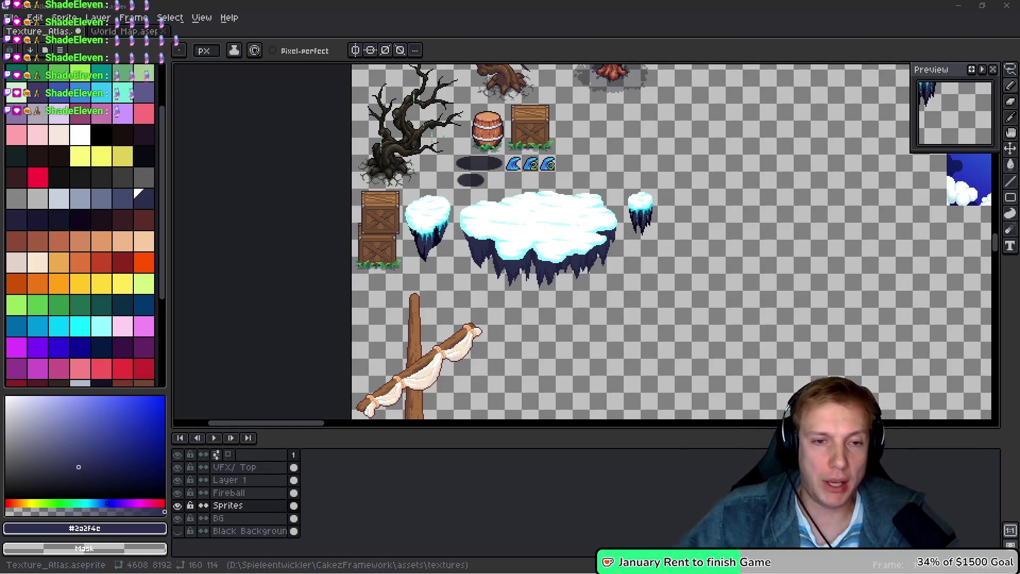
Pick bright cyan #00cdf9 from the snow and paint it under the small pillar's snow
scroll(578, 358, "up", 5)
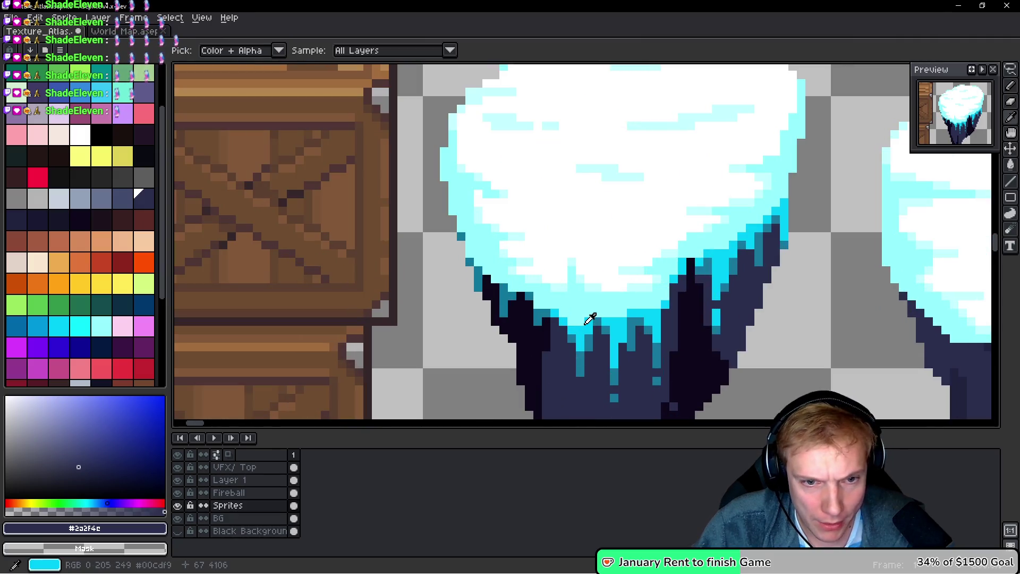
left_click(588, 319, "alt")
left_click_drag(594, 326, 214, 223)
left_click(616, 270)
Draw two zig-zag cyan icicle drips hanging down the dark rock
scroll(598, 264, "up", 3)
mouse_move(494, 190)
left_mouse_down()
mouse_move(494, 297)
mouse_move(522, 240)
left_mouse_up()
left_click(545, 215)
left_click(596, 215)
left_click(621, 216)
left_click_drag(596, 239, 622, 266)
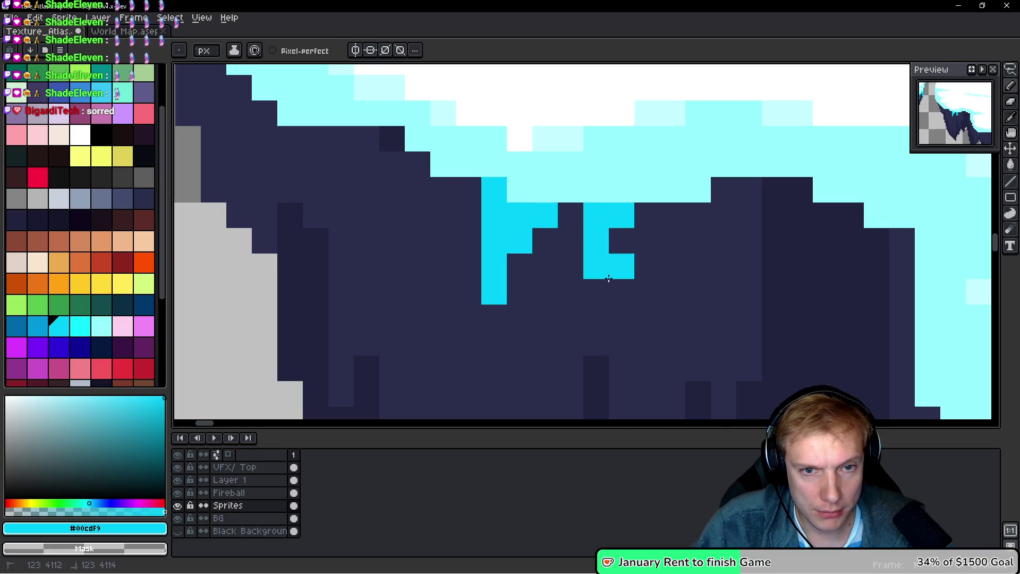
left_click(621, 292)
left_click(637, 213)
left_click(622, 241)
left_click_drag(622, 317, 621, 368)
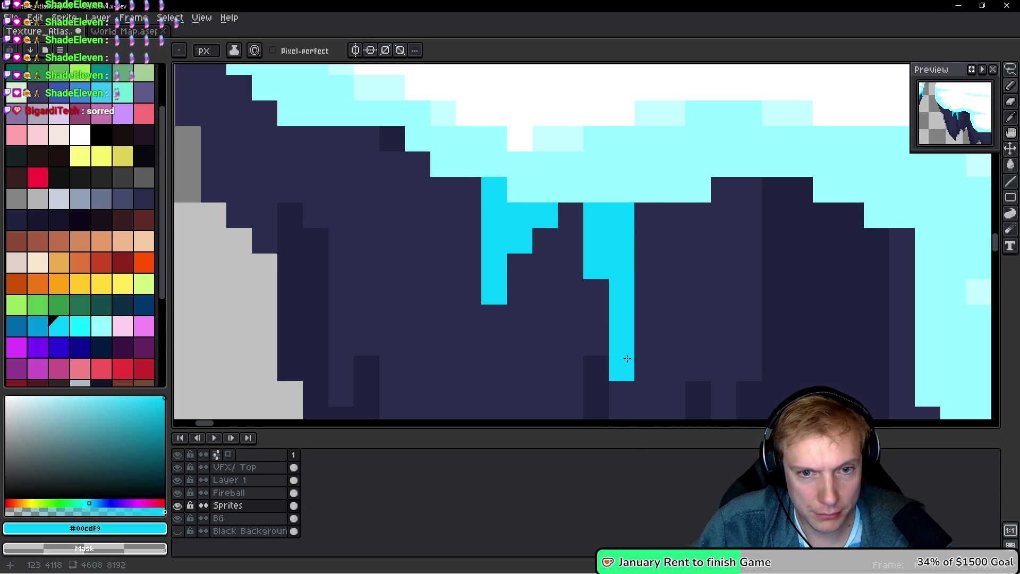
Paint a cyan band along the snow's lower edge and add another drip below it
scroll(616, 340, "down", 3)
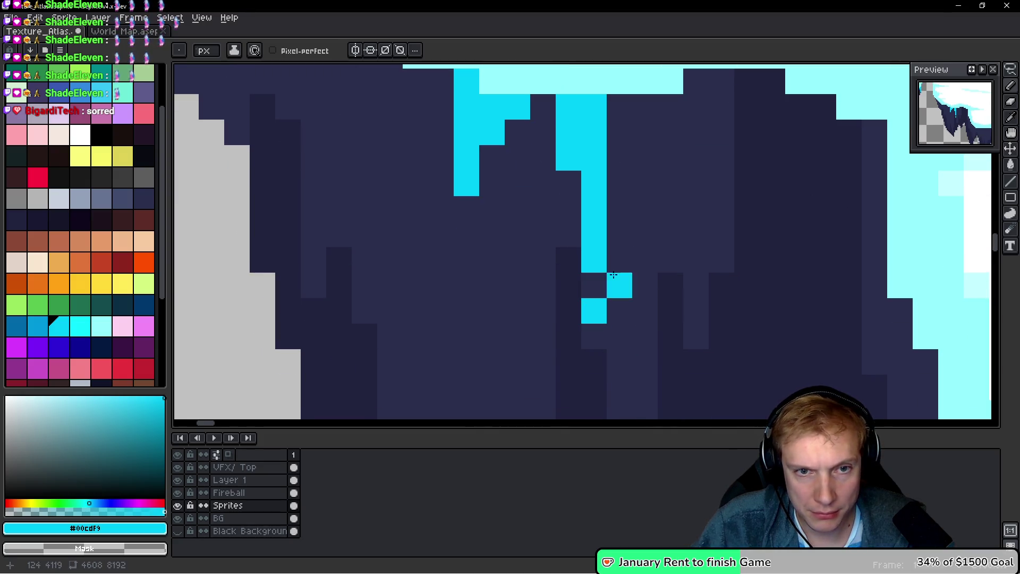
scroll(467, 205, "up", 3)
left_click(481, 206)
left_click(558, 204)
left_click(584, 206)
left_click(560, 232)
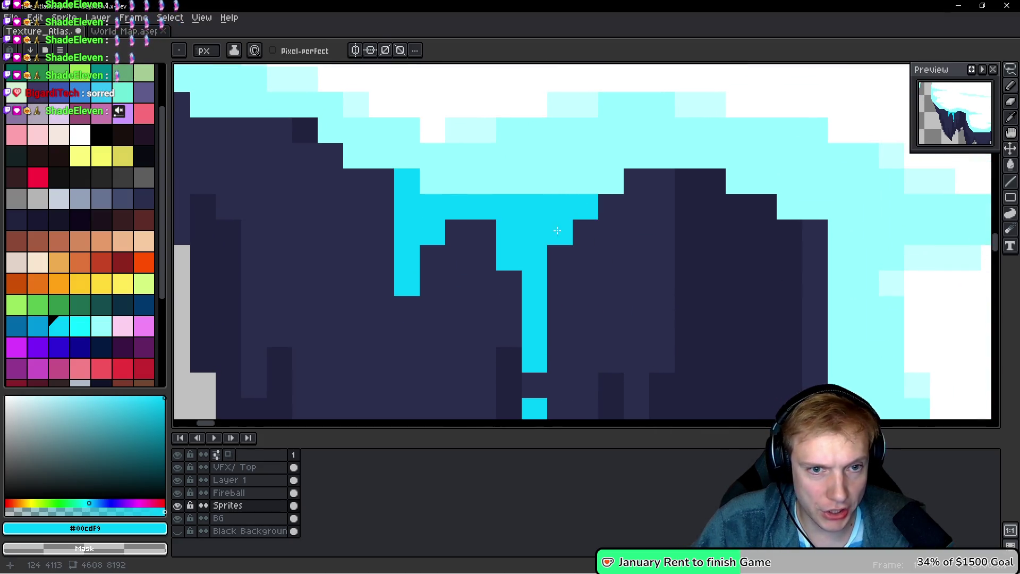
left_click(611, 207)
left_click_drag(637, 181, 636, 258)
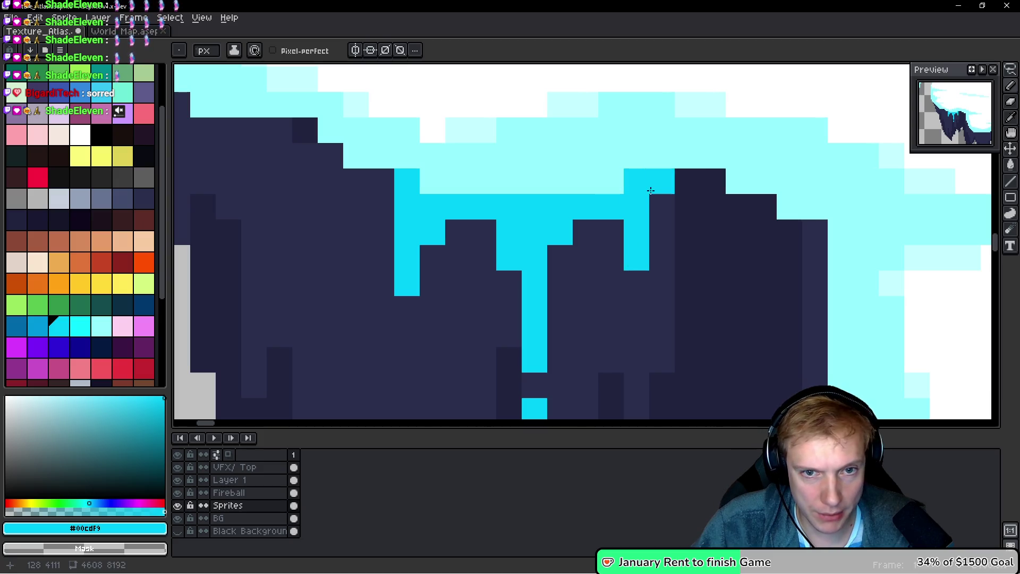
left_click(660, 180)
Paint a column of cyan cells down the island edge, recolouring dark rock cells
scroll(671, 203, "down", 5)
scroll(671, 203, "down", 4)
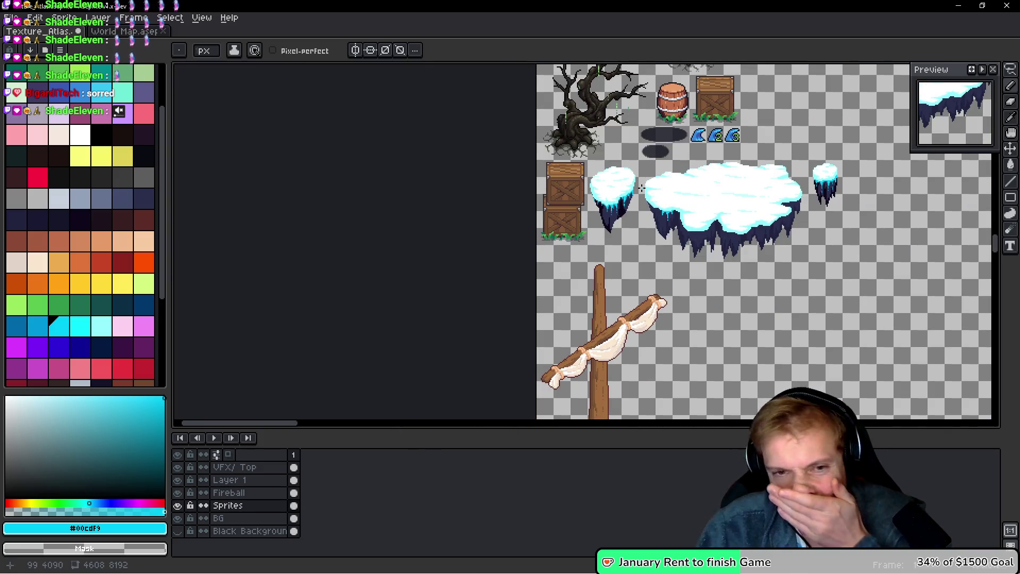
scroll(642, 188, "up", 4)
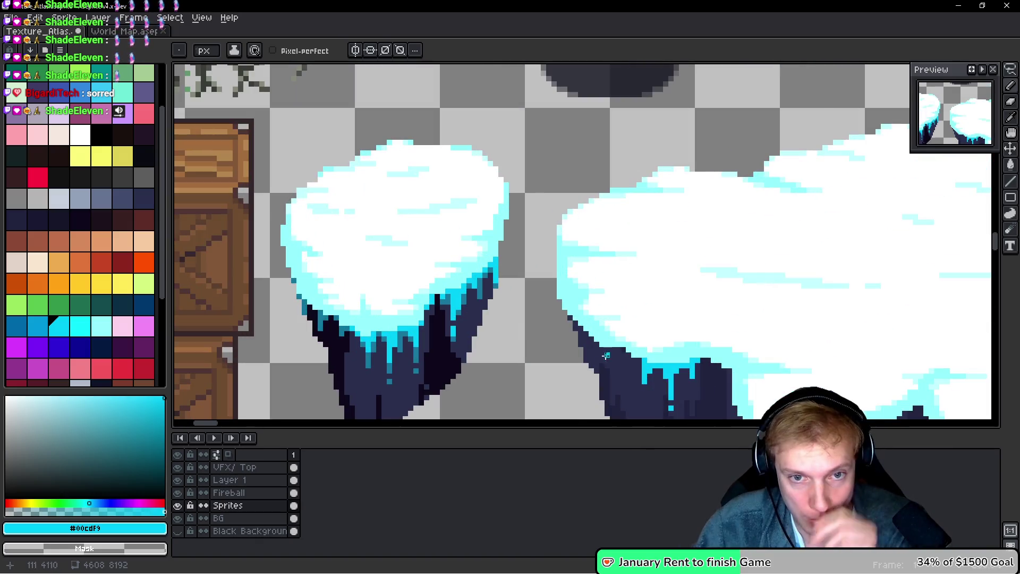
scroll(617, 348, "up", 3)
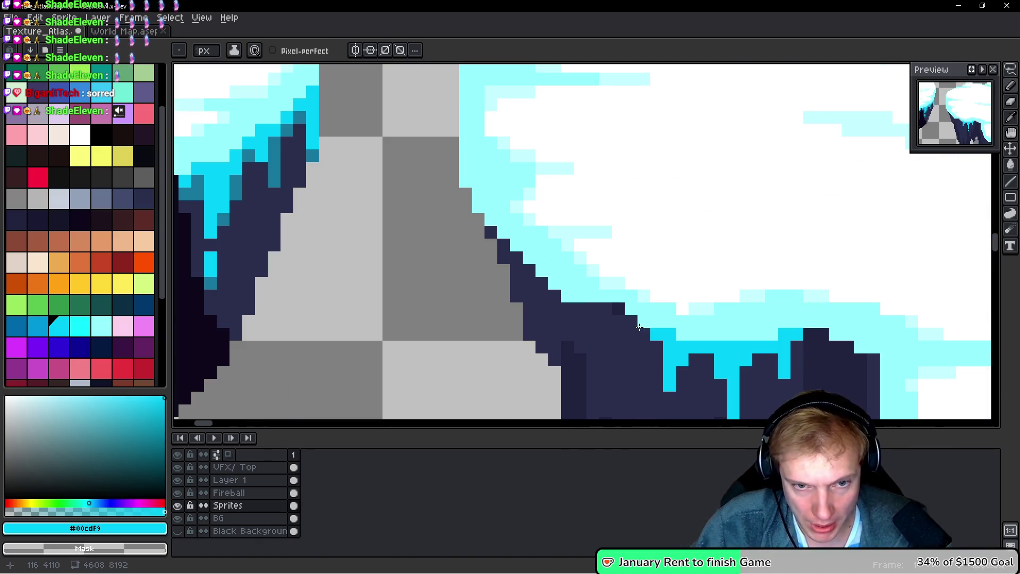
scroll(642, 333, "up", 2)
left_click(627, 310)
scroll(627, 310, "down", 2)
left_click_drag(587, 210, 588, 319)
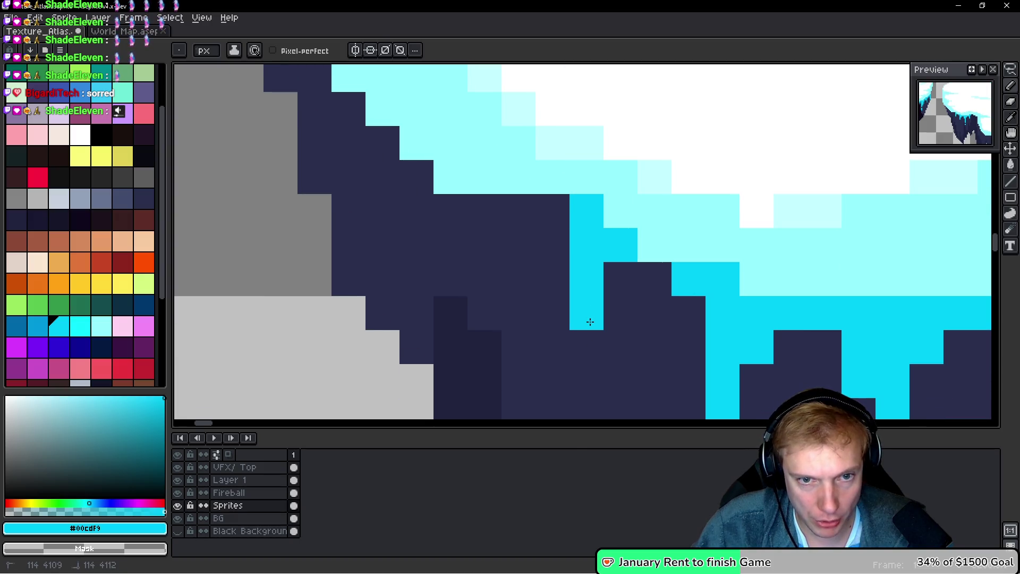
left_click(547, 202)
Lengthen the next icicle along the ice edge with cyan cells, undoing a stray one
mouse_move(453, 175)
left_mouse_down()
mouse_move(471, 280)
mouse_move(444, 212)
mouse_move(451, 193)
mouse_move(430, 282)
left_mouse_up()
left_click(449, 278)
left_click(470, 228)
left_click(399, 157)
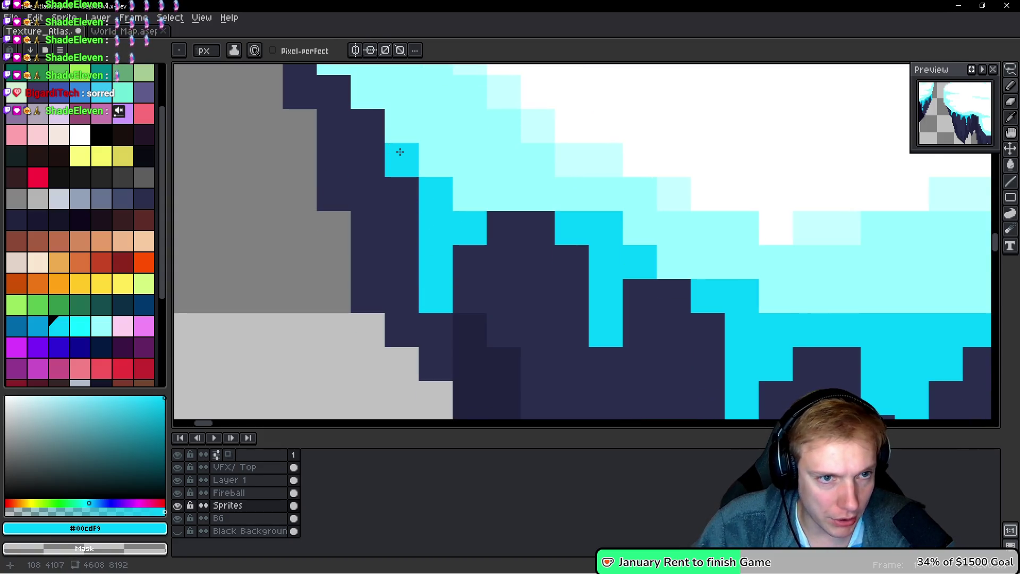
left_click(470, 250)
key("ctrl+z")
Paint a cyan column down the left ice edge and undo a stray cell
scroll(458, 158, "down", 6)
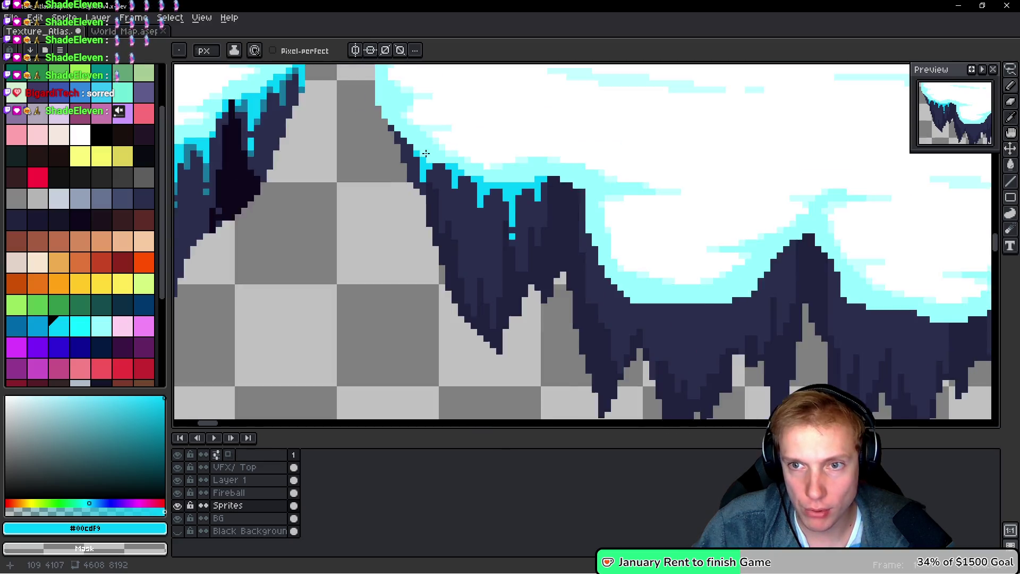
scroll(458, 159, "up", 6)
left_click_drag(353, 199, 351, 265)
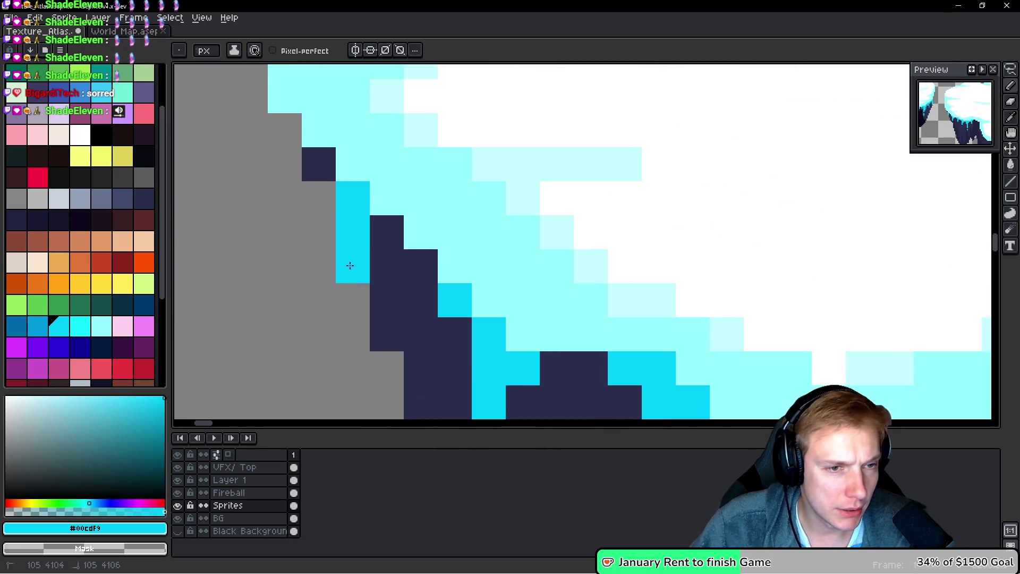
left_click(315, 185)
scroll(325, 221, "left", 1)
left_click_drag(302, 126, 305, 234)
left_click(311, 260)
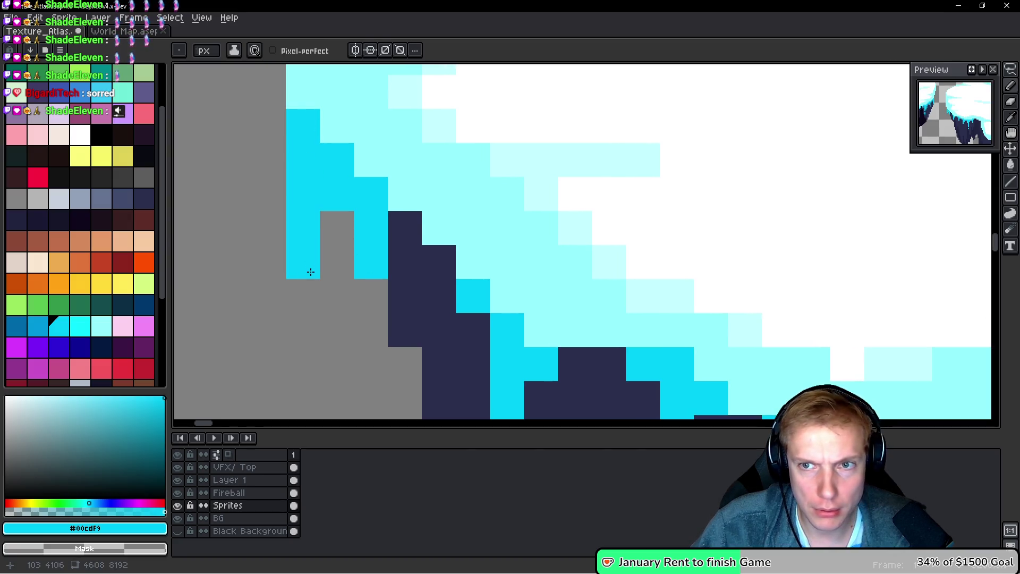
left_click(335, 263)
key("ctrl+z")
Add a cyan pixel at the island edge; try and undo a short row and dark-cyan pixel
key("Up")
scroll(353, 271, "down", 2)
left_click(598, 313)
scroll(382, 306, "up", 5)
scroll(371, 300, "left", 1)
left_click_drag(378, 298, 414, 291)
key("ctrl+z")
key("ctrl+z")
key("ctrl+z")
left_click(418, 293)
key("ctrl+z")
Pick pale cyan #94fdff and paint a column of it, erasing two stray pixels
left_click(455, 286, "alt")
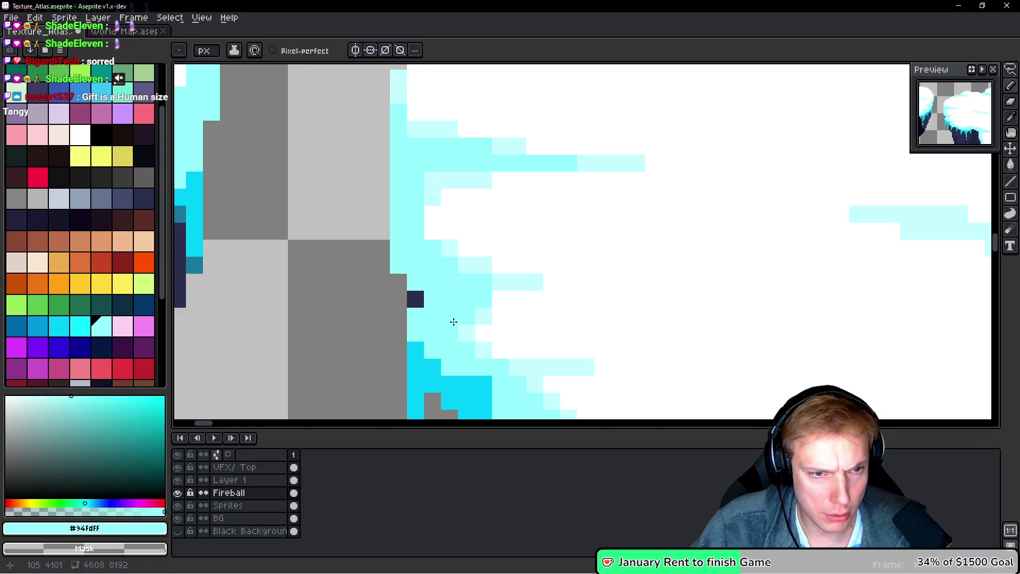
mouse_move(382, 231)
left_mouse_down()
mouse_move(382, 176)
mouse_move(321, 246)
left_mouse_up()
right_click(380, 254)
right_click(361, 271)
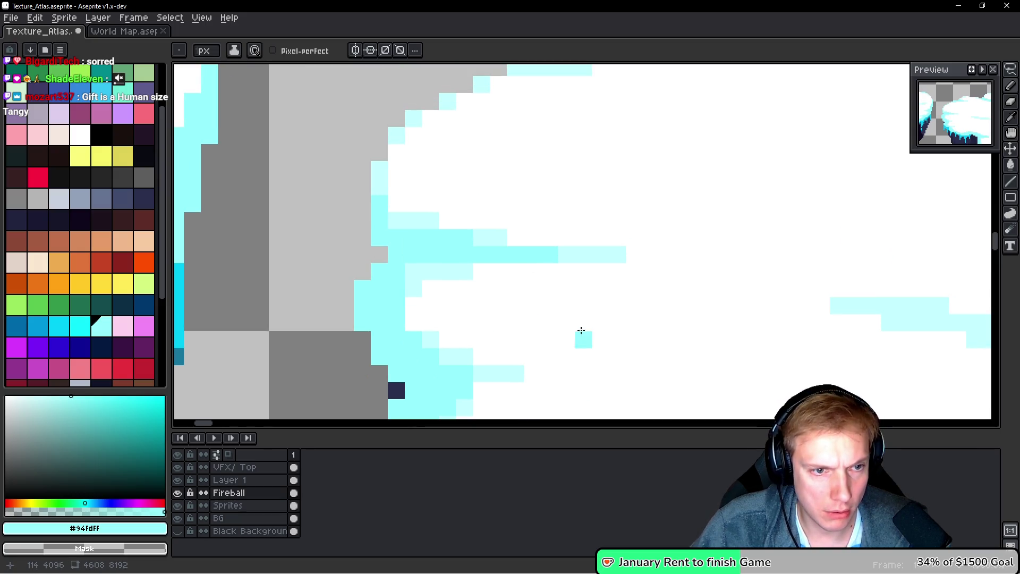
Add pale cyan pixels along the snow cloud's edge
scroll(531, 298, "down", 3)
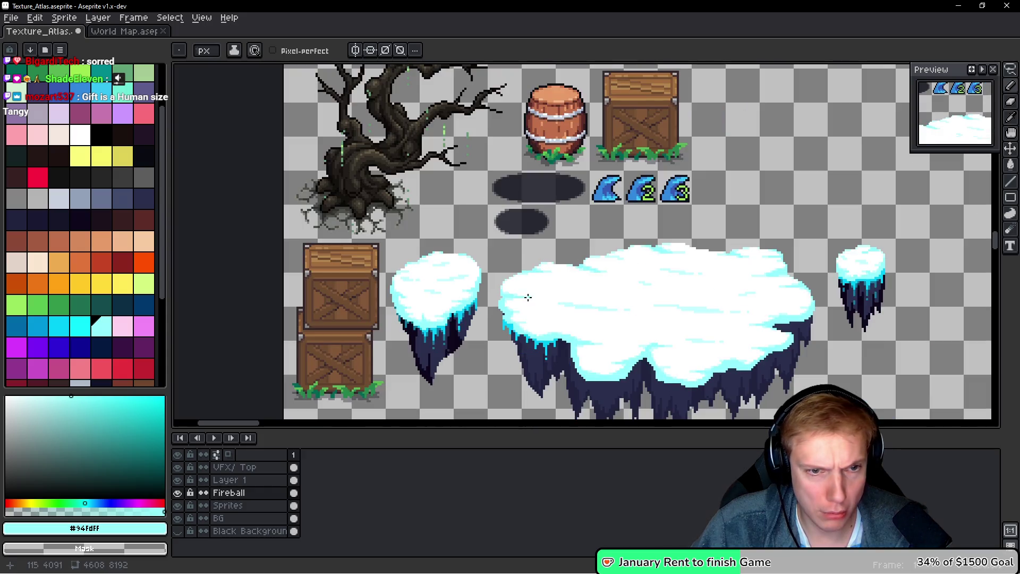
scroll(536, 294, "up", 4)
scroll(660, 234, "down", 2)
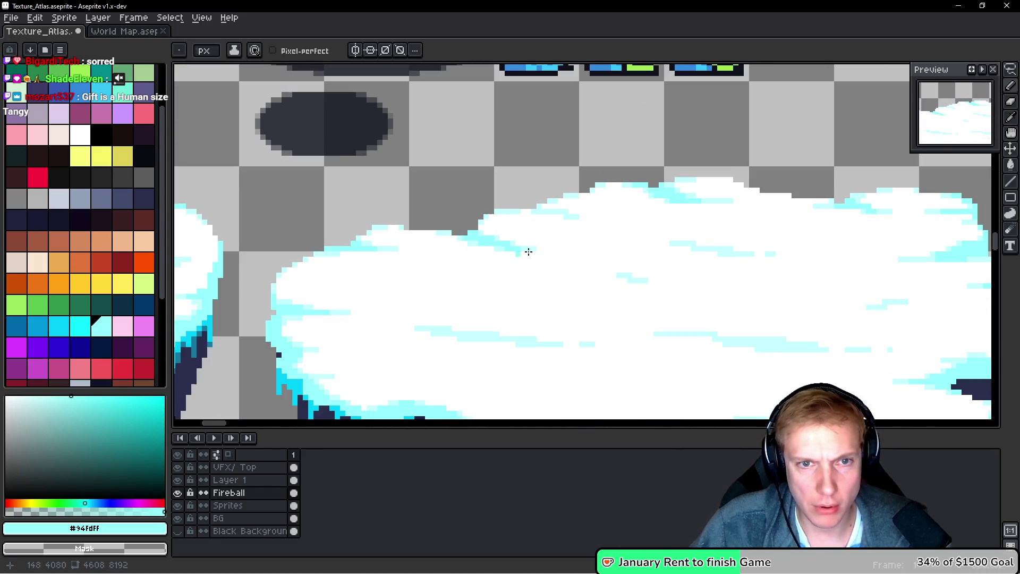
scroll(617, 230, "down", 1)
scroll(654, 205, "up", 3)
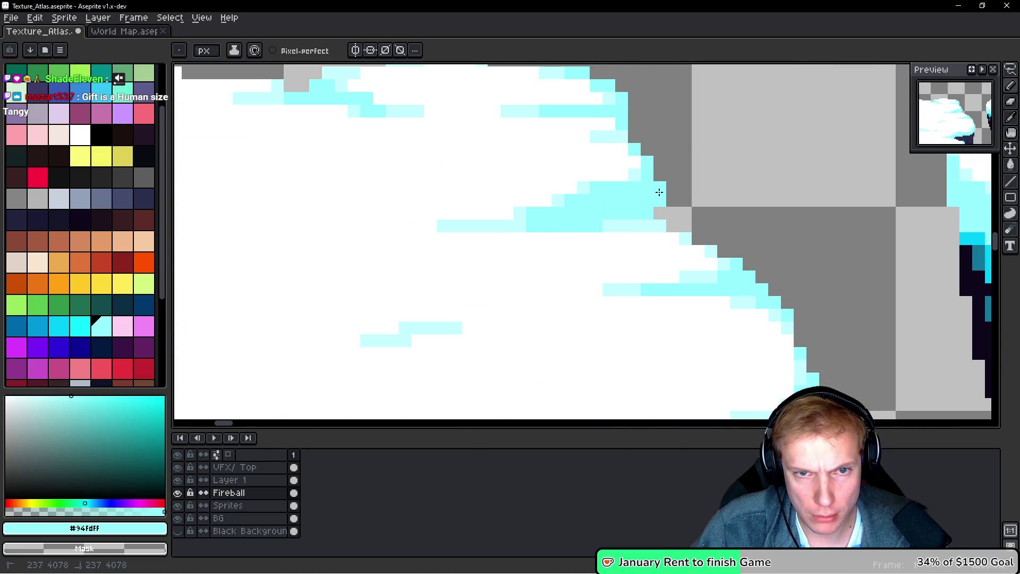
left_click(659, 175)
left_click(634, 136)
left_click(660, 163)
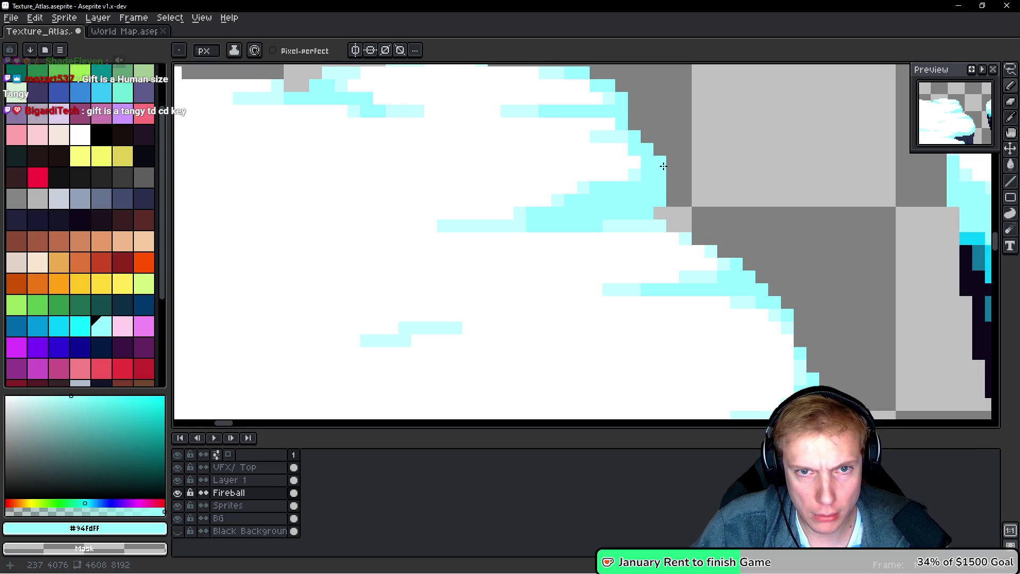
Extend the cyan edge into the dark rock as a clean step, reverting stray pixels
scroll(664, 250, "down", 3)
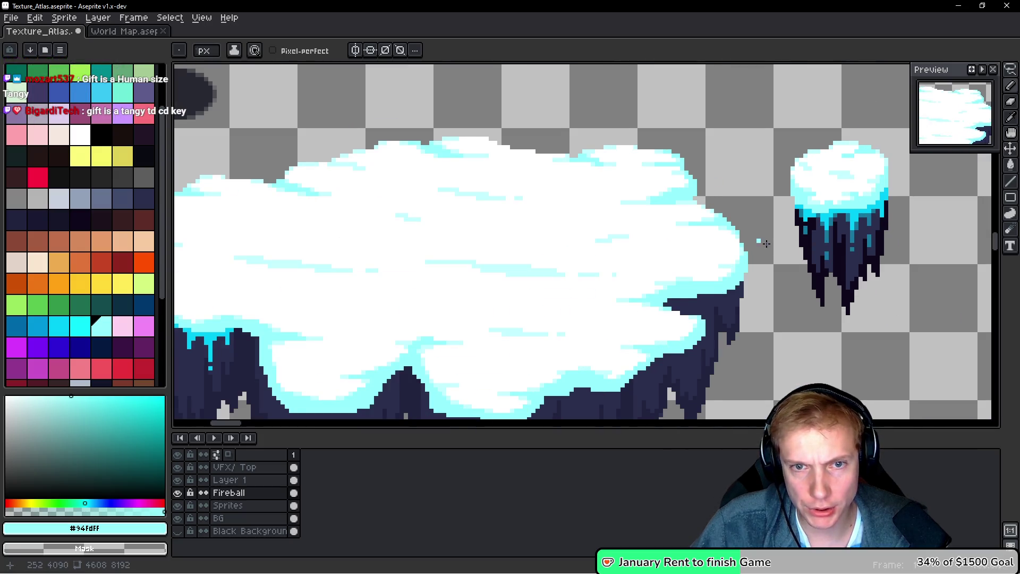
scroll(659, 253, "up", 4)
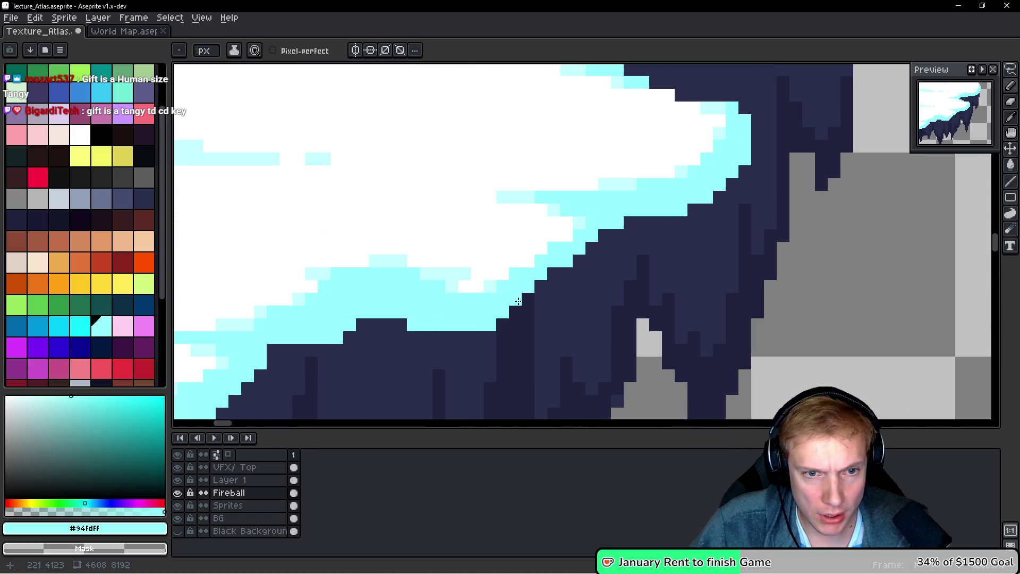
mouse_move(500, 314)
left_mouse_down()
mouse_move(552, 282)
mouse_move(521, 302)
left_mouse_up()
left_click(502, 324)
mouse_move(577, 260)
left_mouse_down()
mouse_move(593, 259)
mouse_move(587, 239)
mouse_move(611, 233)
left_mouse_up()
left_click(566, 274)
right_click(617, 236)
right_click(604, 261)
Paint pale cyan snow down the peak's right slope and pan along the island's underside
scroll(613, 285, "down", 5)
scroll(531, 278, "up", 4)
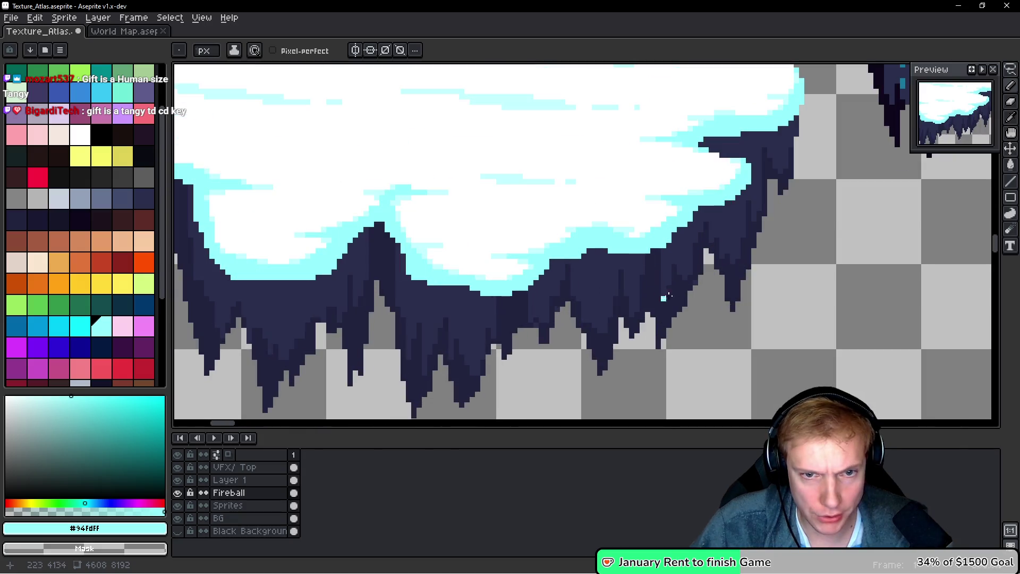
scroll(510, 276, "up", 2)
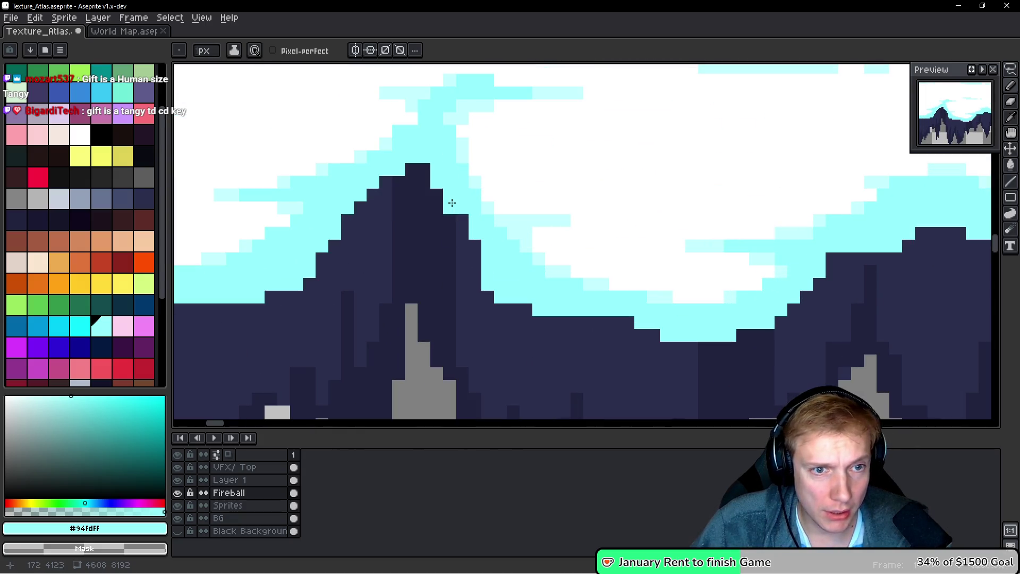
left_click_drag(435, 188, 466, 229)
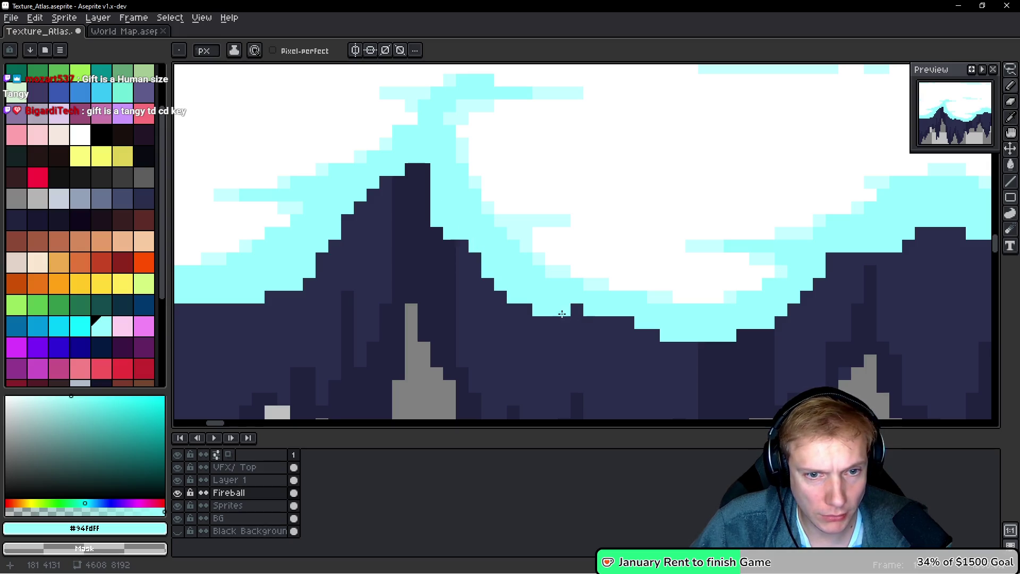
scroll(652, 324, "down", 3)
scroll(678, 332, "up", 4)
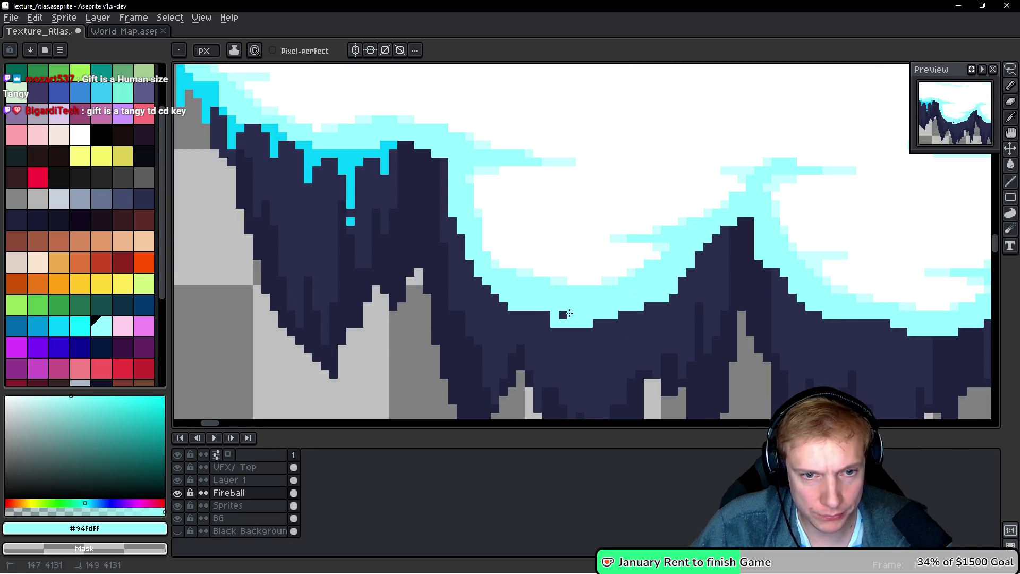
left_click_drag(588, 316, 565, 304)
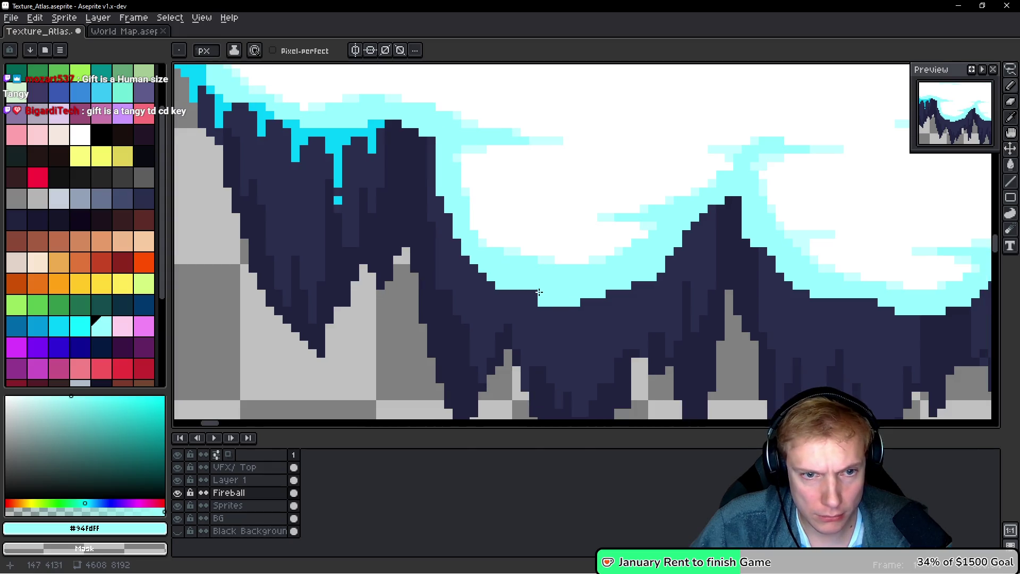
scroll(598, 297, "down", 4)
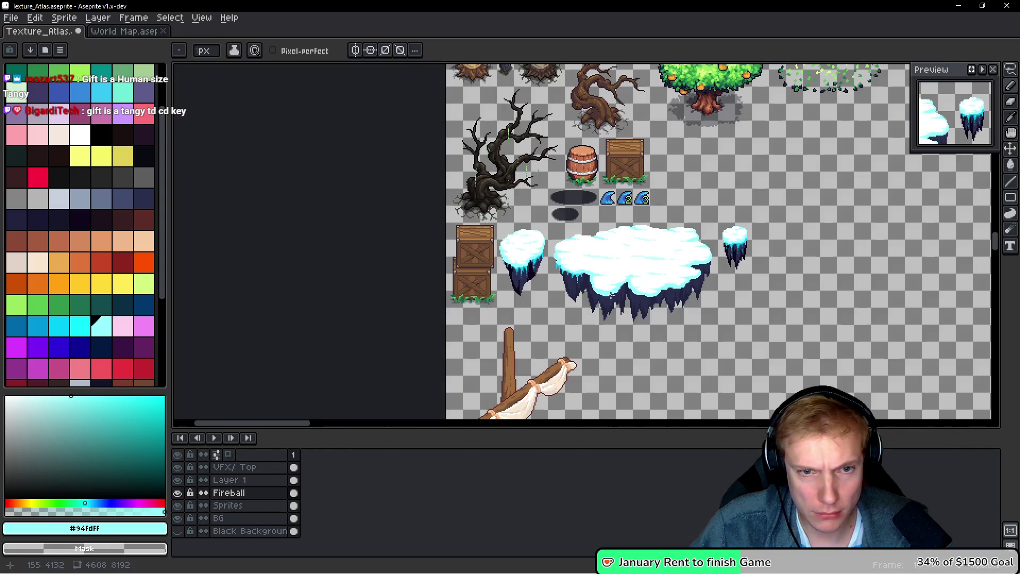
scroll(591, 297, "up", 5)
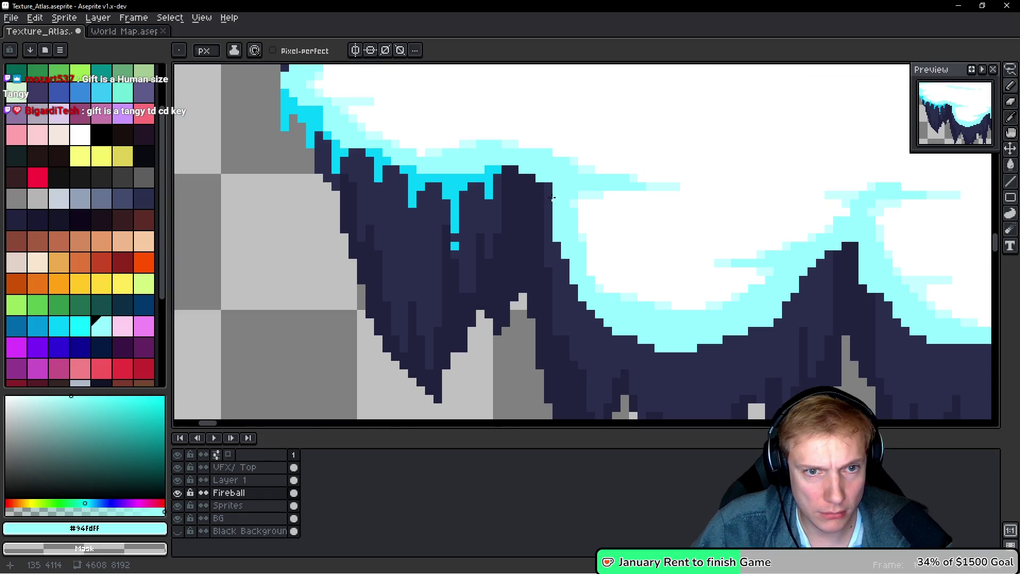
scroll(589, 253, "down", 1)
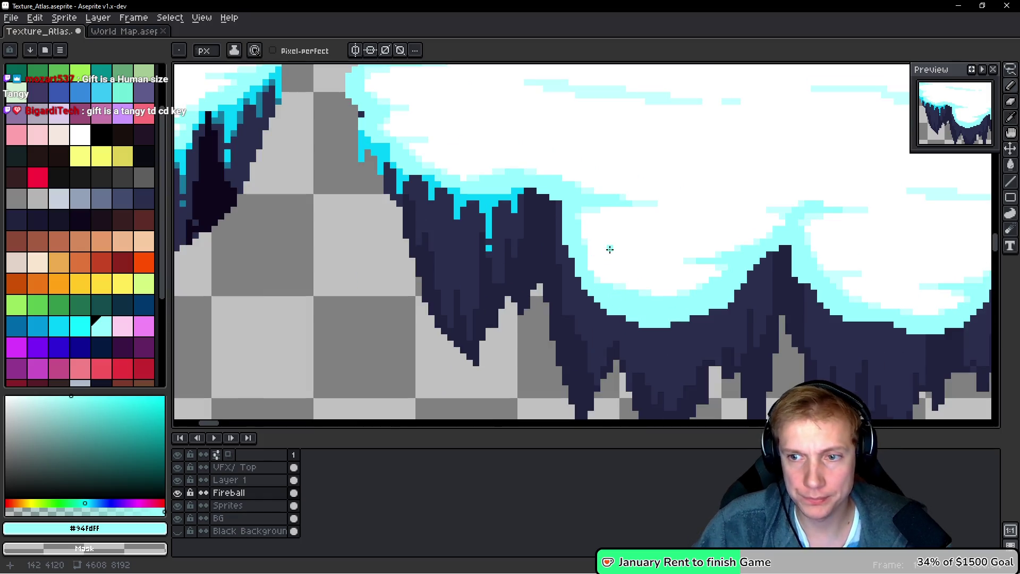
key("i")
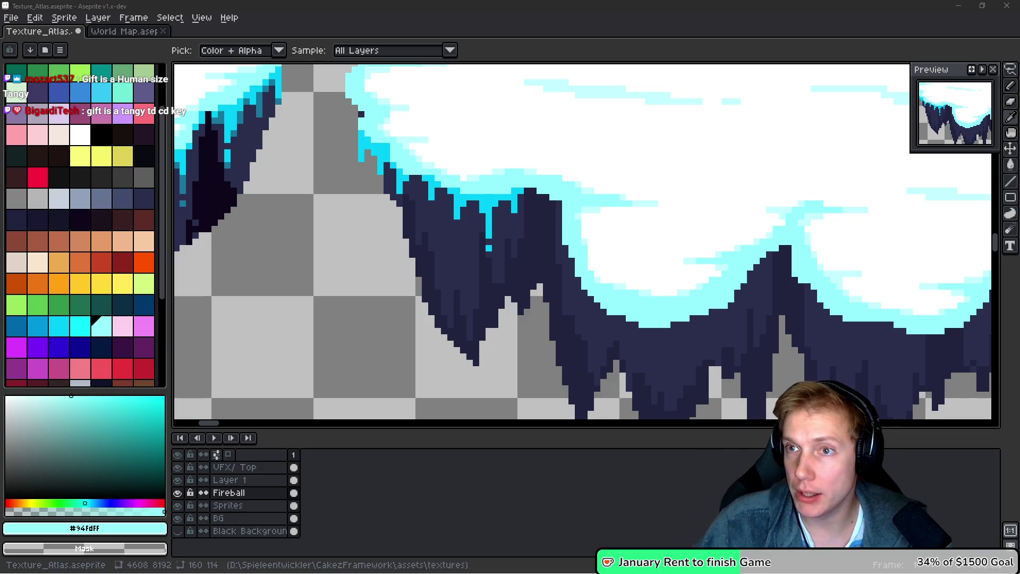
Return to the pencil, sample bright cyan #00cdf9, and extend a drip downward
key("b")
left_click_drag(728, 176, 626, 191)
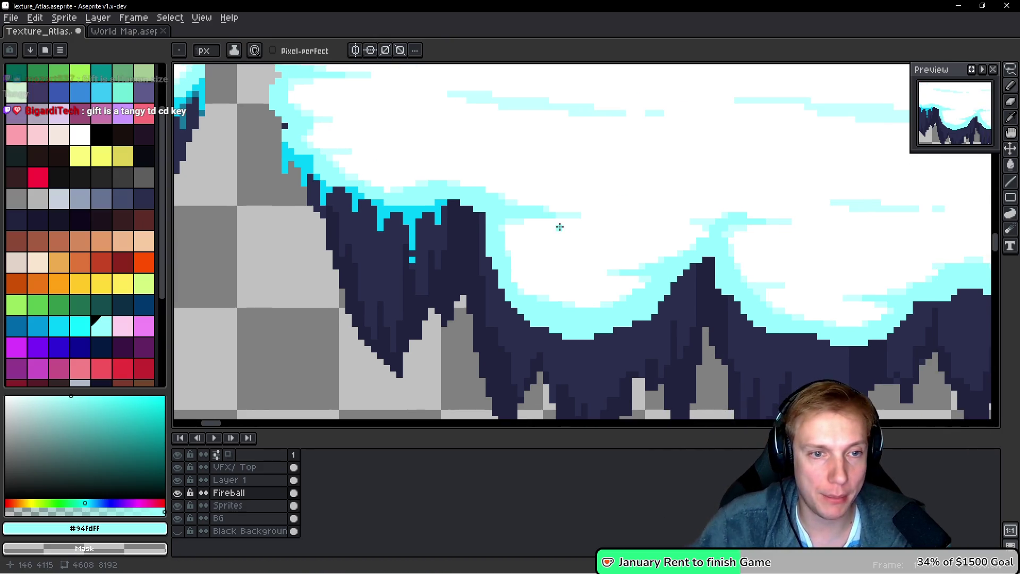
scroll(496, 212, "up", 2)
left_click(565, 206, "alt")
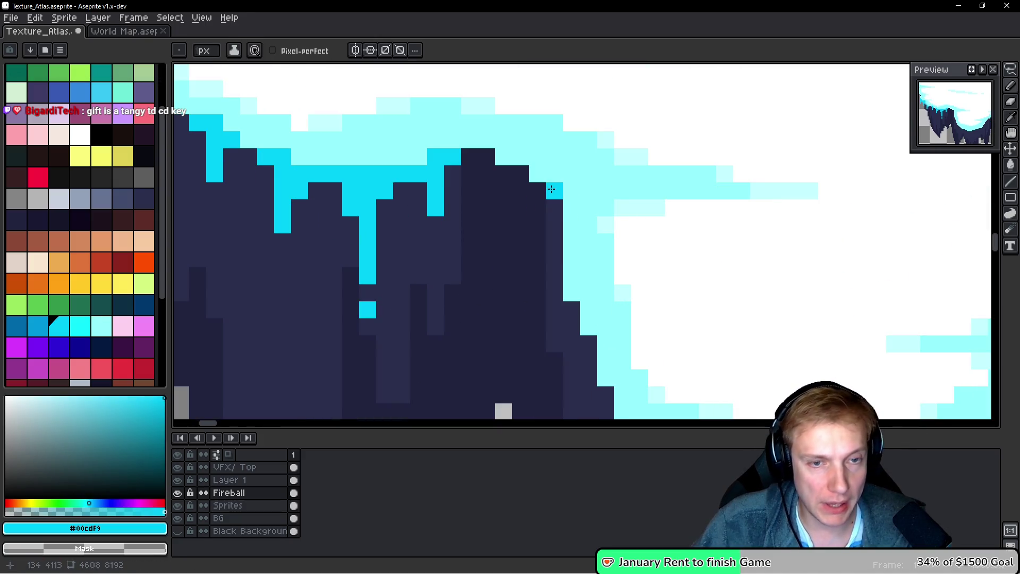
left_click_drag(551, 191, 543, 205)
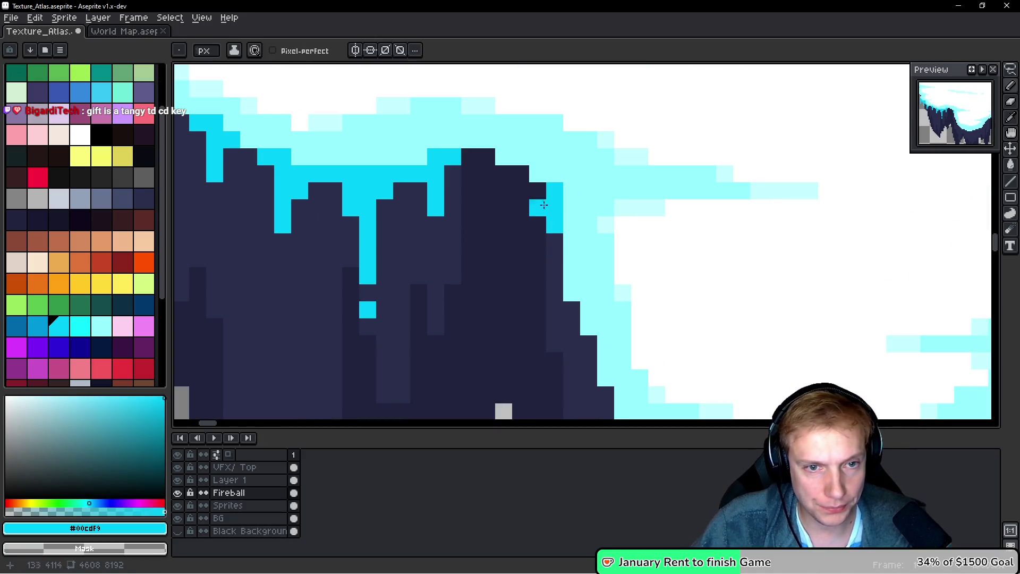
left_click(504, 207)
left_click(489, 162)
Paint a cyan icicle column down from the snow with pixels around it
scroll(621, 215, "down", 3)
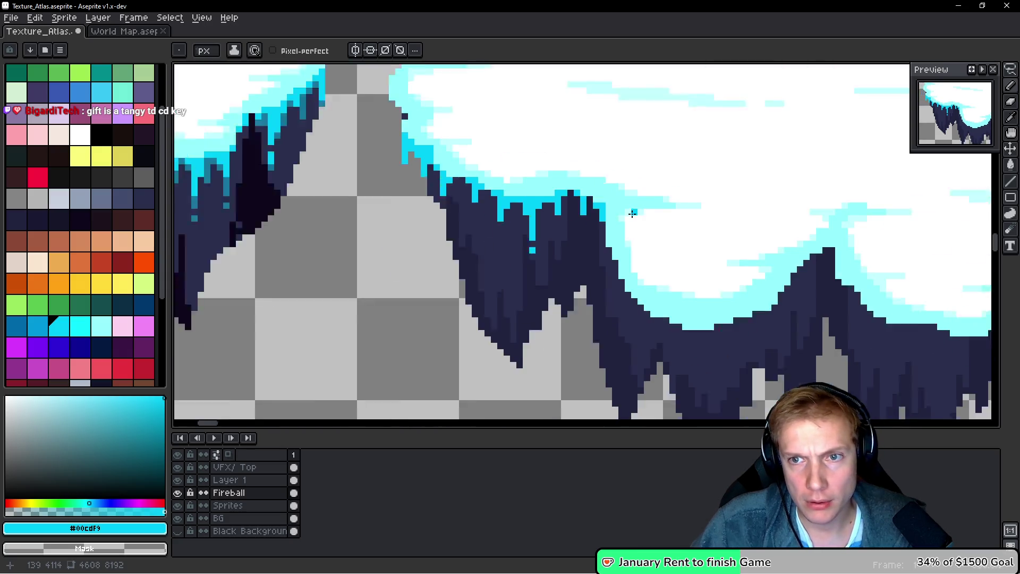
scroll(600, 216, "up", 2)
scroll(600, 216, "up", 2)
left_click_drag(601, 170, 600, 279)
left_click(575, 221)
left_click(625, 170)
left_click(549, 195)
left_click(448, 195)
scroll(447, 195, "left", 1)
key("ctrl+z")
left_click(488, 175)
Paint a long cyan drip with cells branching off it
left_click_drag(488, 180, 490, 306)
left_click(516, 222)
left_click(516, 196)
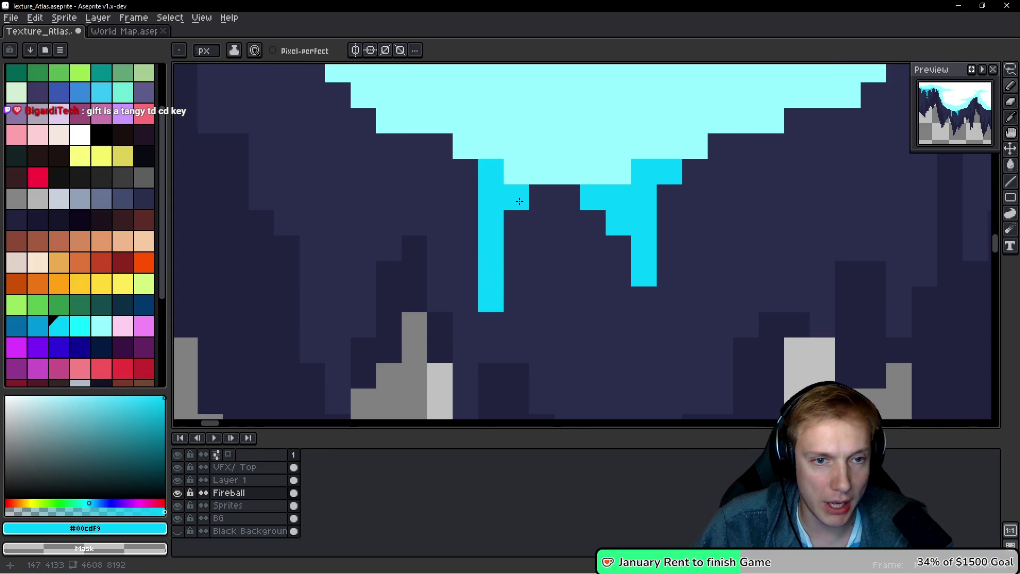
left_click(537, 204)
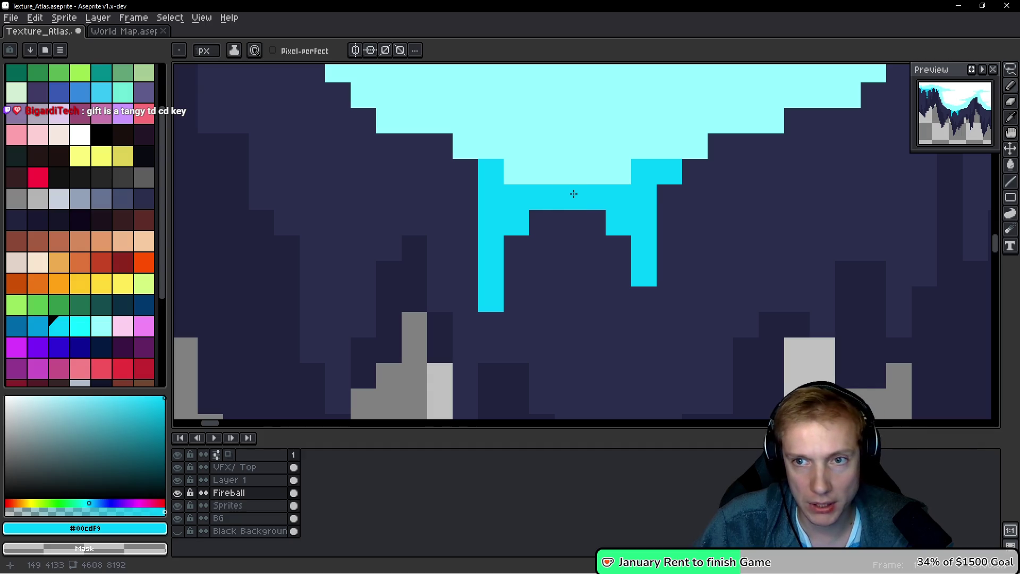
scroll(602, 277, "down", 1)
scroll(592, 244, "up", 1)
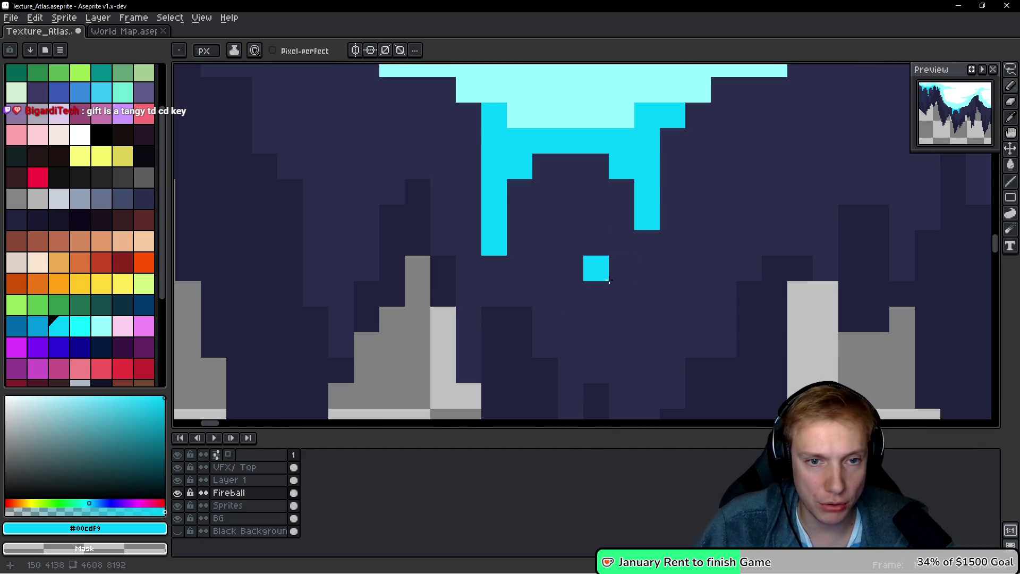
scroll(643, 276, "down", 2)
scroll(589, 266, "up", 1)
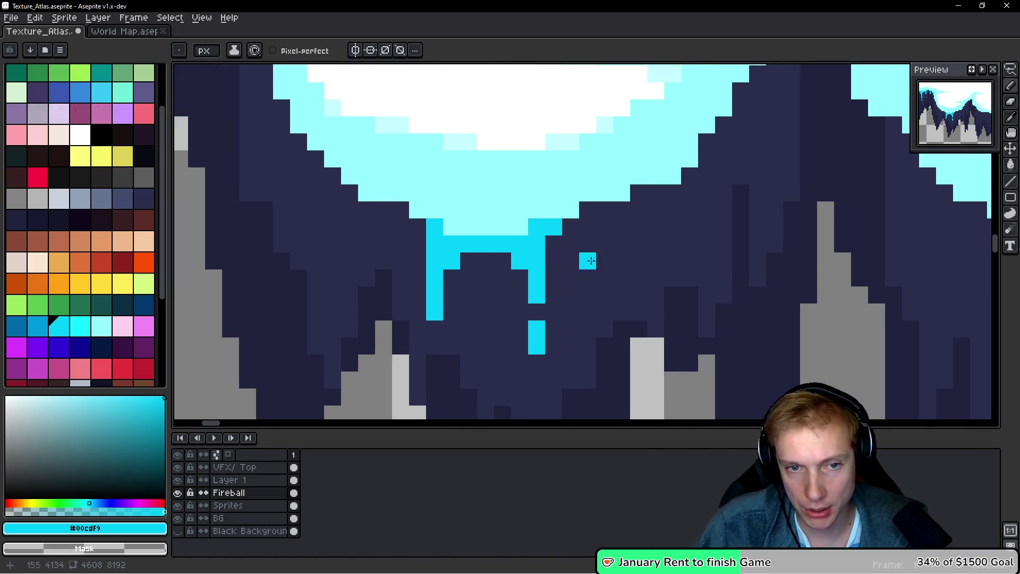
Add more icicles, droplets and drips down the peak's edge, then sample dark rock #21233f
left_click_drag(590, 217, 595, 243)
left_click(655, 246)
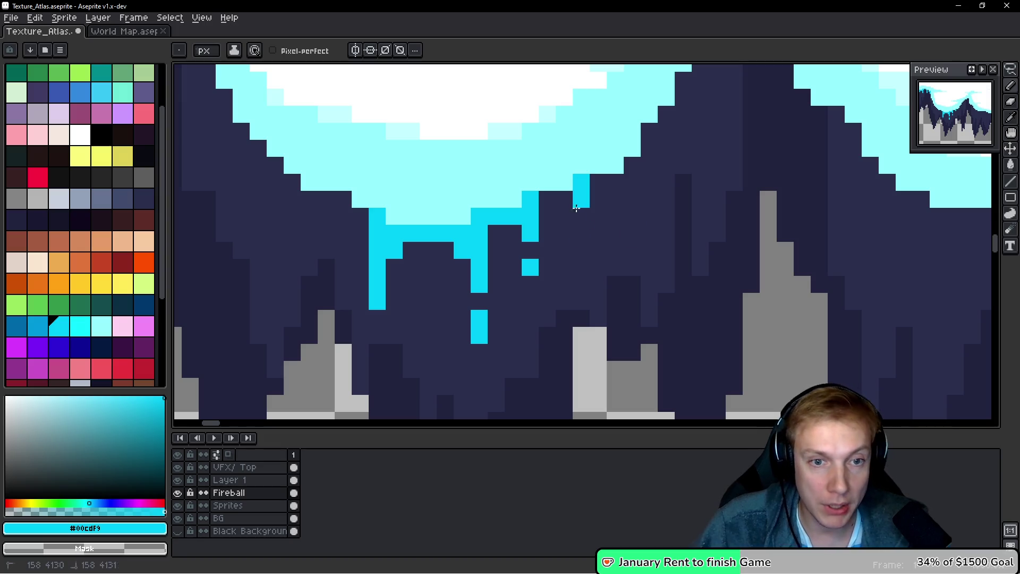
mouse_move(665, 169)
left_mouse_down()
mouse_move(595, 209)
mouse_move(578, 258)
left_mouse_up()
left_click(591, 190)
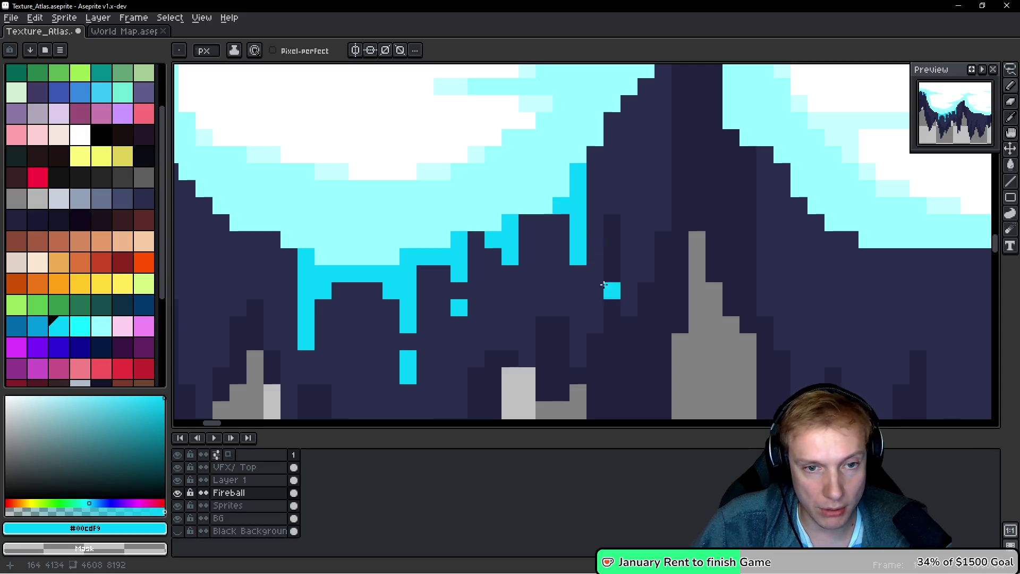
left_click_drag(632, 124, 585, 200)
left_click(549, 247)
left_click_drag(617, 145, 619, 192)
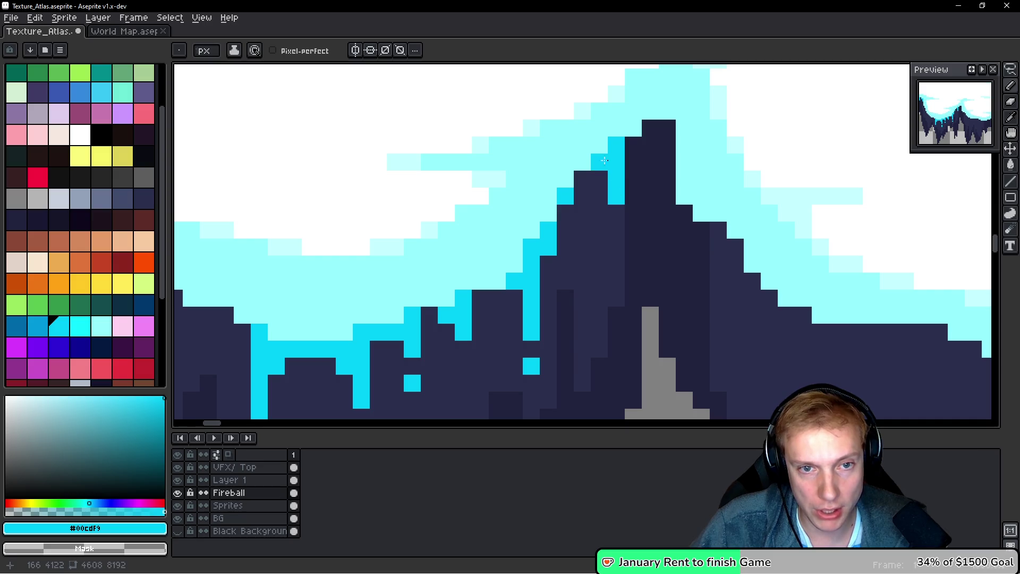
left_click_drag(664, 137, 653, 138)
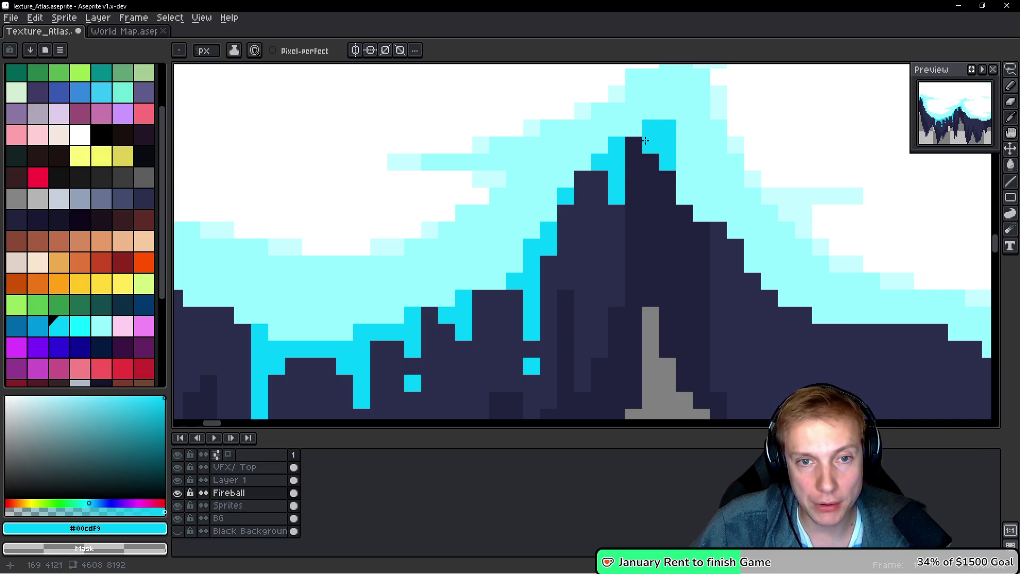
key("alt")
left_click(664, 192, "alt")
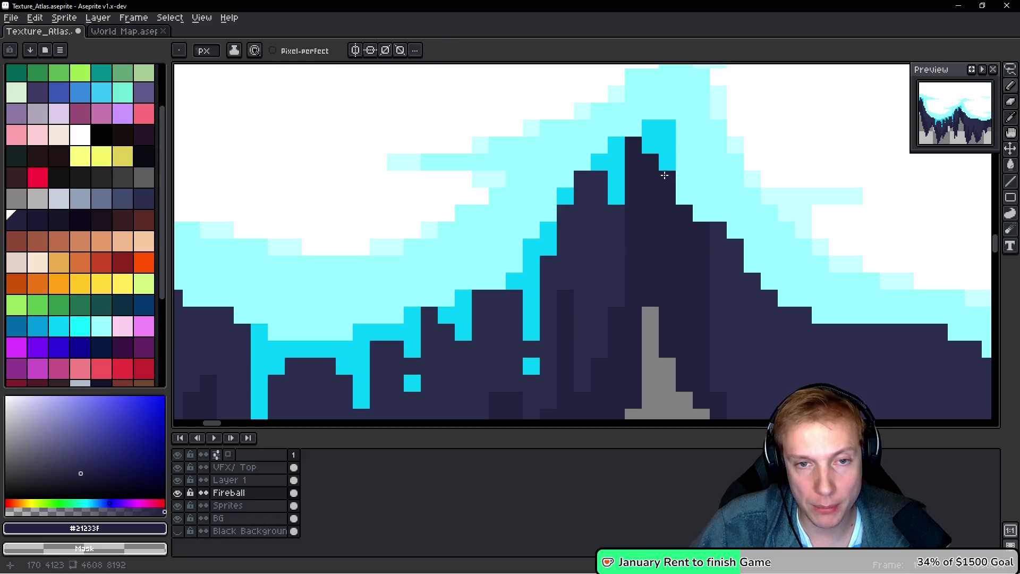
Reselect bright cyan #00cdf9 and recolour a pixel on the peak's right slope
left_click(660, 128, "alt")
left_click(684, 213)
scroll(619, 248, "down", 3)
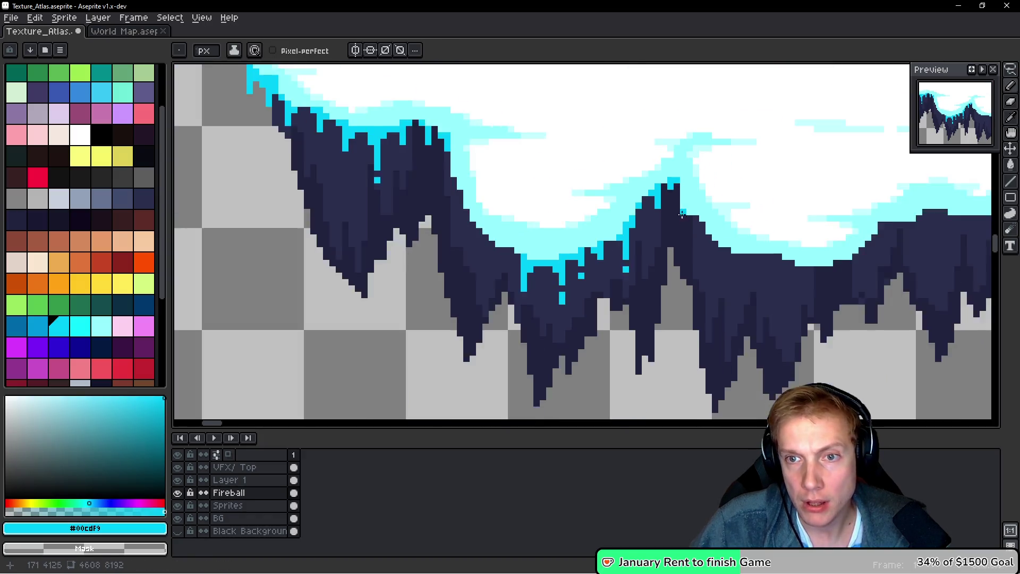
scroll(619, 249, "down", 3)
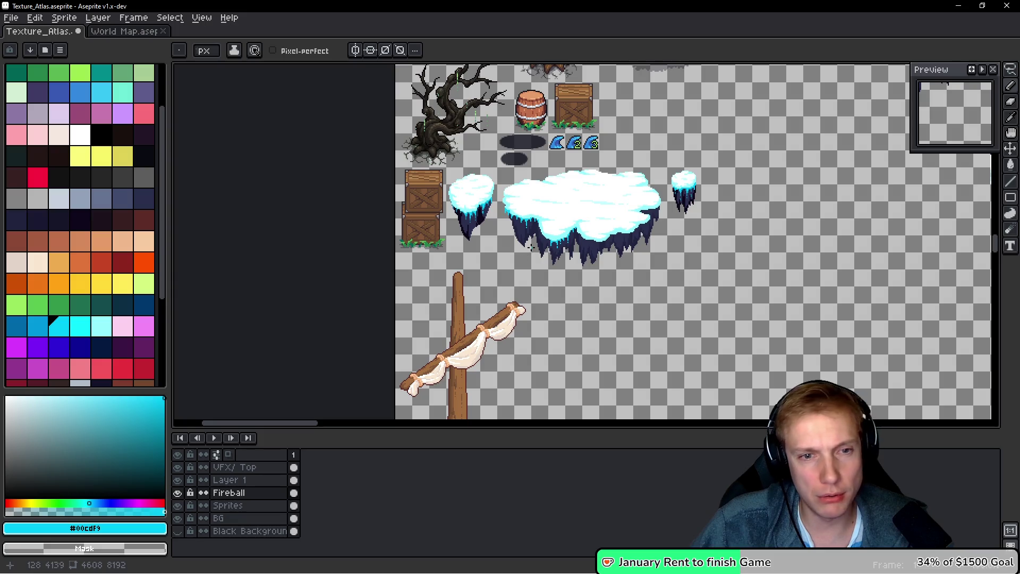
scroll(531, 247, "up", 8)
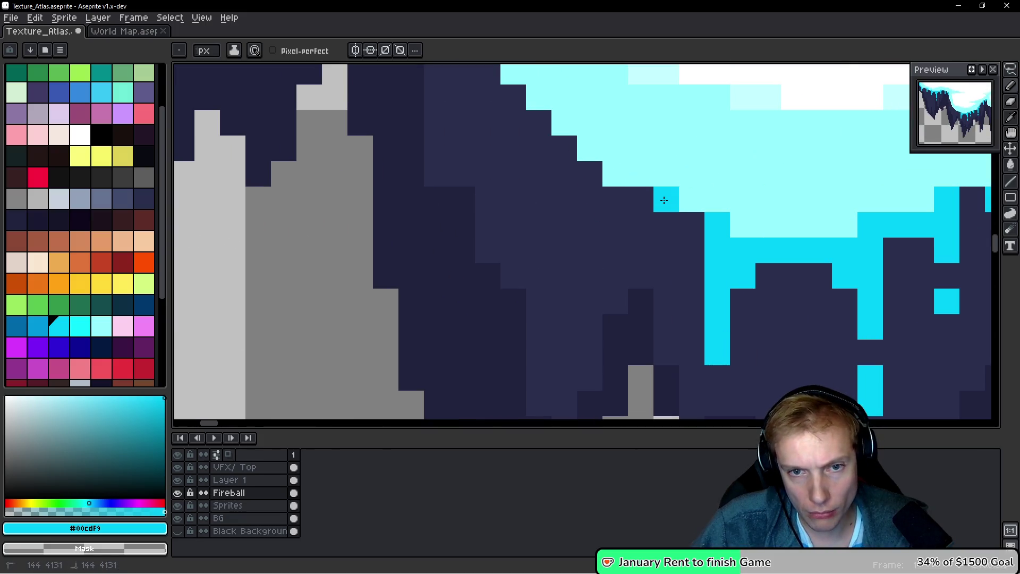
Paint the dark cells beside the ice edge bright cyan
left_click(615, 199)
left_click(615, 224)
left_click(641, 199)
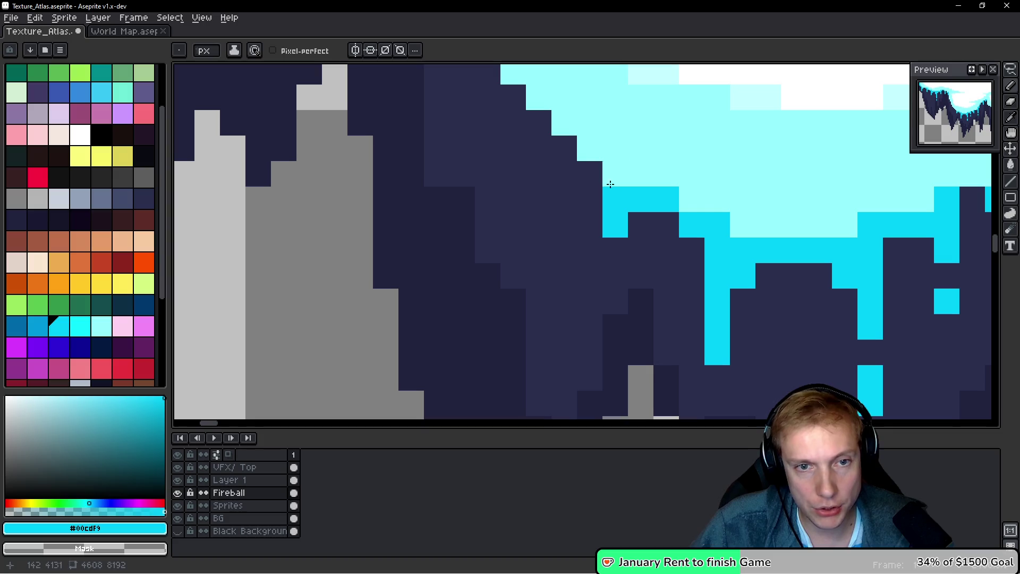
scroll(593, 177, "up", 2)
left_click(532, 179)
left_click(532, 205)
left_click(532, 230)
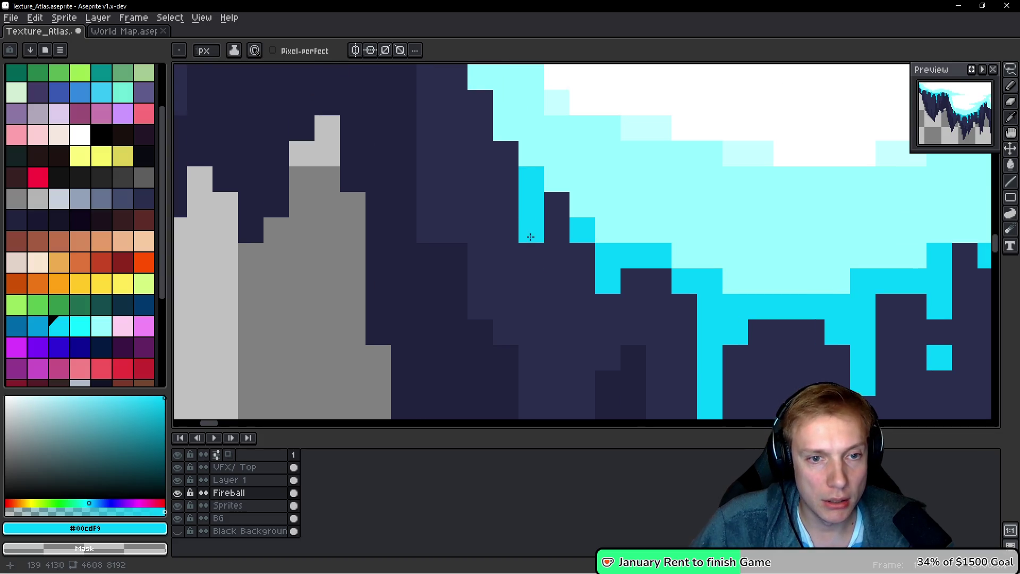
left_click(557, 204)
scroll(467, 190, "up", 3)
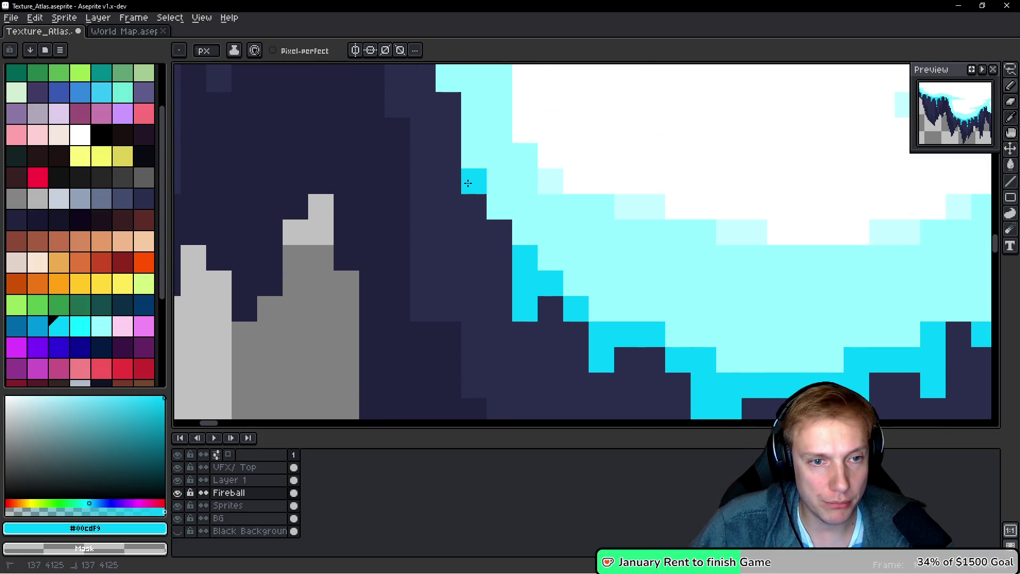
Add two cyan drip pixels under the ice edge and zoom out over the atlas
left_click_drag(469, 180, 466, 234)
scroll(435, 150, "up", 2)
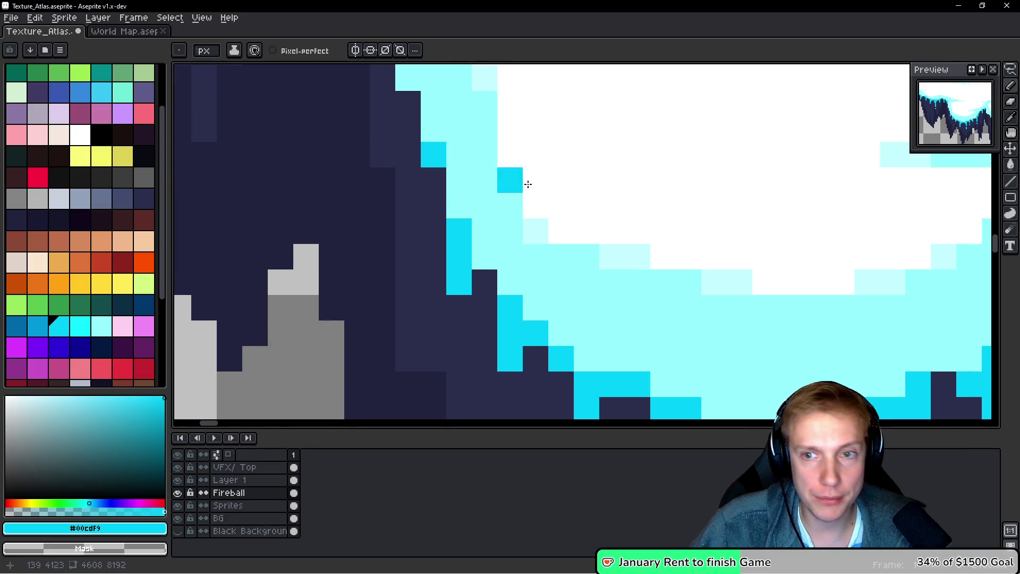
scroll(594, 250, "down", 5)
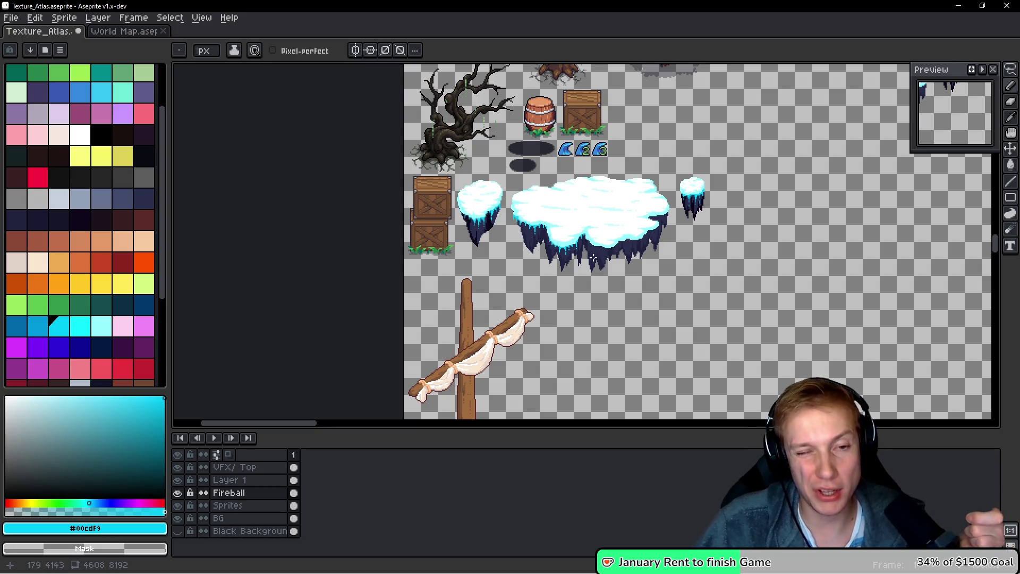
scroll(673, 233, "up", 5)
Paint two short cyan icicle drips hanging below the snow edge
scroll(674, 226, "up", 3)
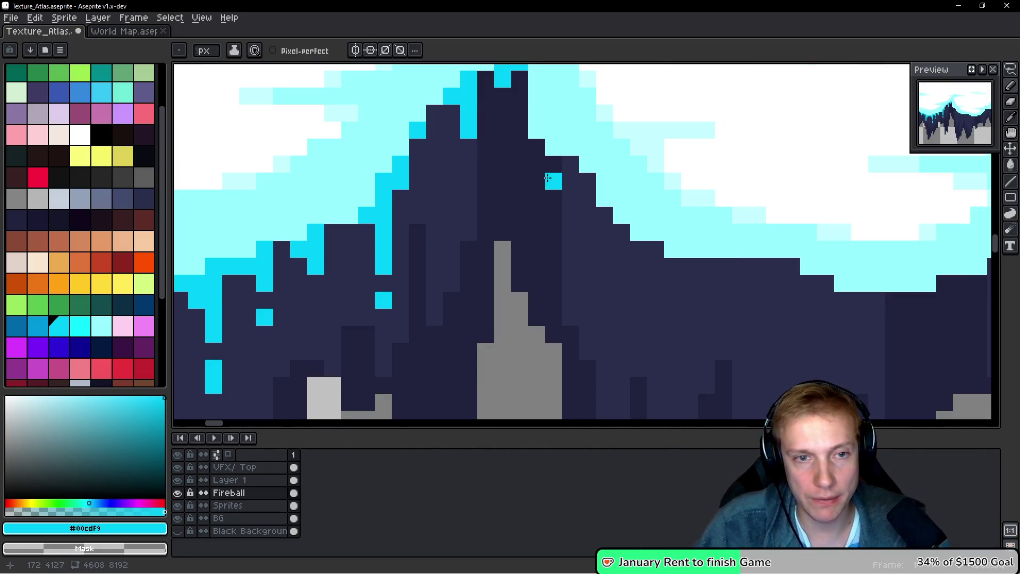
mouse_move(533, 149)
left_mouse_down()
mouse_move(536, 197)
mouse_move(515, 145)
mouse_move(526, 209)
left_mouse_up()
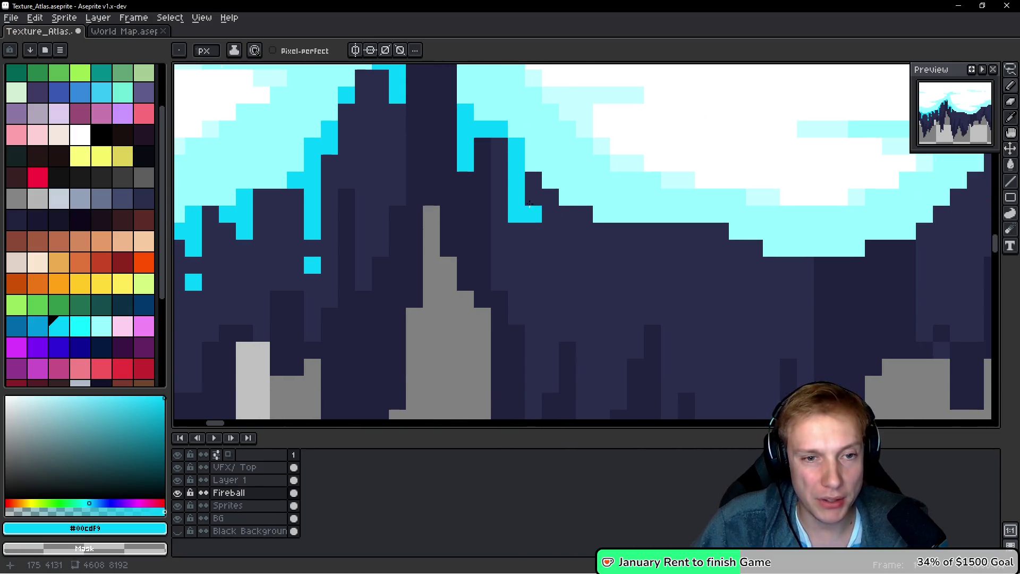
left_click_drag(584, 222, 492, 193)
mouse_move(554, 212)
left_mouse_down()
mouse_move(476, 210)
mouse_move(470, 236)
mouse_move(481, 201)
left_mouse_up()
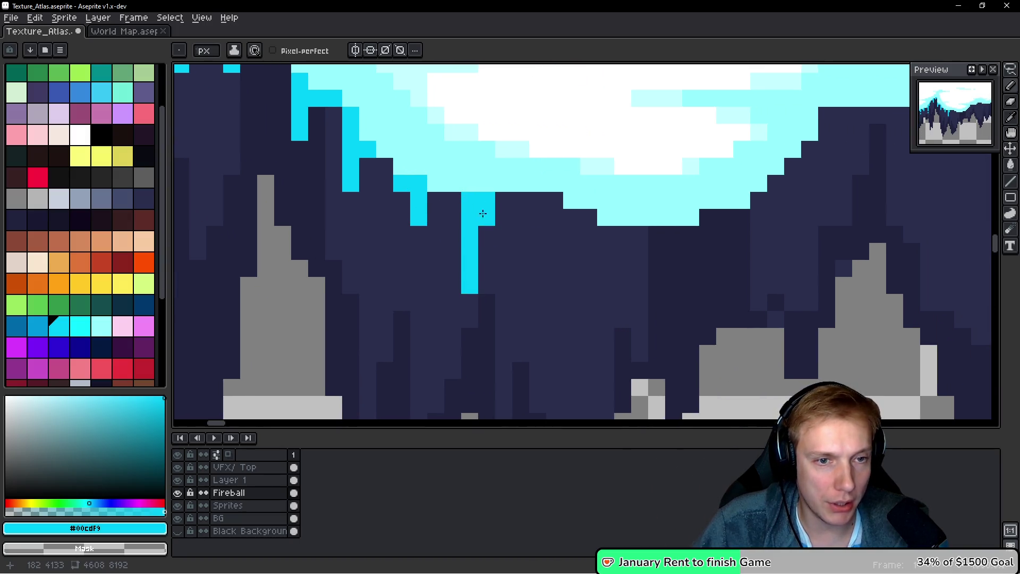
mouse_move(537, 223)
left_mouse_down()
mouse_move(482, 219)
mouse_move(499, 264)
mouse_move(532, 228)
left_mouse_up()
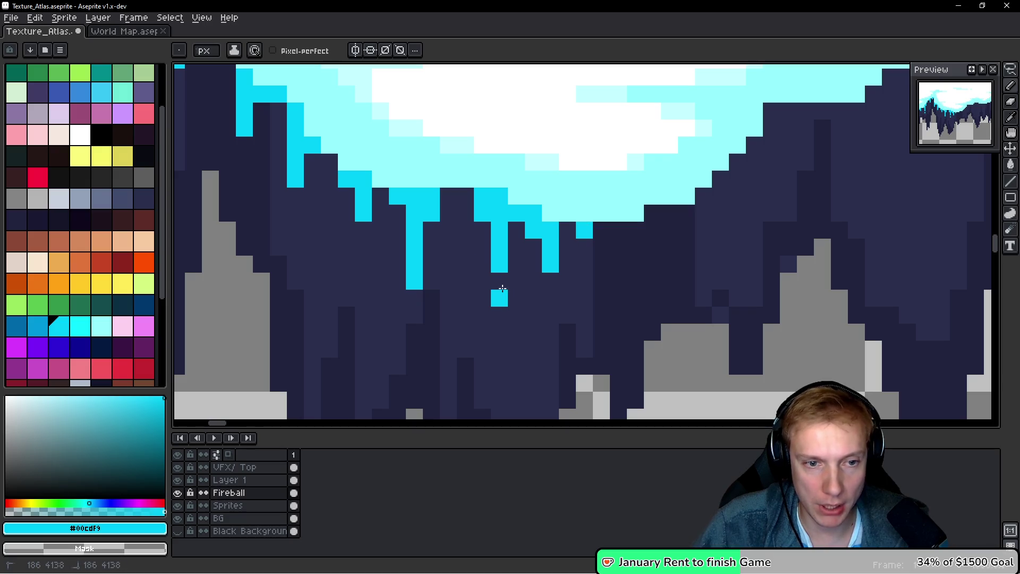
Add cyan icicle pixels diagonally off the edge, undoing a stray lone pixel
scroll(500, 264, "down", 8)
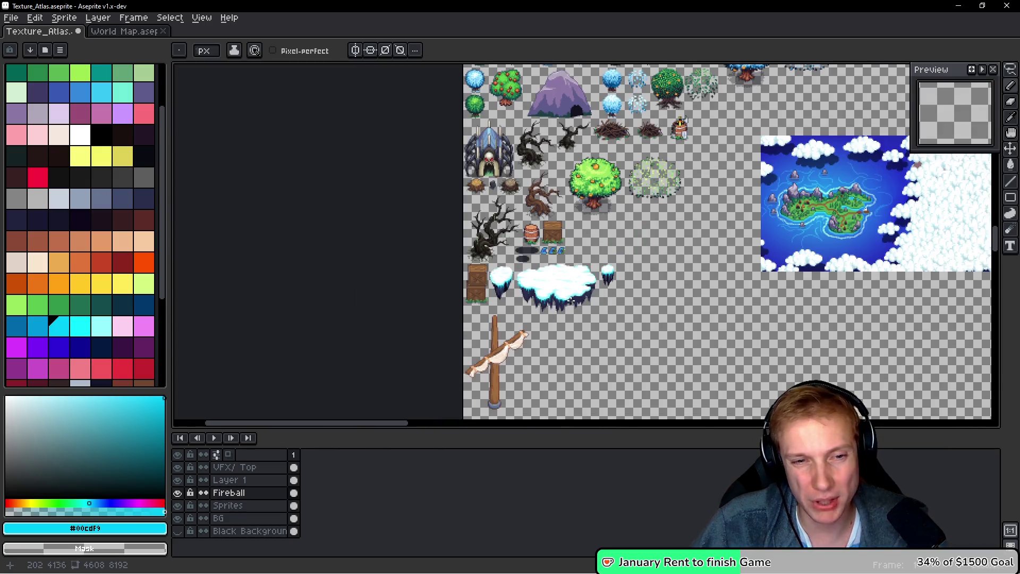
scroll(556, 321, "up", 8)
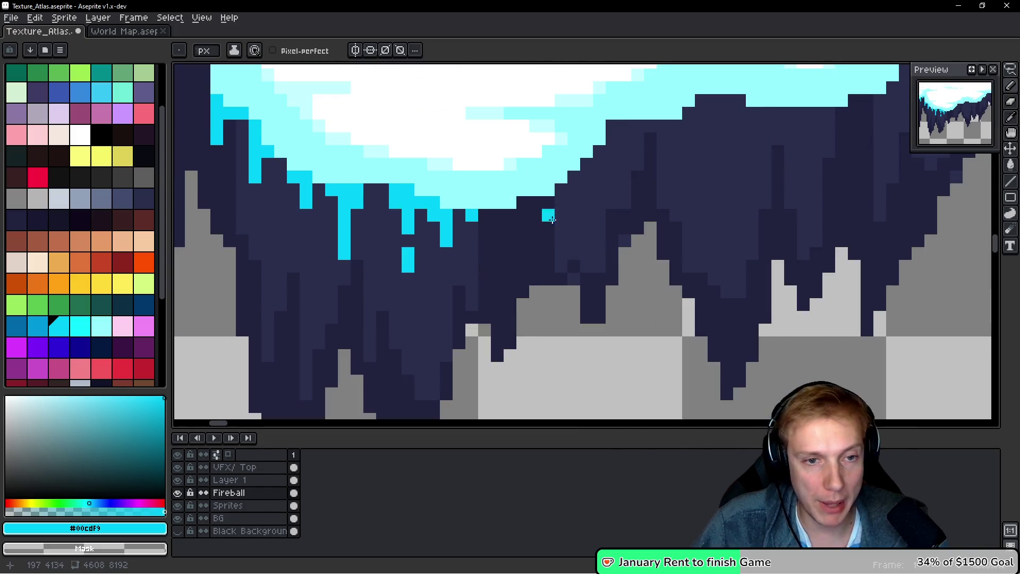
scroll(497, 202, "up", 1)
left_click_drag(463, 193, 466, 244)
left_click(441, 219)
left_click_drag(575, 173, 481, 206)
mouse_move(499, 160)
left_mouse_down()
mouse_move(479, 164)
mouse_move(472, 223)
left_mouse_up()
left_click(499, 144)
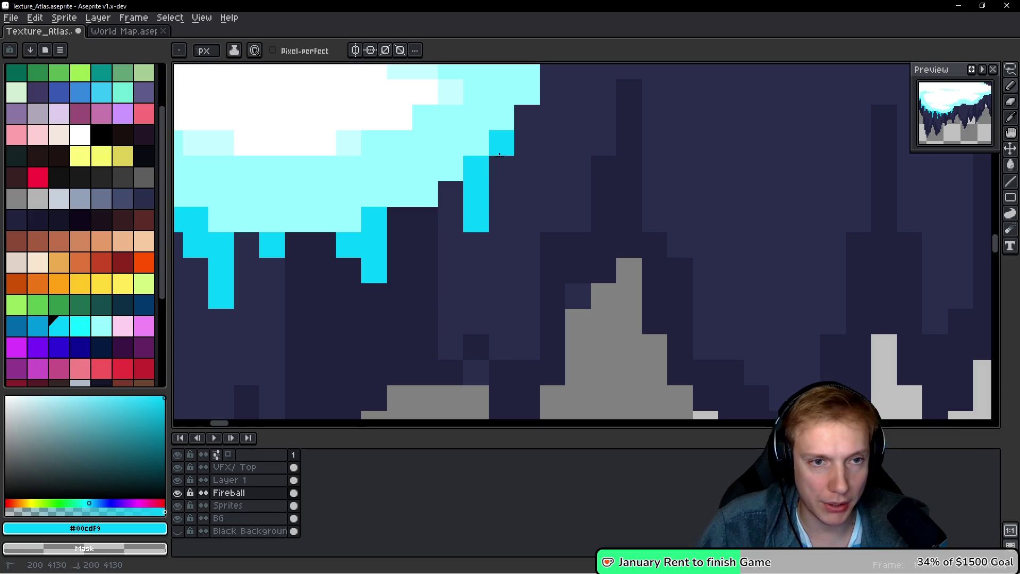
left_click_drag(609, 147, 547, 177)
left_click(558, 178)
key("ctrl+z")
Redo the cyan pixels along the icicle edge after undoing a misplaced stroke
left_click(486, 101)
left_click(493, 125)
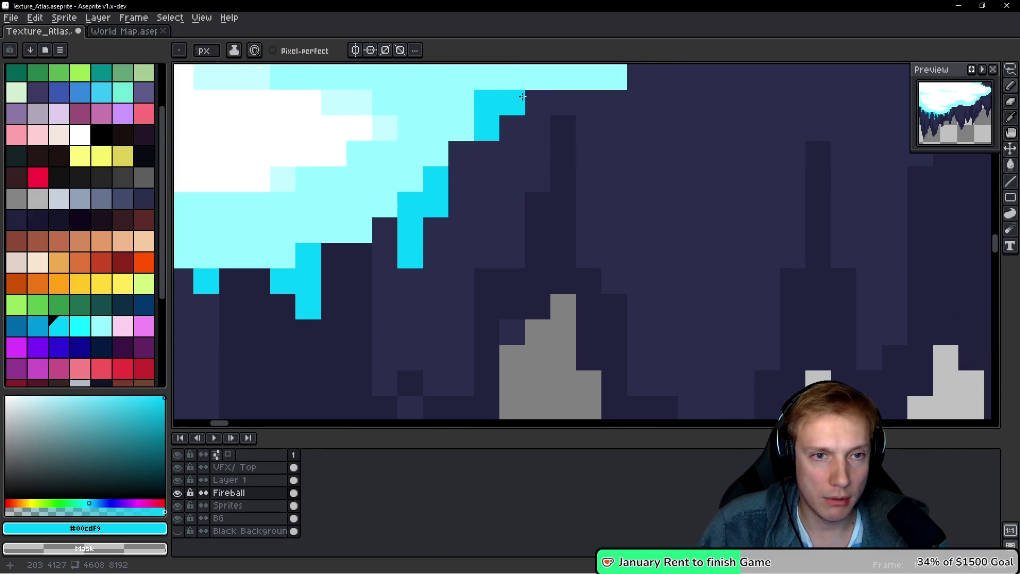
left_click_drag(522, 96, 391, 162)
key("ctrl+z")
left_click_drag(482, 167, 457, 219)
left_click(609, 219)
Paint a three-pixel cyan icicle with an extra pixel beneath the top cyan block
scroll(539, 236, "down", 2)
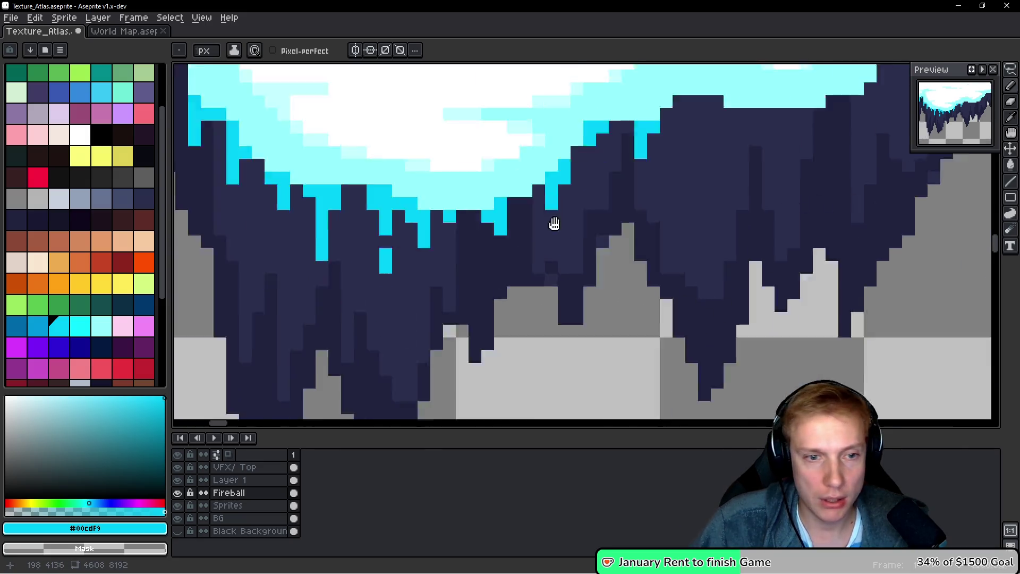
scroll(539, 235, "down", 1)
scroll(680, 211, "down", 4)
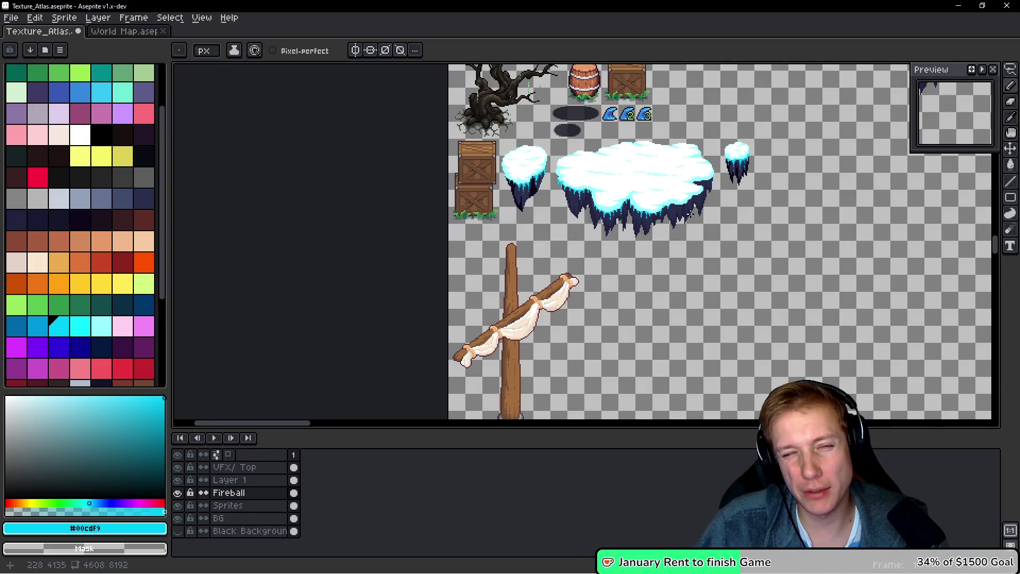
scroll(695, 214, "up", 6)
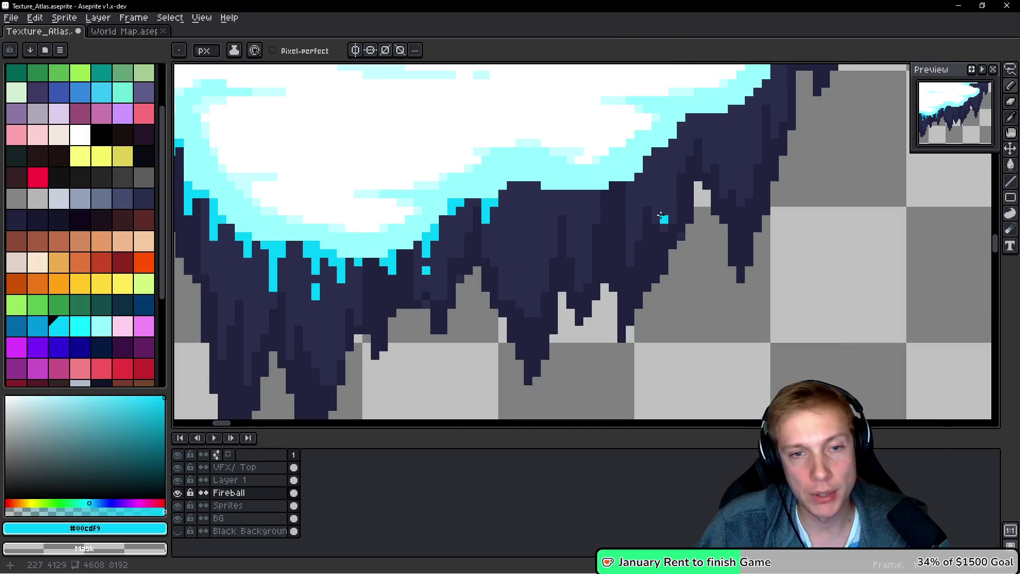
scroll(478, 159, "down", 2)
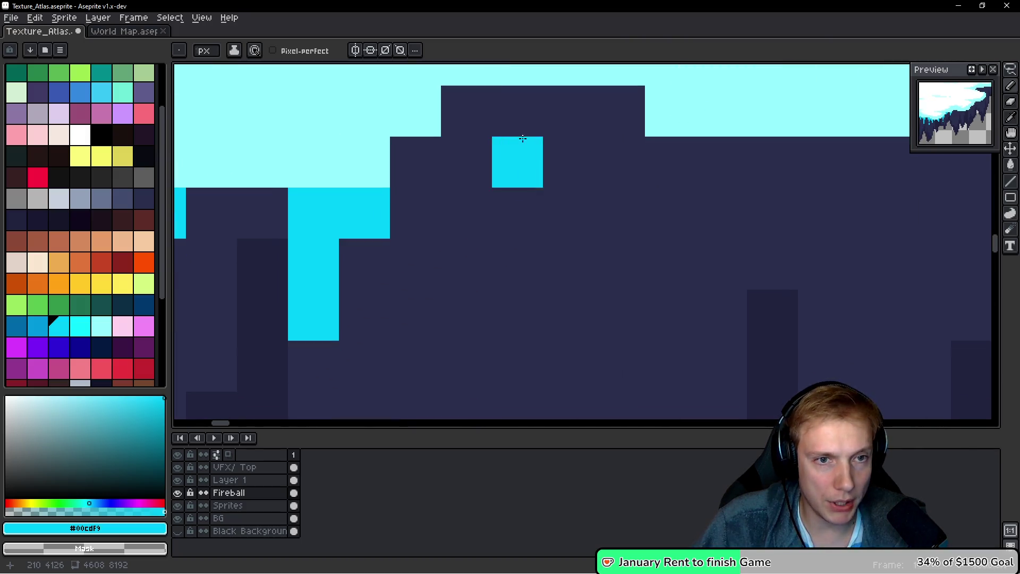
left_click_drag(521, 111, 522, 230)
left_click(471, 160)
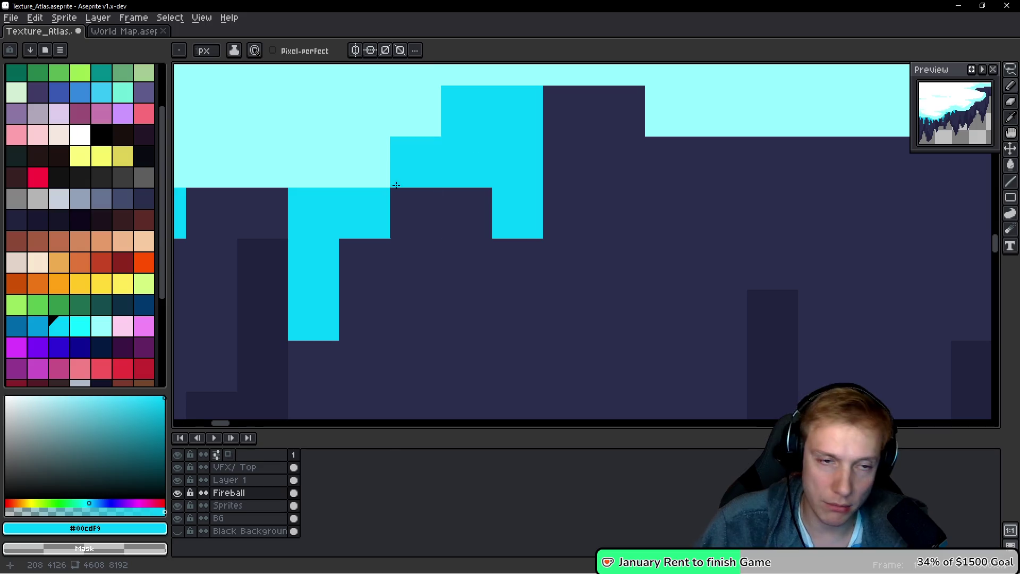
Paint a column of cyan drip pixels and extend a neighbouring drip downward
scroll(399, 173, "down", 1)
left_click(510, 286)
scroll(531, 202, "up", 2)
scroll(451, 183, "right", 3)
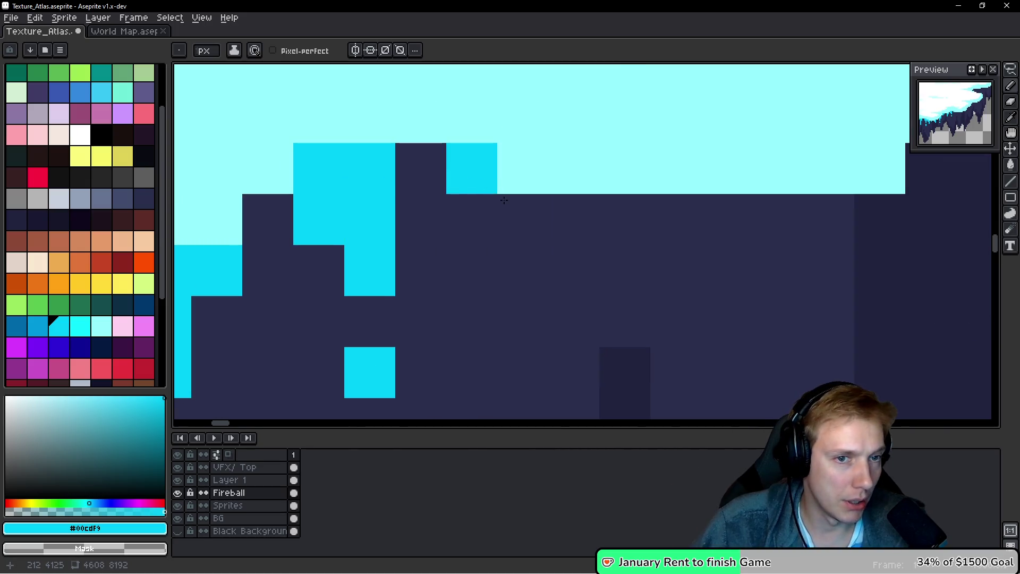
left_click_drag(526, 218, 539, 337)
left_click(492, 221)
scroll(534, 214, "right", 2)
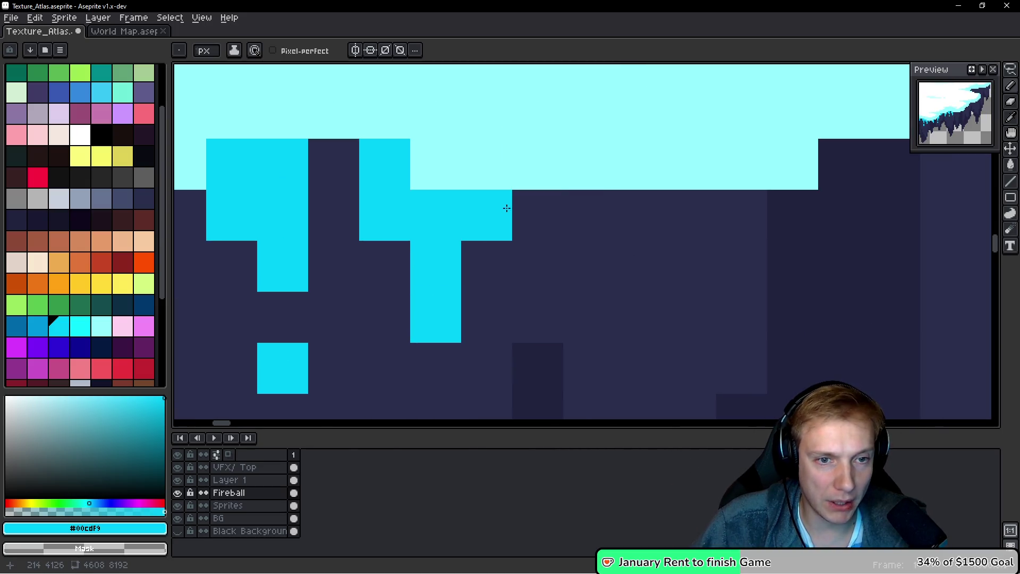
left_click(592, 216)
left_click_drag(590, 319, 615, 210)
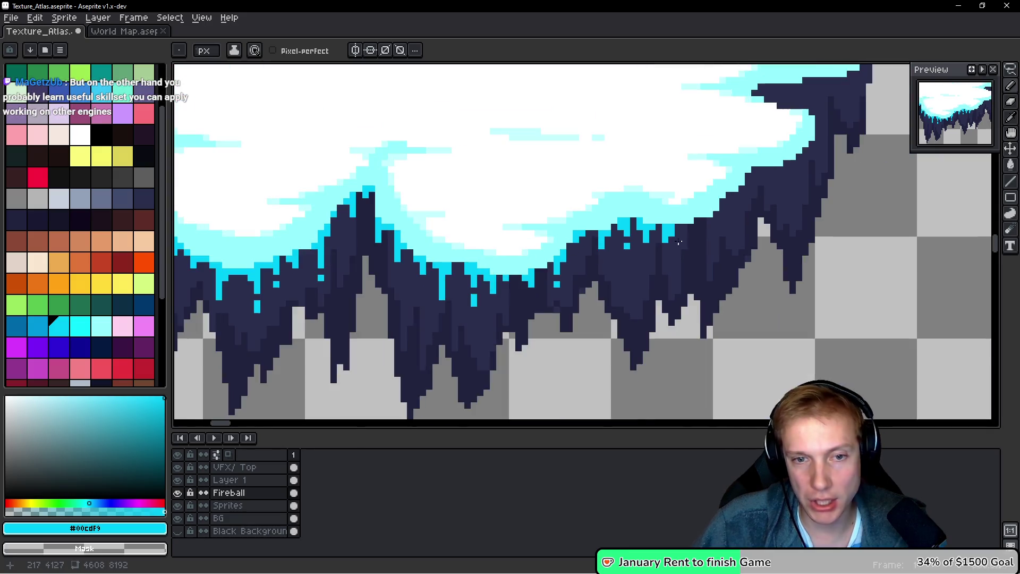
Paint cyan drips under the light-cyan snow and along the edge to their right
scroll(672, 235, "up", 2)
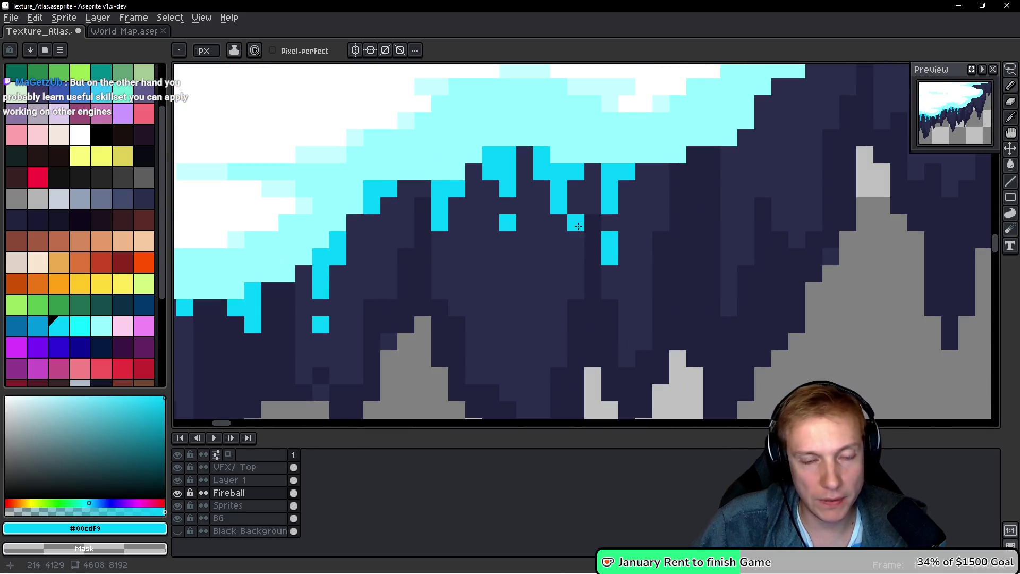
scroll(510, 241, "up", 2)
scroll(454, 274, "down", 3)
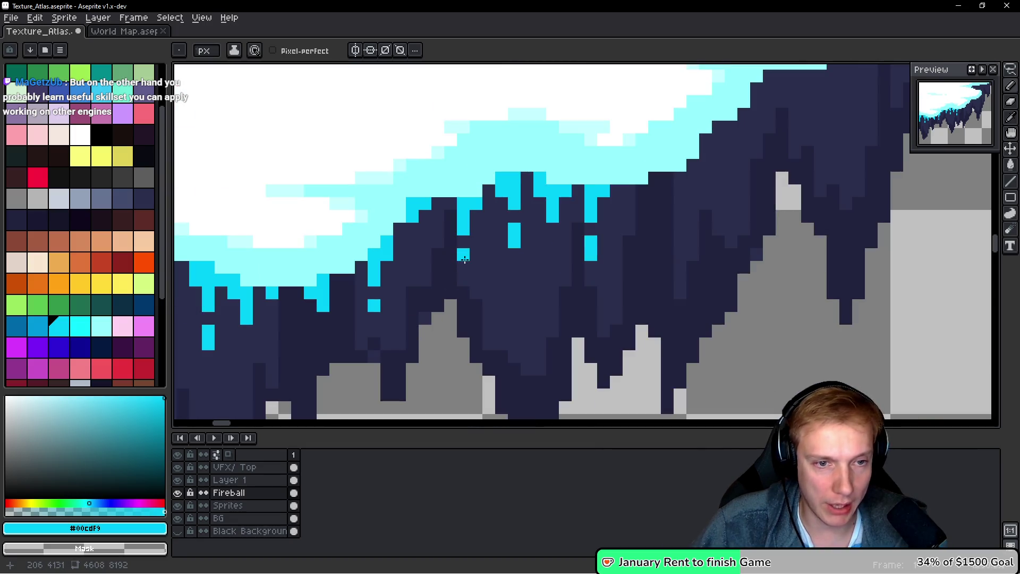
scroll(600, 249, "down", 4)
scroll(477, 251, "up", 5)
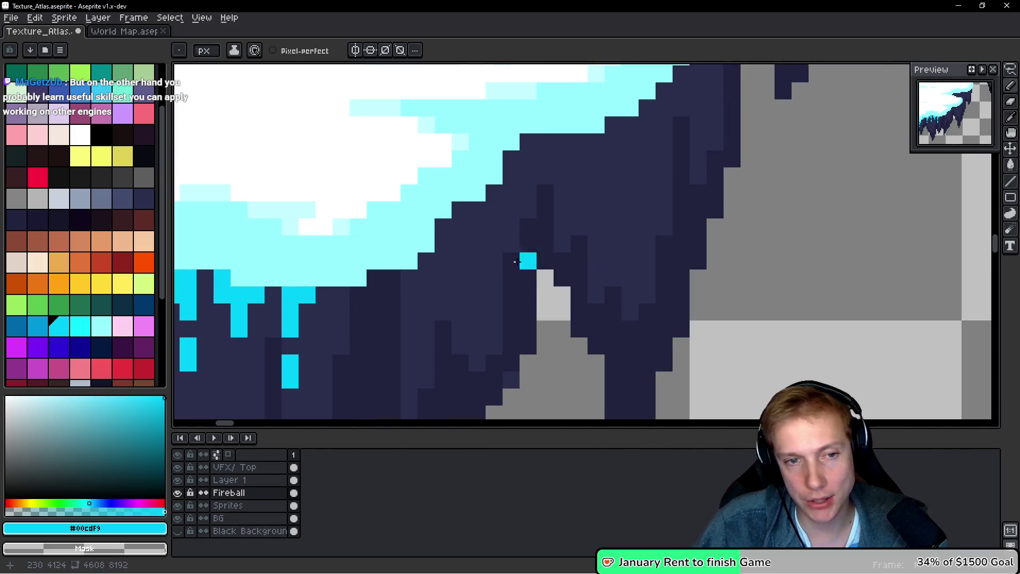
scroll(478, 250, "up", 1)
scroll(456, 255, "up", 1)
left_click_drag(472, 234, 473, 289)
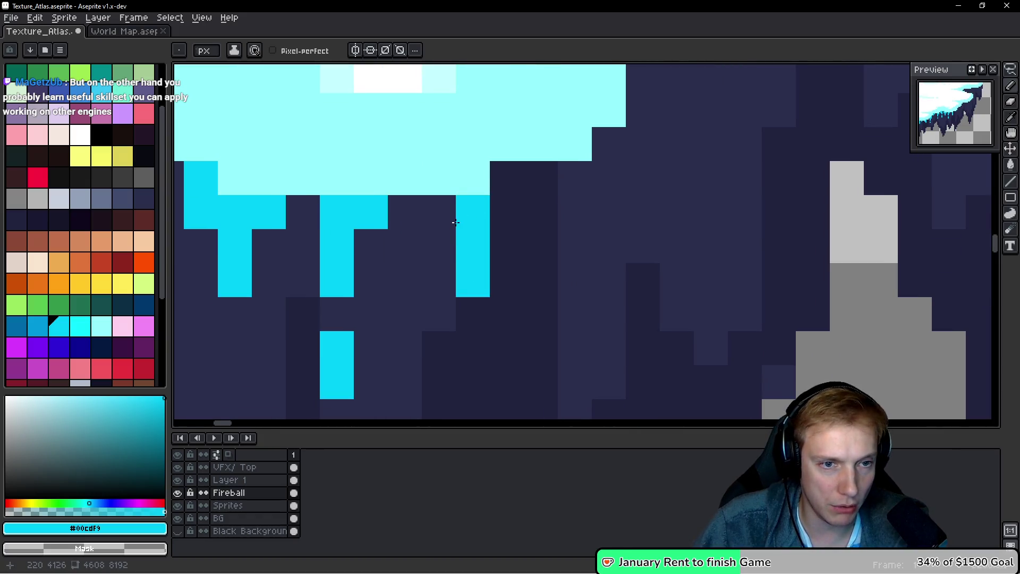
left_click(447, 218)
left_click_drag(542, 175, 551, 257)
left_click_drag(576, 139, 576, 197)
Place a new cyan block on the dark rock and extend a drip around it
left_click(526, 159)
left_click(458, 159)
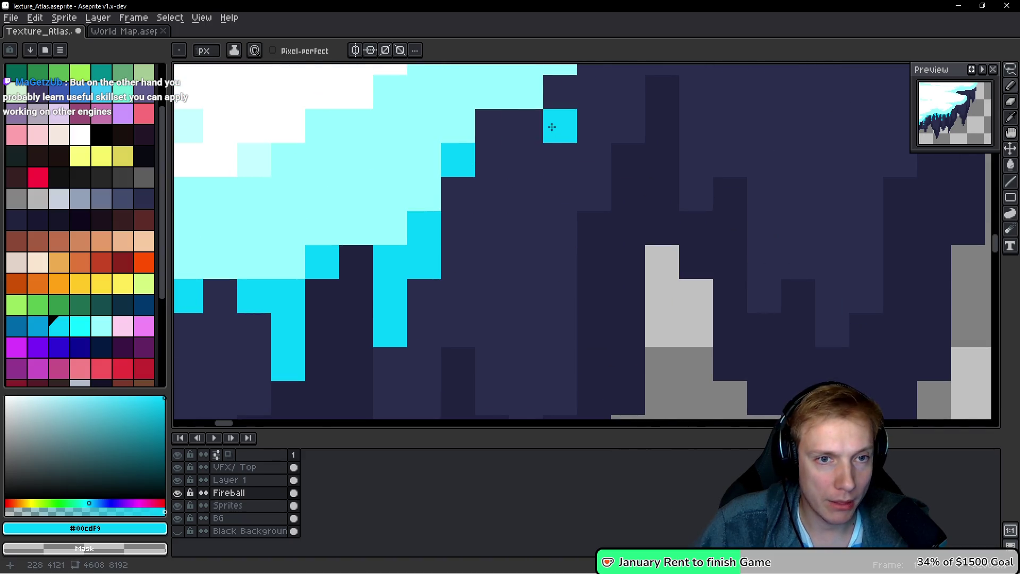
left_click_drag(526, 126, 526, 193)
left_click(492, 126)
scroll(626, 127, "down", 3)
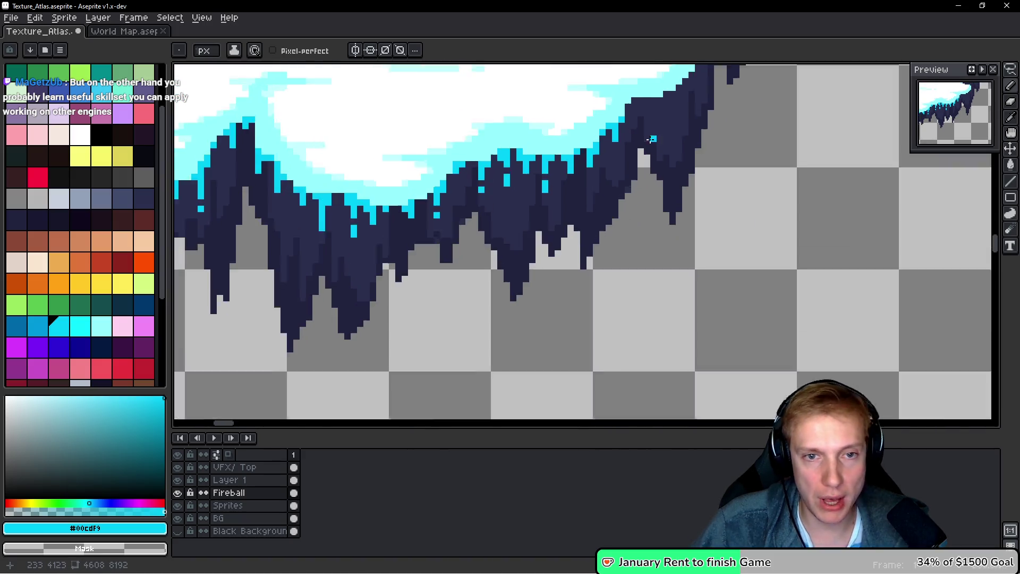
scroll(627, 127, "up", 2)
left_click(511, 184)
Paint a two-pixel drip and lengthen a neighbouring icicle along the sloped right edge
left_click_drag(629, 144, 523, 321)
left_click_drag(457, 185, 457, 210)
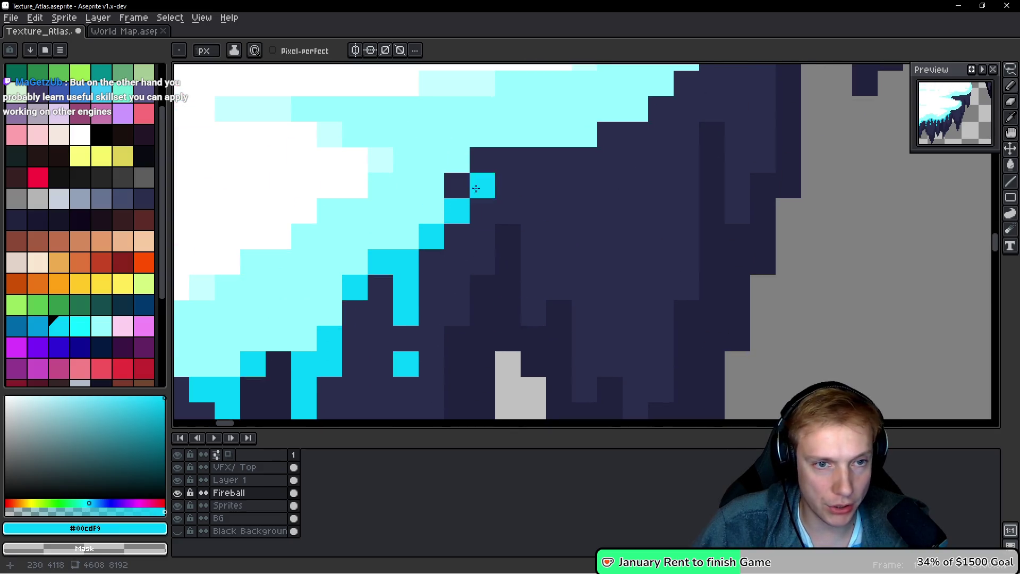
left_click_drag(498, 158, 499, 213)
left_click(482, 159)
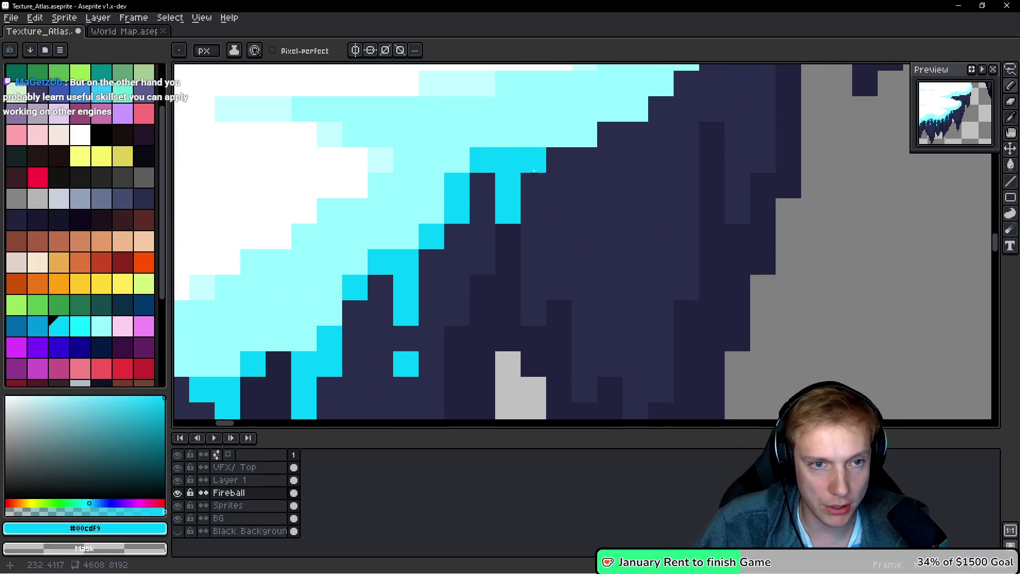
left_click(534, 160)
Paint a long vertical cyan drip, erasing strays and extending its tip lower
left_click(636, 176)
left_click_drag(610, 133, 610, 236)
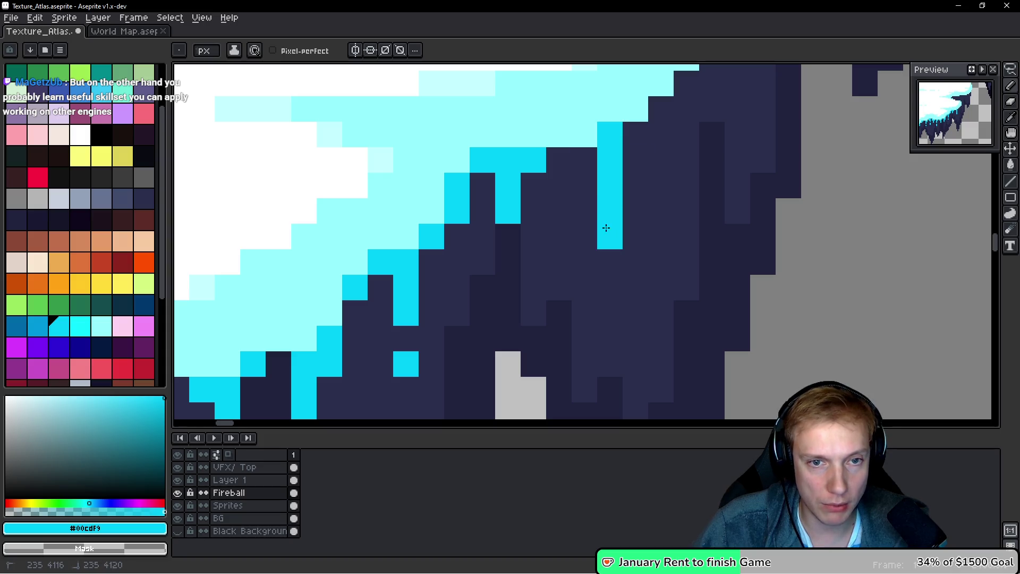
left_click(585, 160)
right_click(551, 159)
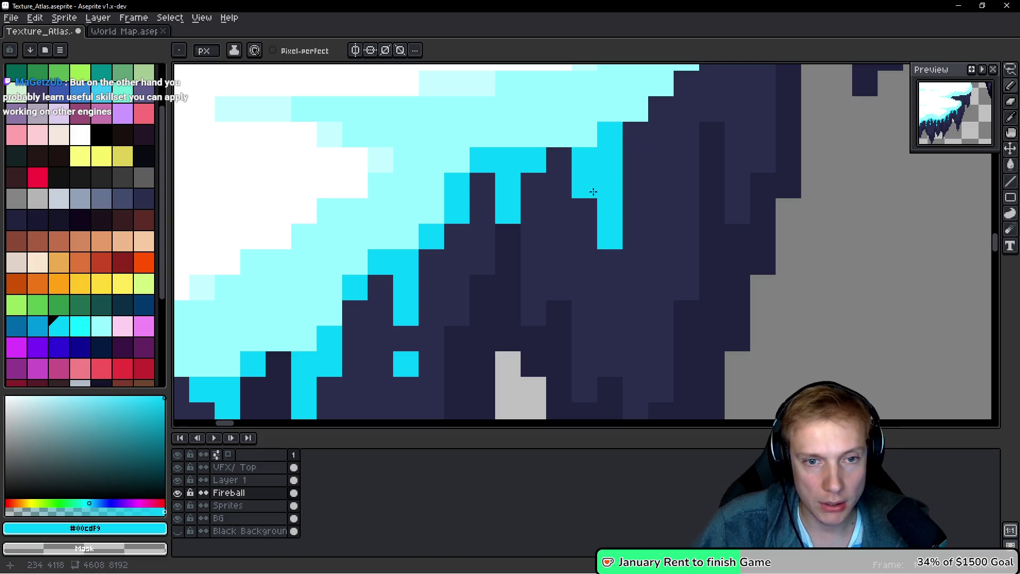
right_click(609, 236)
left_click(609, 261)
left_click(608, 279)
scroll(664, 236, "down", 4)
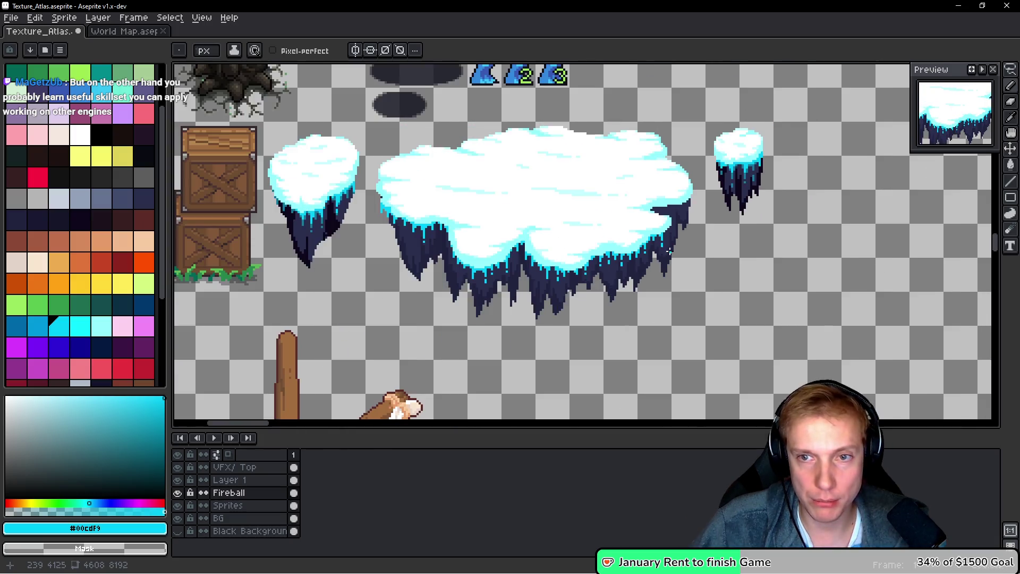
Erase a stray pixel and paint a cyan drip down the island's right edge
scroll(668, 234, "up", 1)
scroll(669, 234, "up", 4)
right_click(679, 237)
left_click(654, 223)
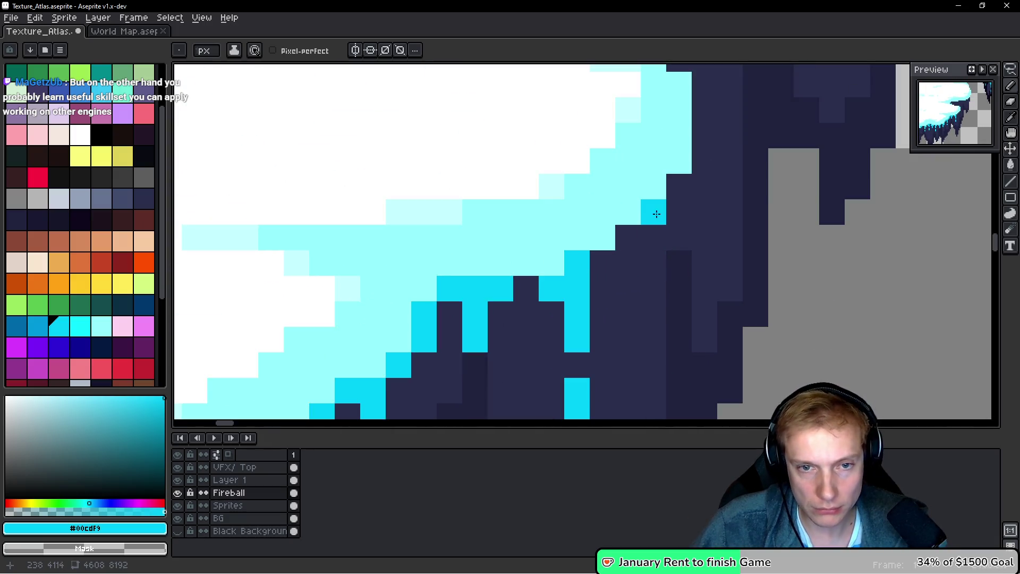
left_click(653, 263)
left_click(653, 287)
left_click(629, 242)
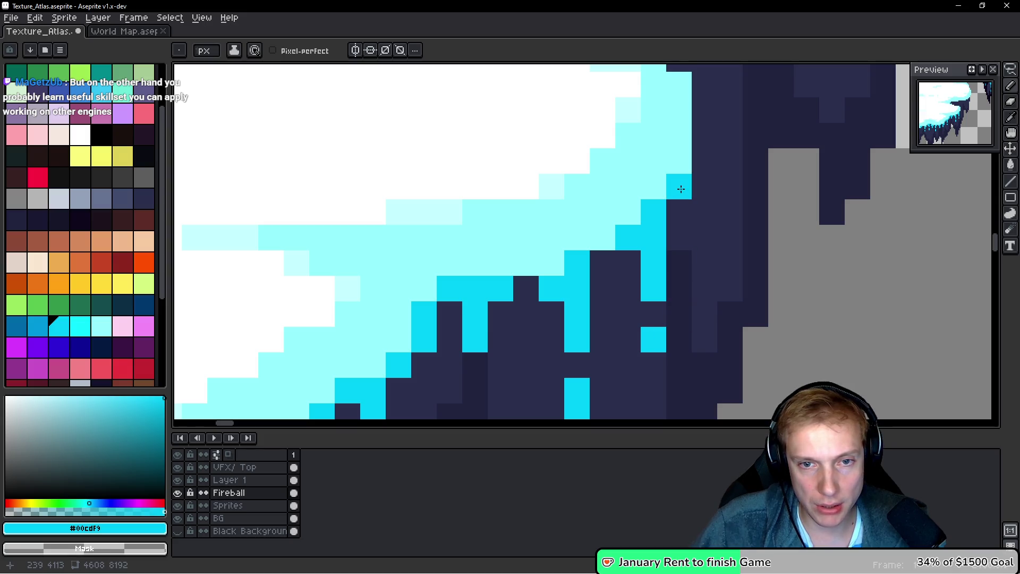
Paint a cyan row along the snow edge and turn dark pixels beside the notch cyan
scroll(643, 255, "up", 1)
scroll(584, 287, "up", 1)
mouse_move(314, 186)
left_mouse_down()
mouse_move(440, 191)
mouse_move(410, 217)
mouse_move(448, 219)
left_mouse_up()
left_click(483, 187)
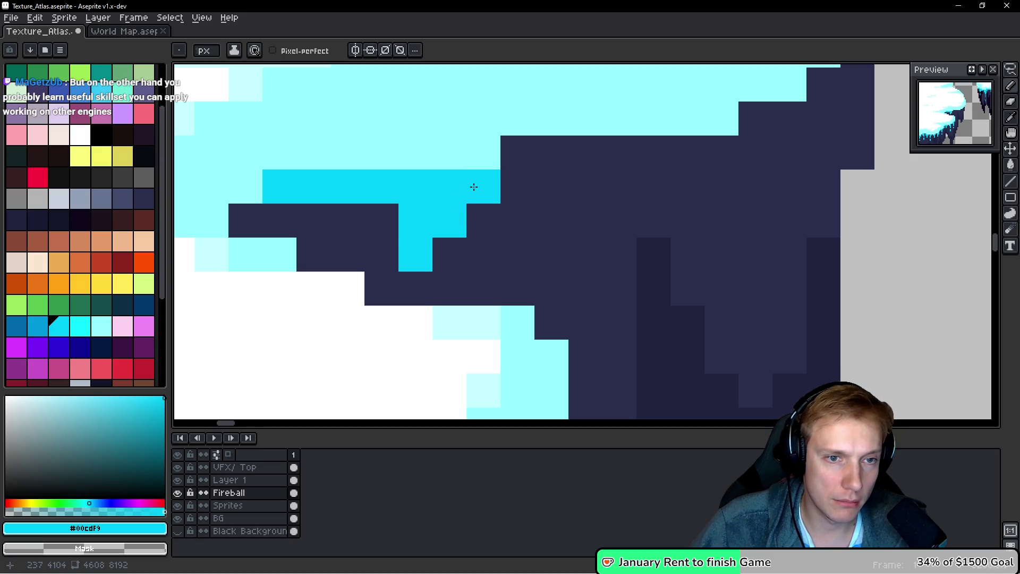
left_click_drag(483, 189, 669, 195)
left_click(431, 223)
left_click(465, 223)
left_click_drag(513, 239, 281, 259)
Extend the cyan row with a short drip and steps climbing the upper-right rock edge
left_click_drag(462, 179, 540, 205)
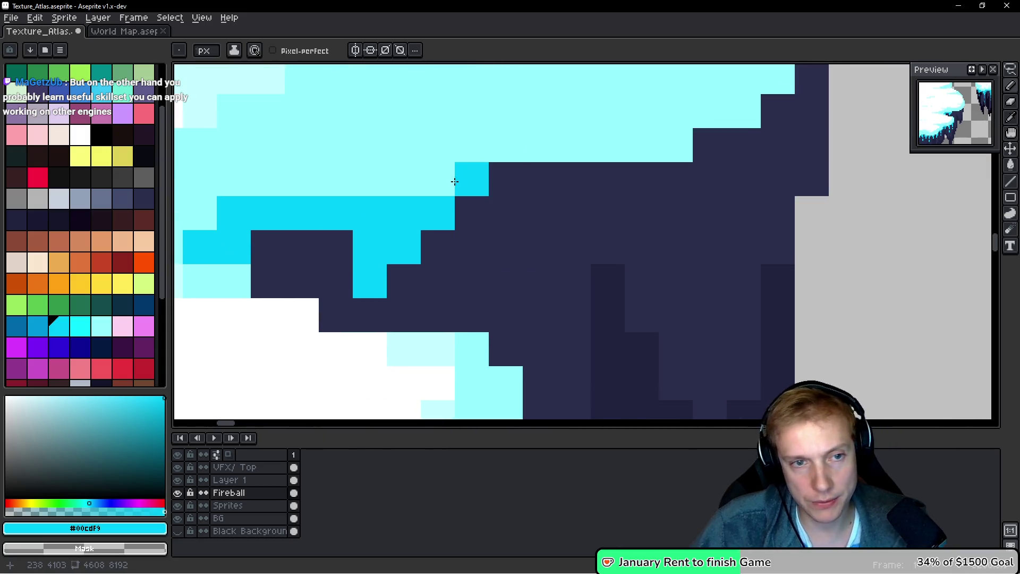
left_click_drag(537, 258, 576, 209)
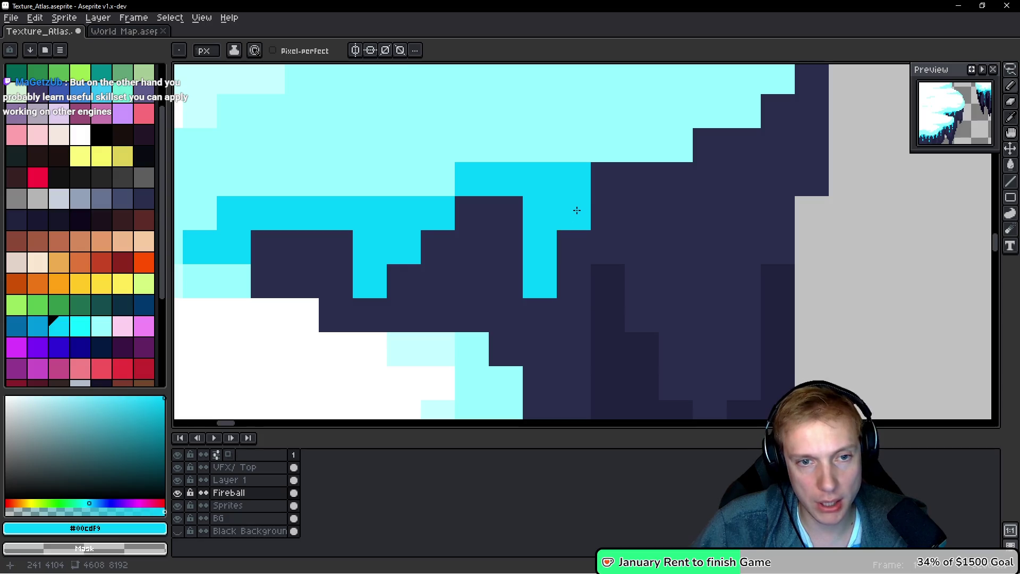
left_click_drag(661, 175, 583, 181)
mouse_move(583, 181)
left_mouse_down()
mouse_move(521, 196)
mouse_move(627, 162)
mouse_move(598, 255)
left_mouse_up()
left_click_drag(633, 183, 705, 117)
left_click(700, 151)
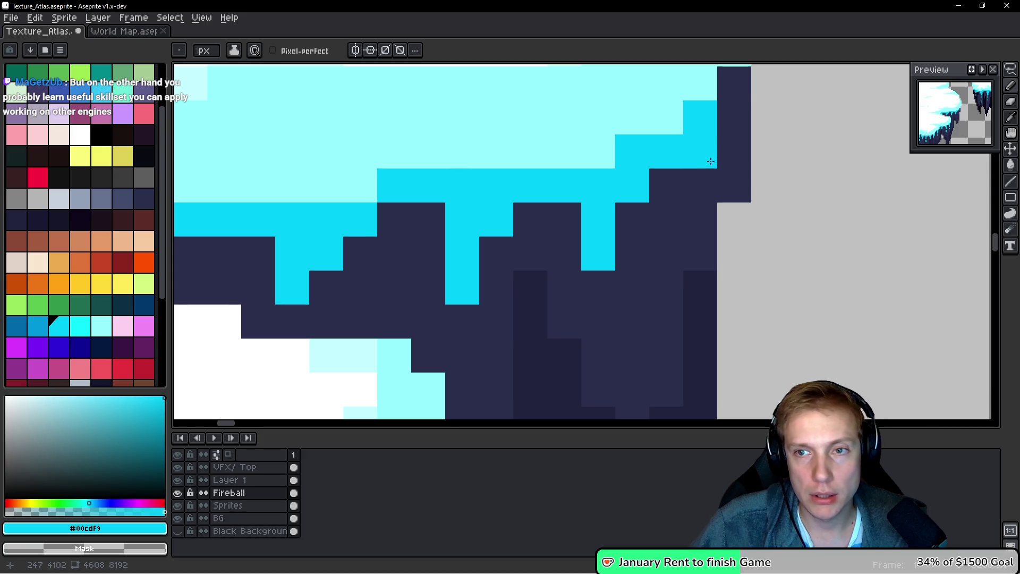
Pick darker teal #17789d from an icicle, undoing a stray green pixel
scroll(700, 152, "down", 8)
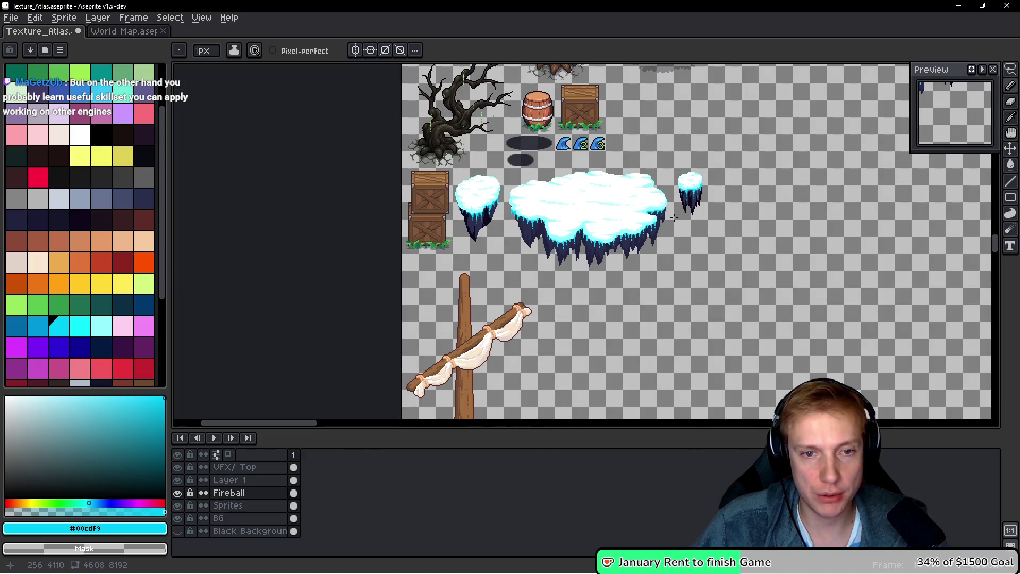
scroll(561, 228, "up", 6)
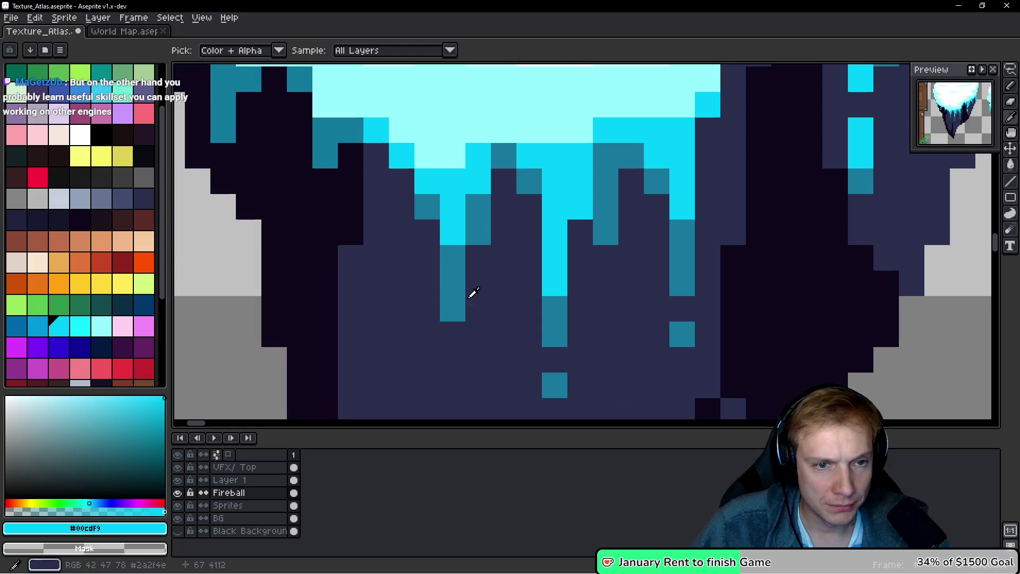
left_click(465, 275, "alt")
scroll(465, 274, "down", 3)
scroll(737, 243, "up", 2)
left_click(676, 216)
scroll(631, 243, "up", 3)
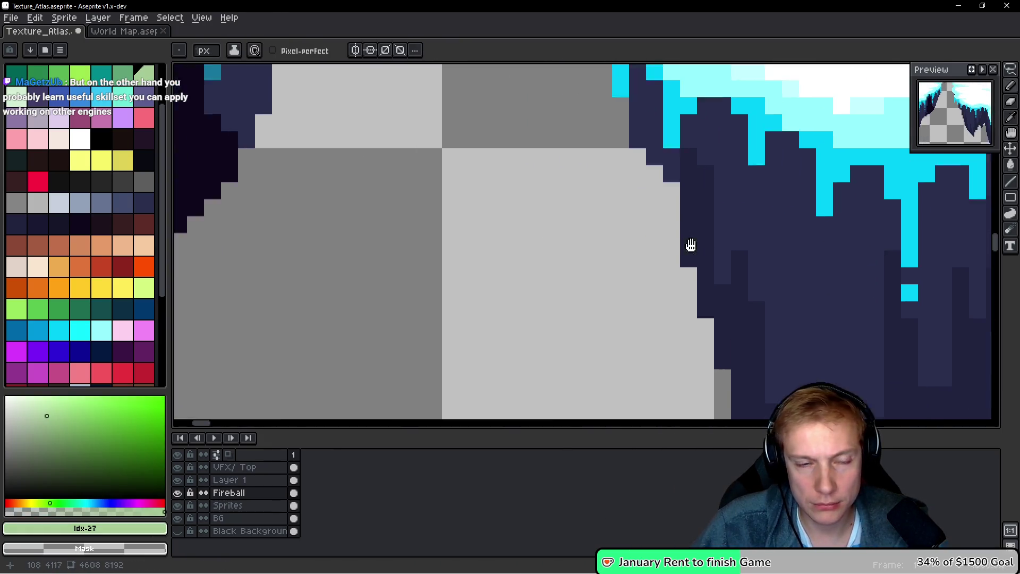
key("ctrl+z")
scroll(528, 182, "up", 3)
Pick the dark teal #17789d and shade the first icicle drips under the island
left_click(516, 172, "alt")
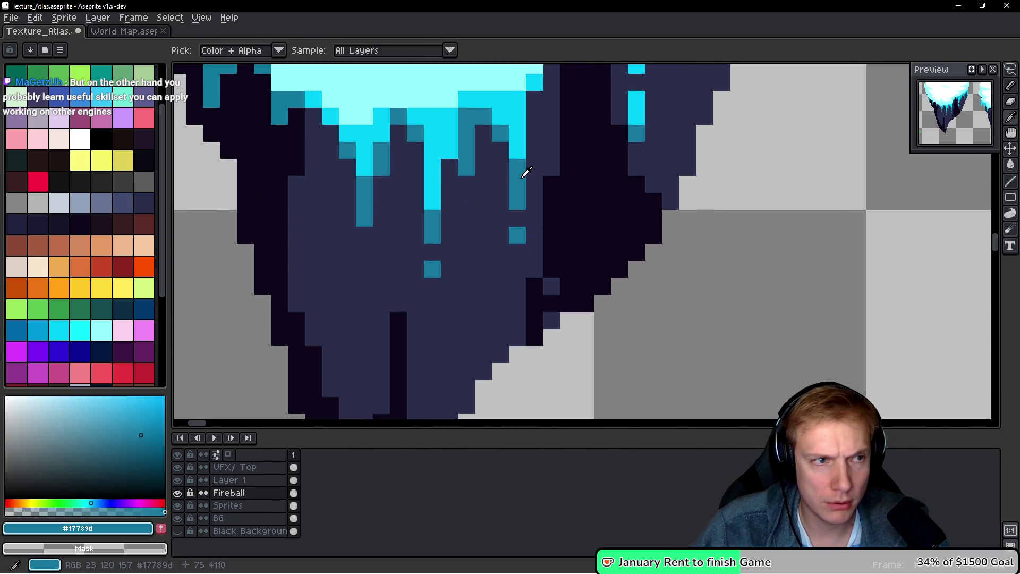
scroll(645, 187, "up", 2)
scroll(514, 230, "up", 2)
left_click_drag(451, 183, 451, 271)
left_click(479, 166)
left_click(485, 128)
left_click(519, 128)
scroll(547, 266, "up", 3)
left_click(457, 183)
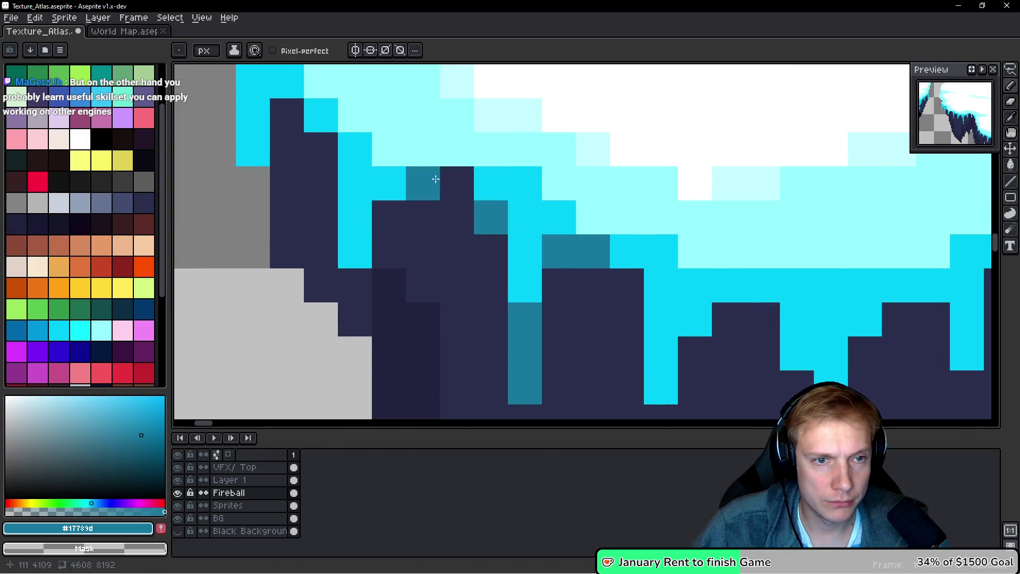
Add teal shading pixels to the drips further left, extending them downward
scroll(393, 183, "left", 2)
left_click(345, 126)
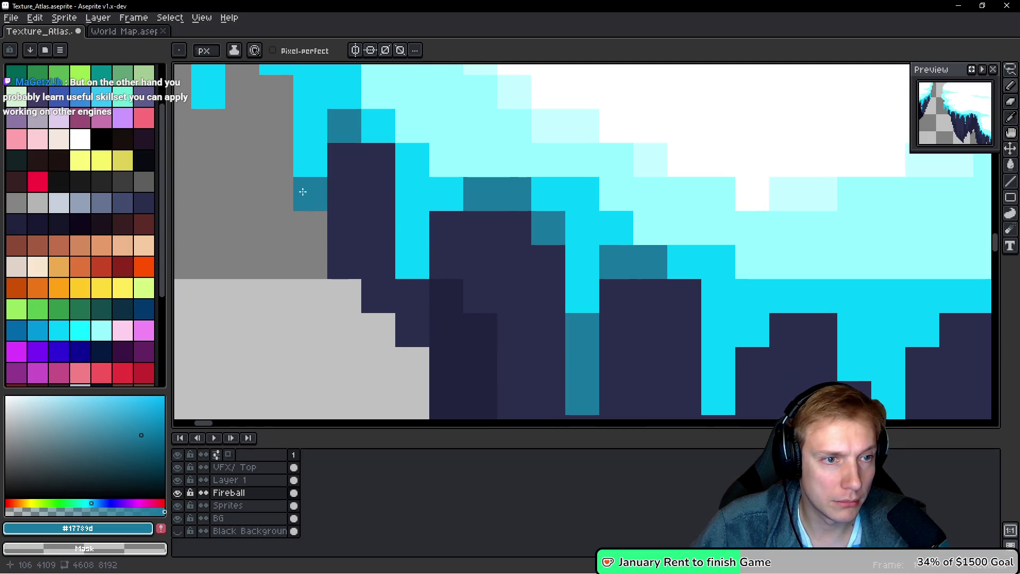
left_click(303, 220)
left_click(402, 297)
left_click(404, 330)
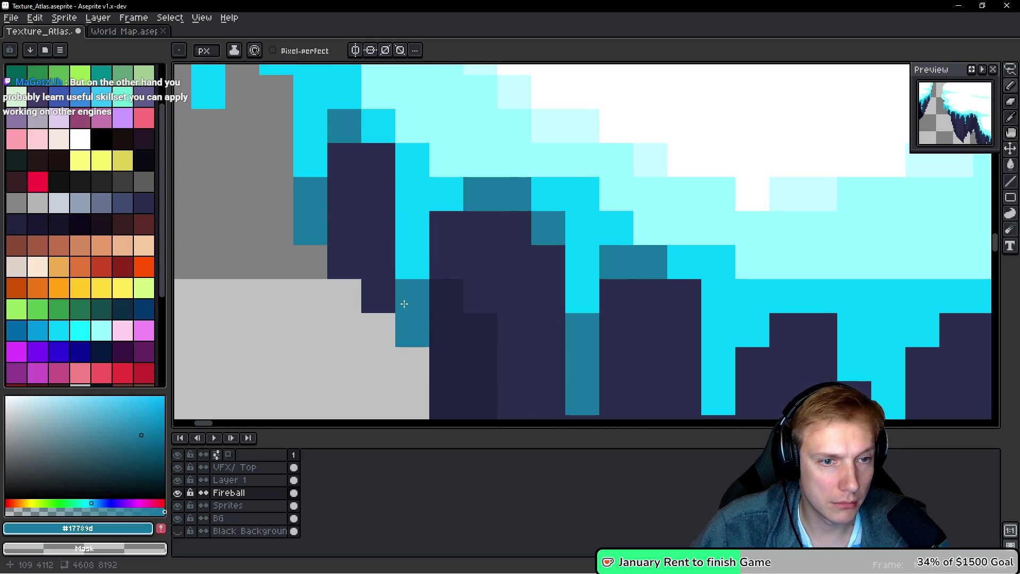
left_click(460, 236)
Cover a stray teal pixel with dark rock colour, then resume teal shading down the next drips
left_click(353, 289, "alt")
left_click(409, 298)
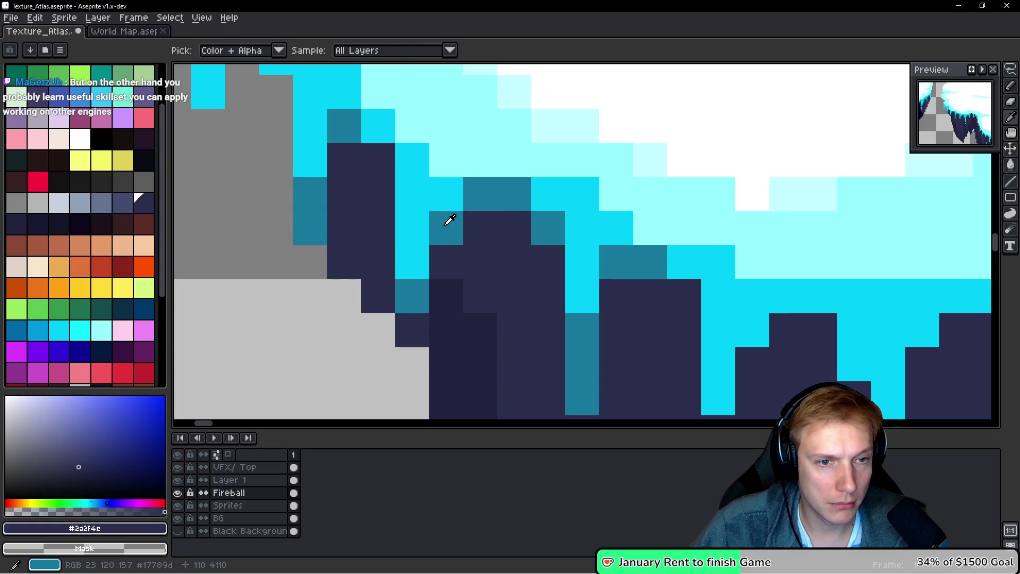
left_click(446, 223, "alt")
scroll(518, 279, "down", 2)
scroll(517, 279, "up", 2)
left_click(464, 257)
left_click(464, 282)
left_click(465, 333)
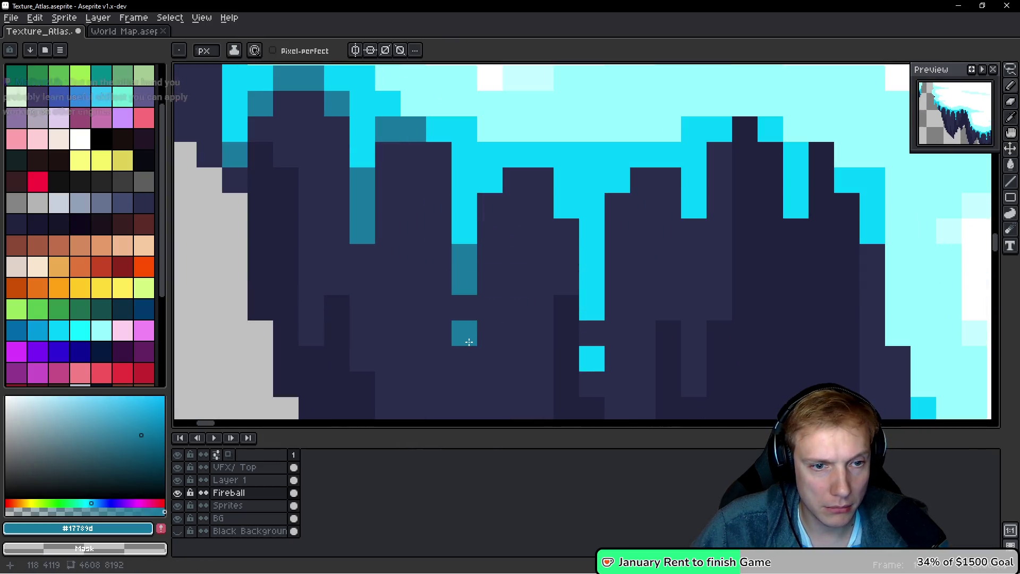
left_click(490, 205)
Add teal shading columns to the drips toward the right
left_click(541, 180)
left_click(566, 231)
left_click(567, 257)
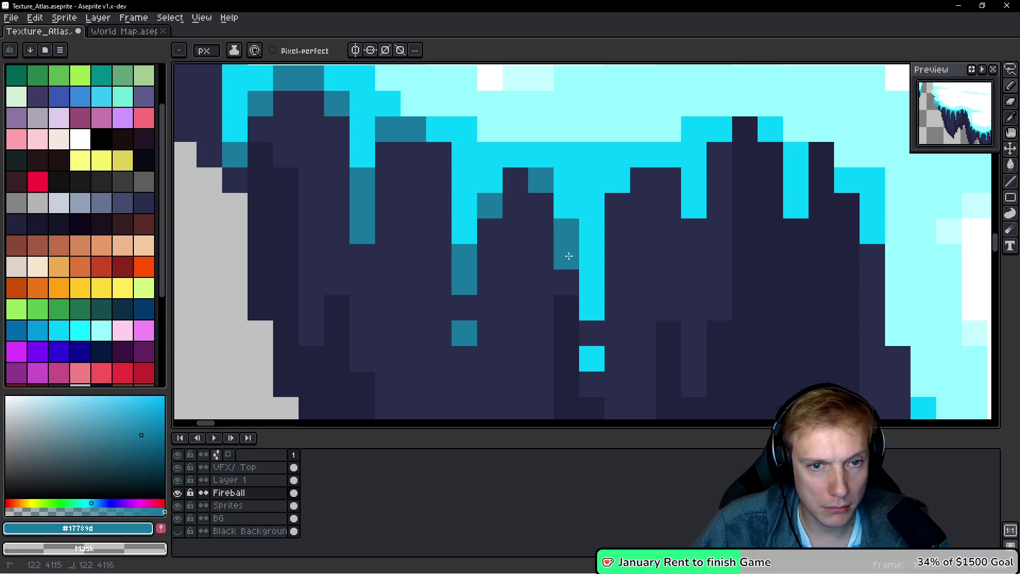
left_click(616, 212)
left_click(699, 257)
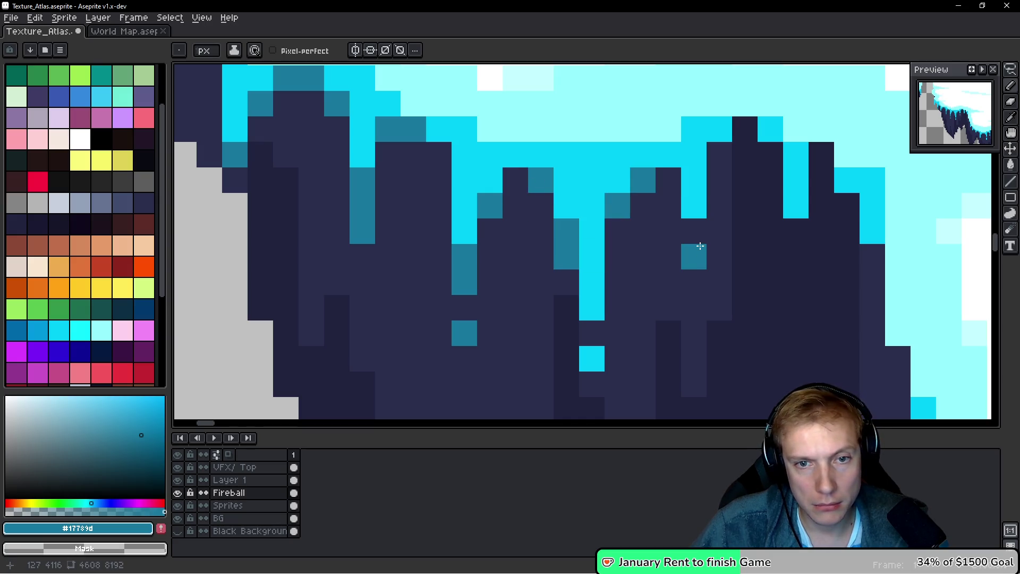
Shade the edges and lower tips of the right-hand icicles with teal
scroll(598, 221, "right", 2)
scroll(574, 178, "right", 3)
left_click(547, 202)
scroll(531, 186, "down", 3)
scroll(531, 186, "right", 2)
left_click(519, 204)
left_click(540, 280)
left_click(542, 303)
scroll(542, 303, "down", 3)
scroll(542, 302, "right", 2)
left_click(492, 310)
left_click(502, 330)
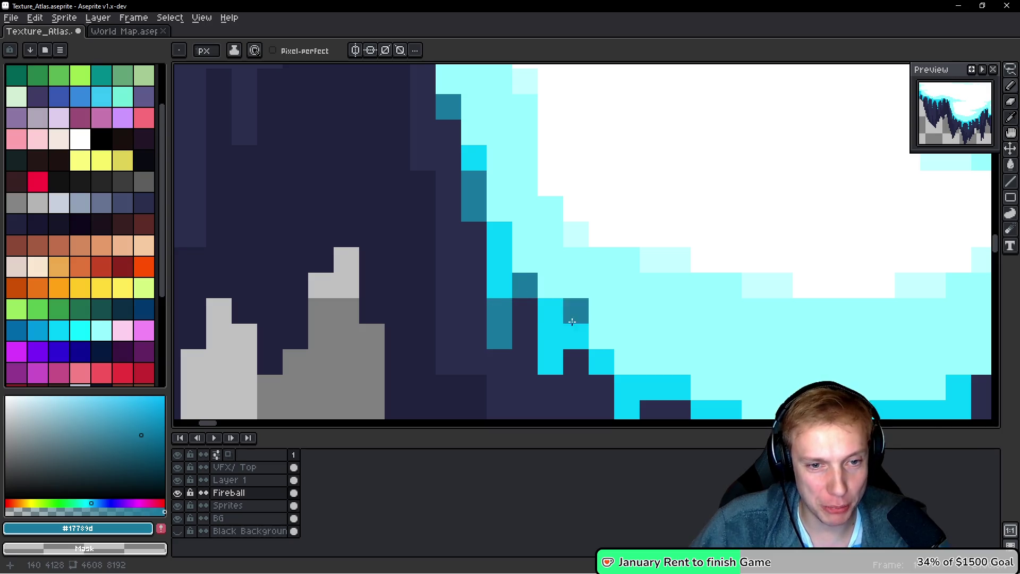
Add dark-teal shading to the next drips, restoring one cyan pixel at a drip edge
scroll(572, 322, "down", 4)
scroll(572, 321, "right", 2)
left_click(502, 243)
mouse_move(604, 345)
left_mouse_down()
mouse_move(534, 305)
mouse_move(485, 205)
left_mouse_up()
left_click(482, 279)
left_click(488, 205)
left_click(487, 231)
right_click(511, 334)
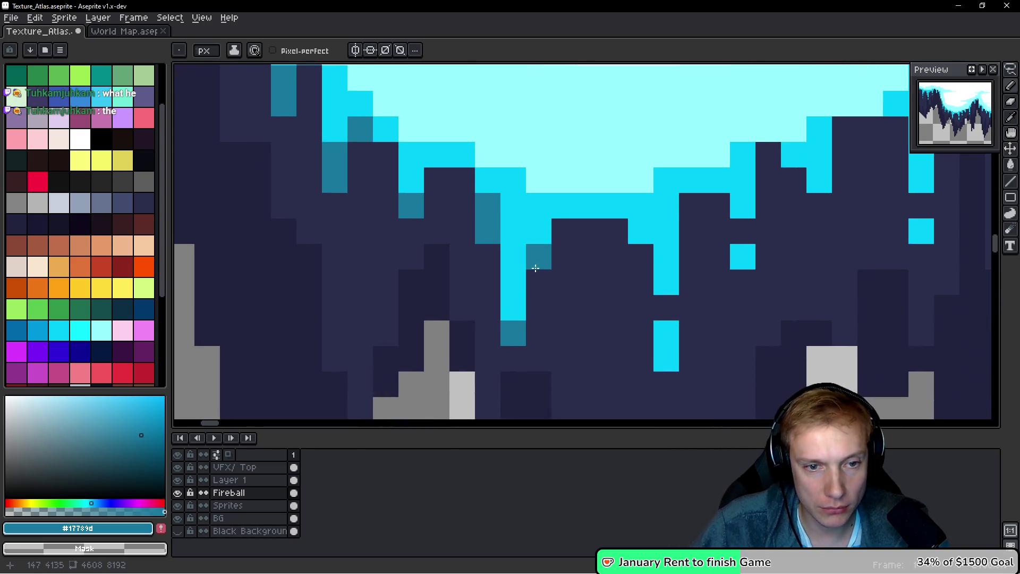
left_click(563, 231)
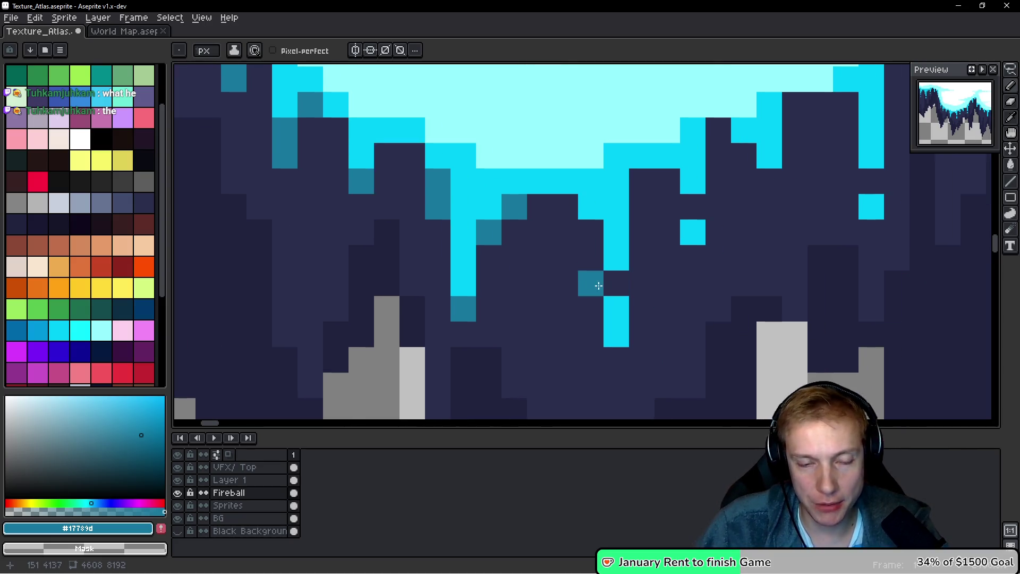
Finish dark-teal shading on the remaining drips, including those on the left
left_click_drag(641, 307, 590, 282)
left_click(564, 206)
left_click(616, 280)
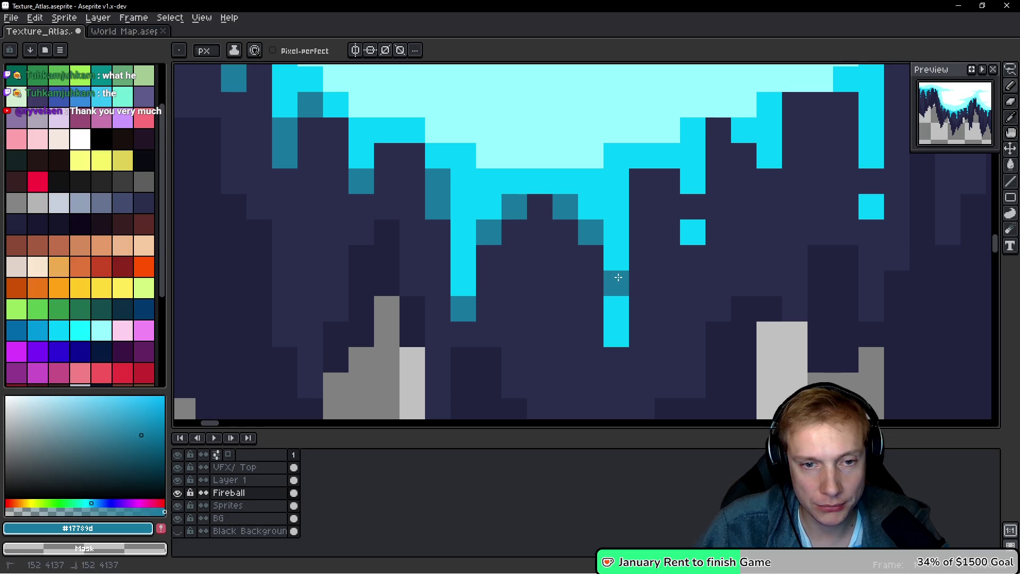
left_click_drag(620, 368, 518, 382)
left_click(540, 196)
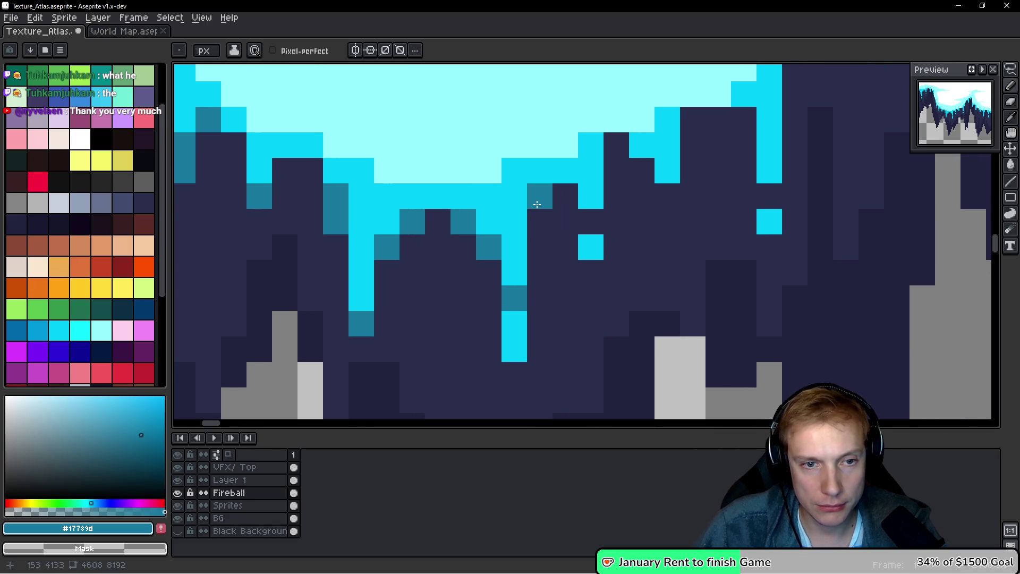
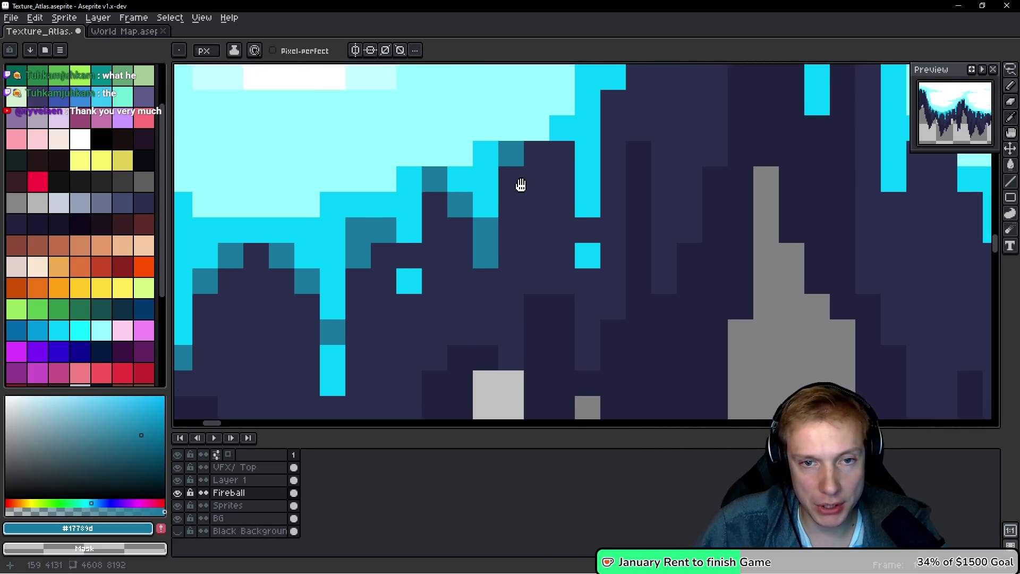
Paint dark-teal #17789d pixels on the first icicles beneath the snowy platform
left_click_drag(518, 183, 520, 186)
mouse_move(571, 165)
left_mouse_down()
mouse_move(529, 163)
mouse_move(514, 269)
left_mouse_up()
left_click(507, 175)
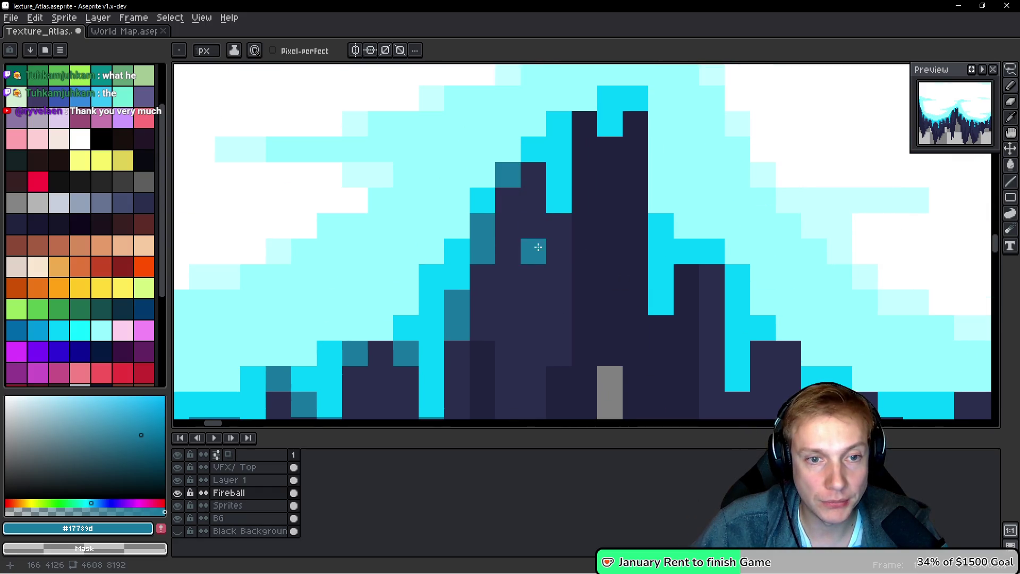
left_click(559, 252)
left_click(558, 225)
mouse_move(586, 280)
left_mouse_down()
mouse_move(547, 266)
mouse_move(470, 154)
left_mouse_up()
left_click(544, 202)
left_click(543, 228)
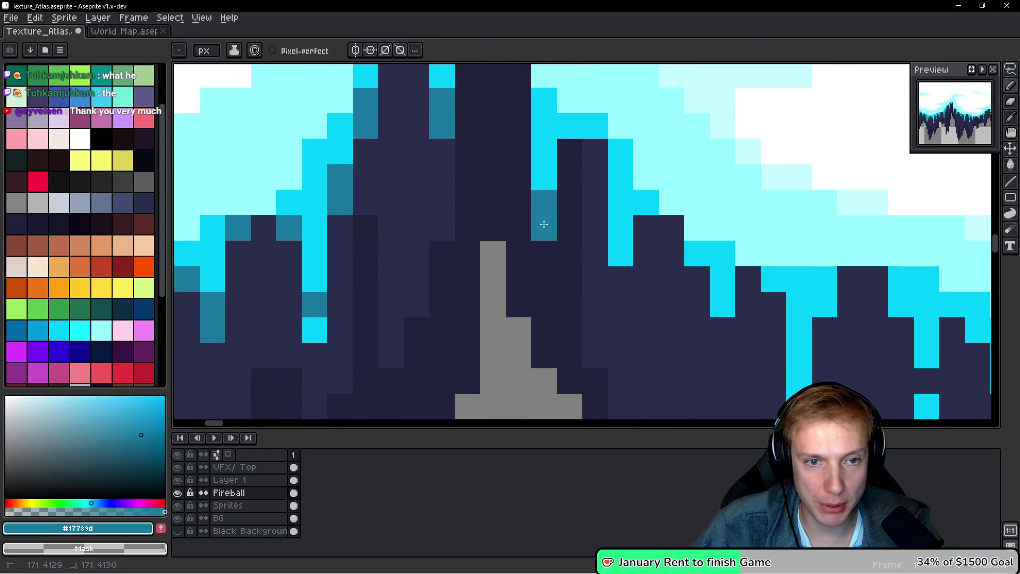
left_click(621, 304)
left_click(621, 279)
left_click(646, 228)
Add dark-teal pixels on the next icicles, including spots below the cyan drips
left_click_drag(750, 312, 573, 241)
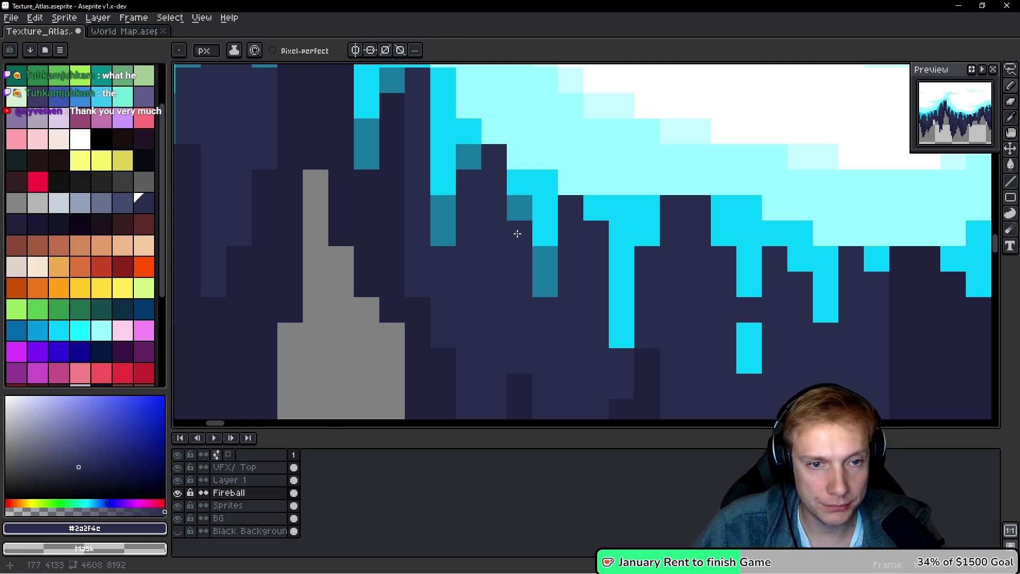
scroll(591, 233, "down", 2)
scroll(591, 232, "right", 3)
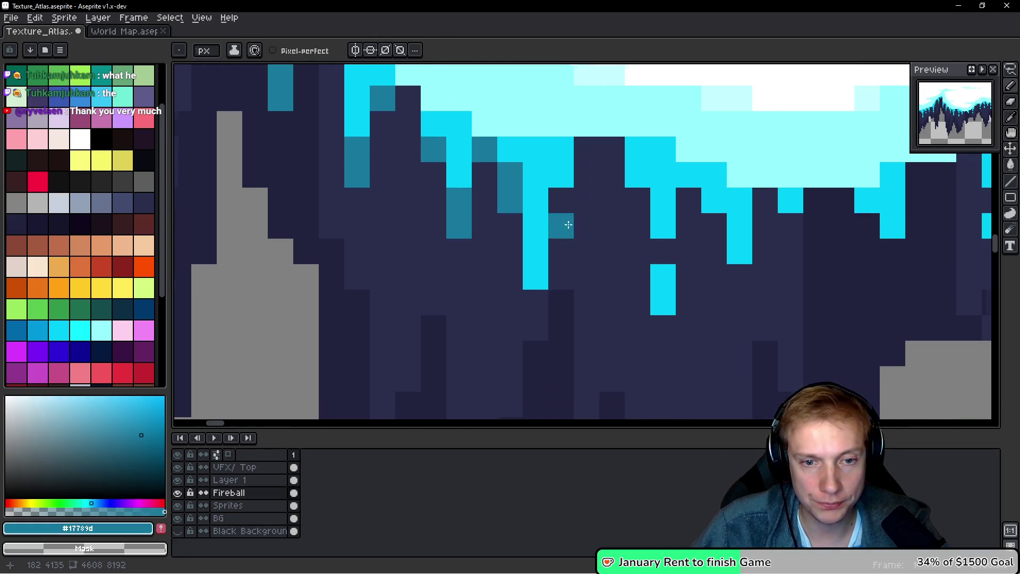
left_click(561, 202)
left_click(585, 151)
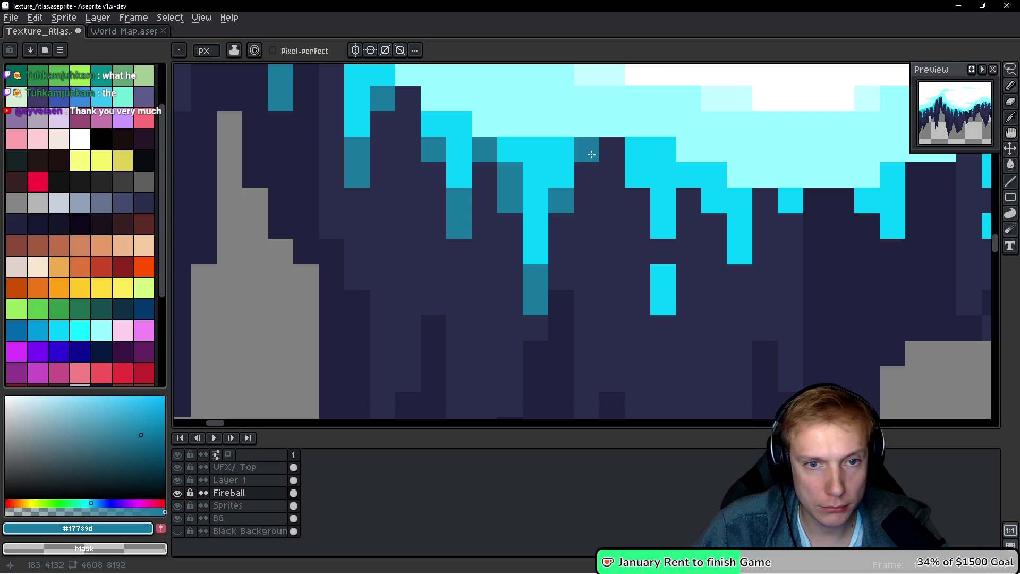
left_click(637, 206)
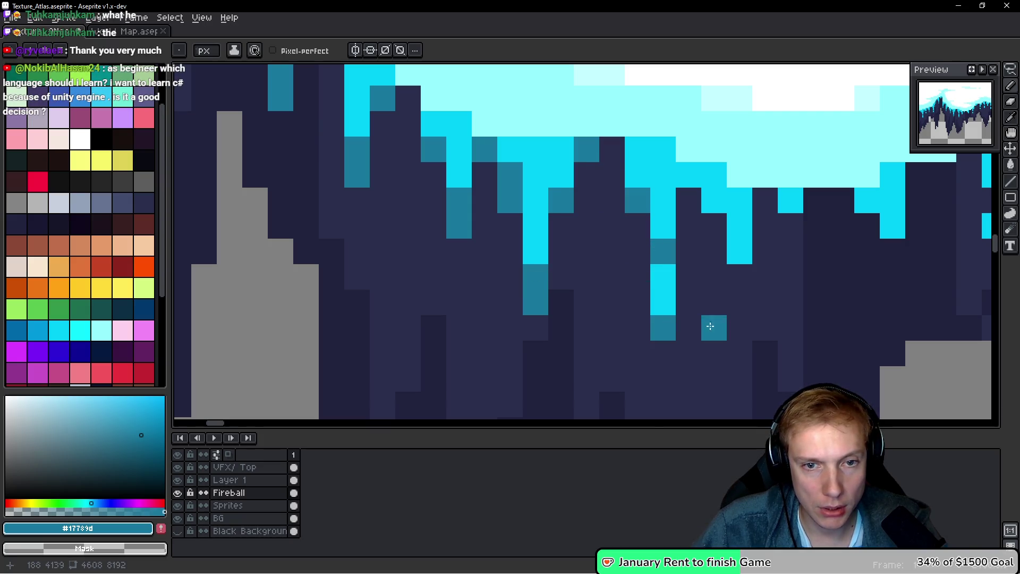
scroll(683, 329, "right", 4)
left_click(603, 218)
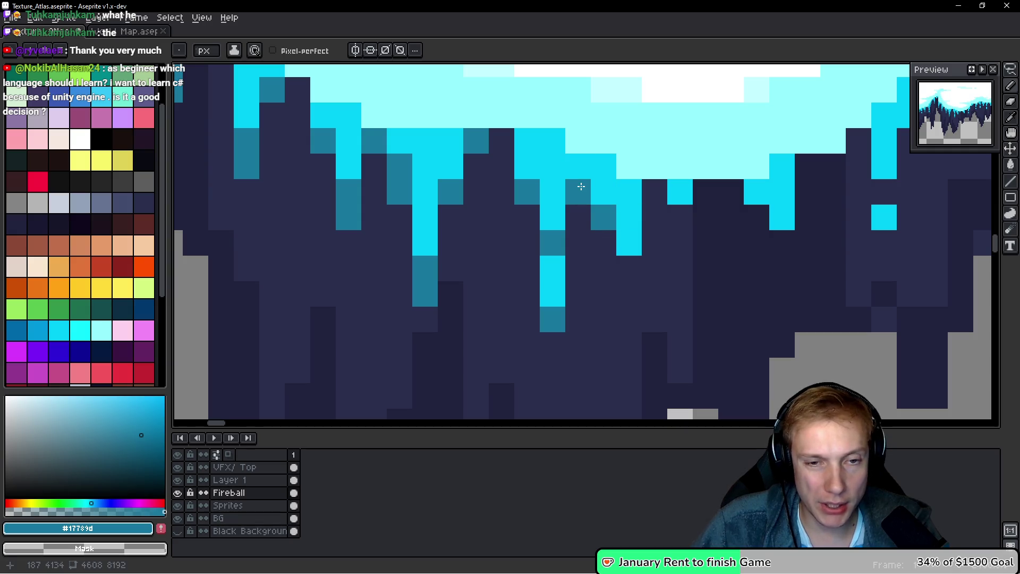
left_click(631, 292)
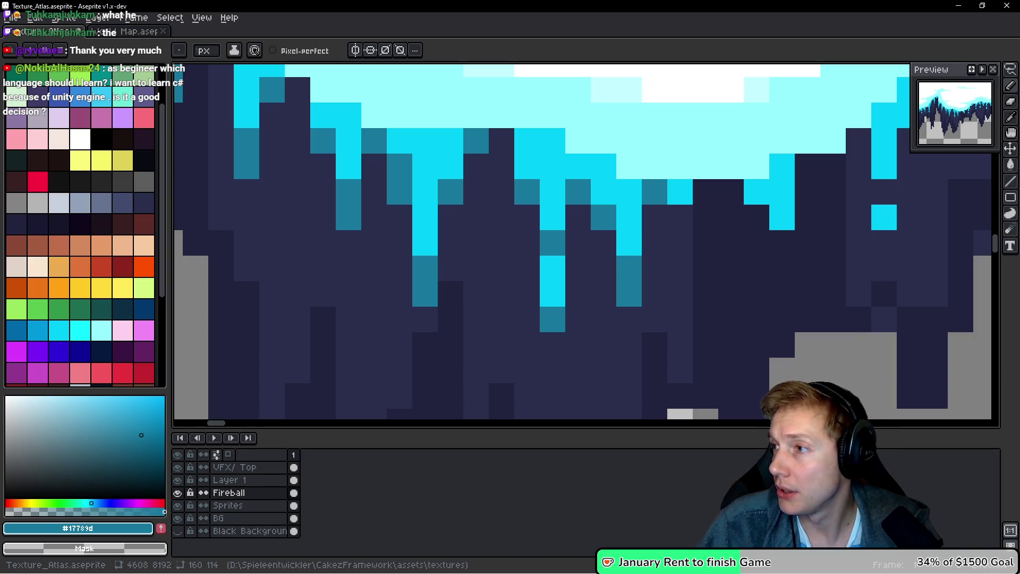
Scatter more teal pixels over the icicles and dark rock further right
scroll(616, 228, "right", 6)
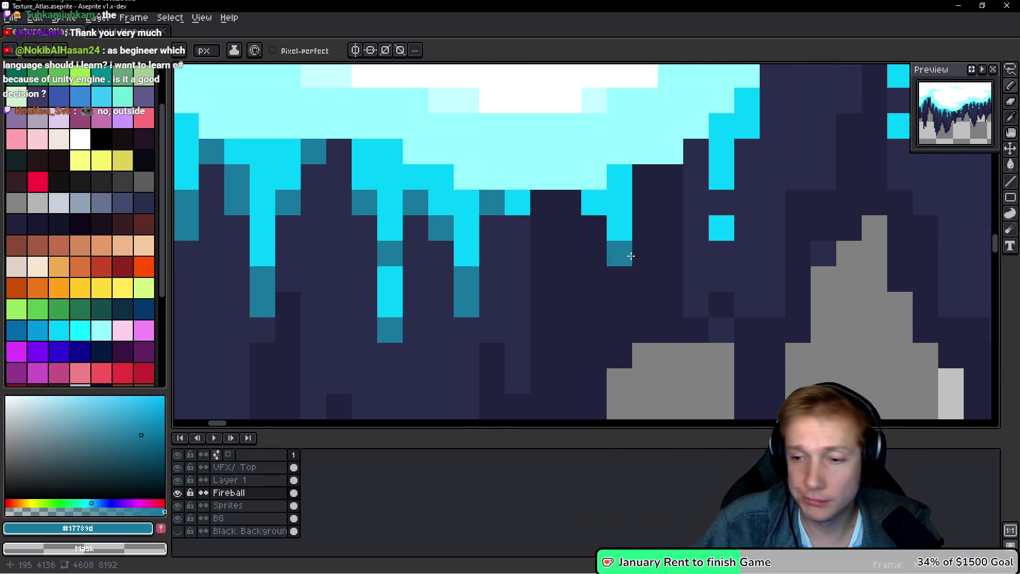
scroll(632, 255, "right", 6)
left_click(568, 209)
left_click(594, 159)
left_click_drag(619, 82, 619, 109)
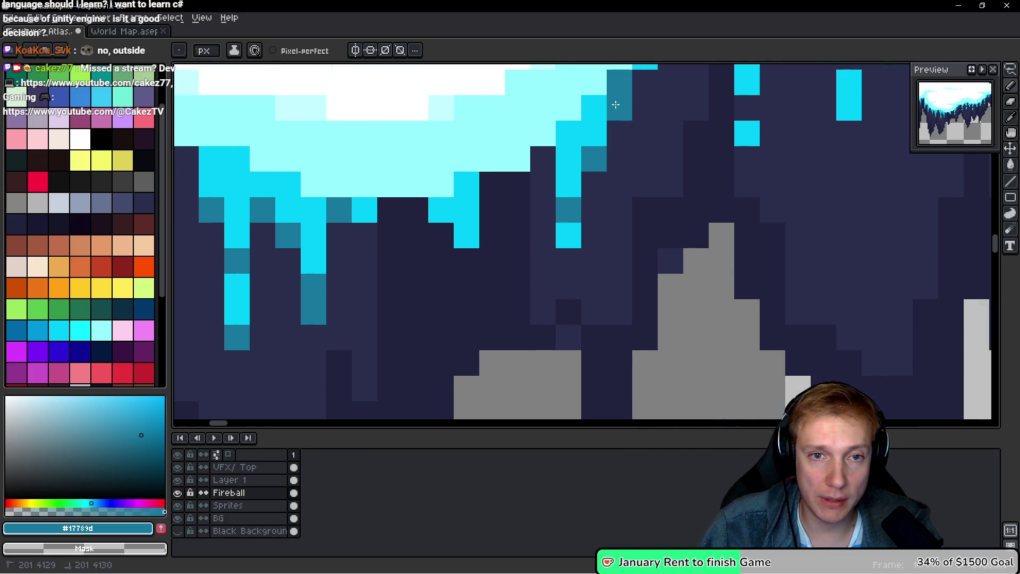
scroll(611, 159, "up", 5)
scroll(611, 159, "right", 3)
left_click(606, 150)
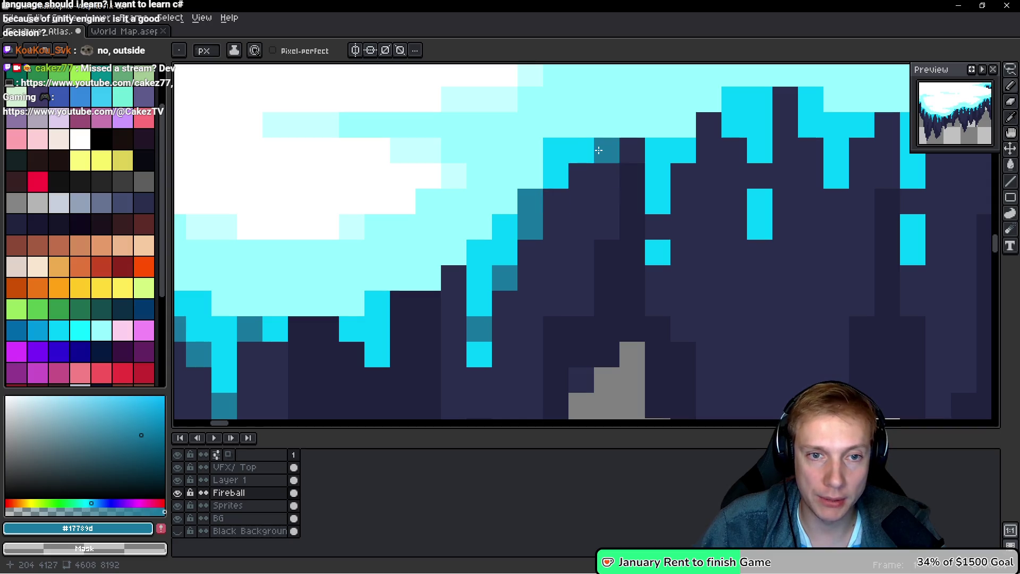
scroll(563, 176, "right", 5)
left_click(542, 176)
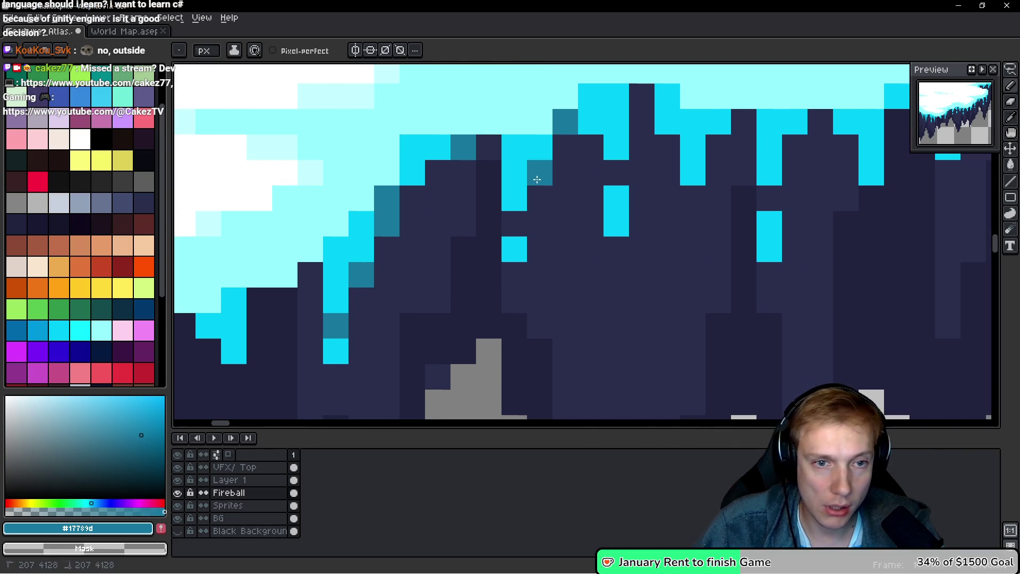
left_click(513, 226)
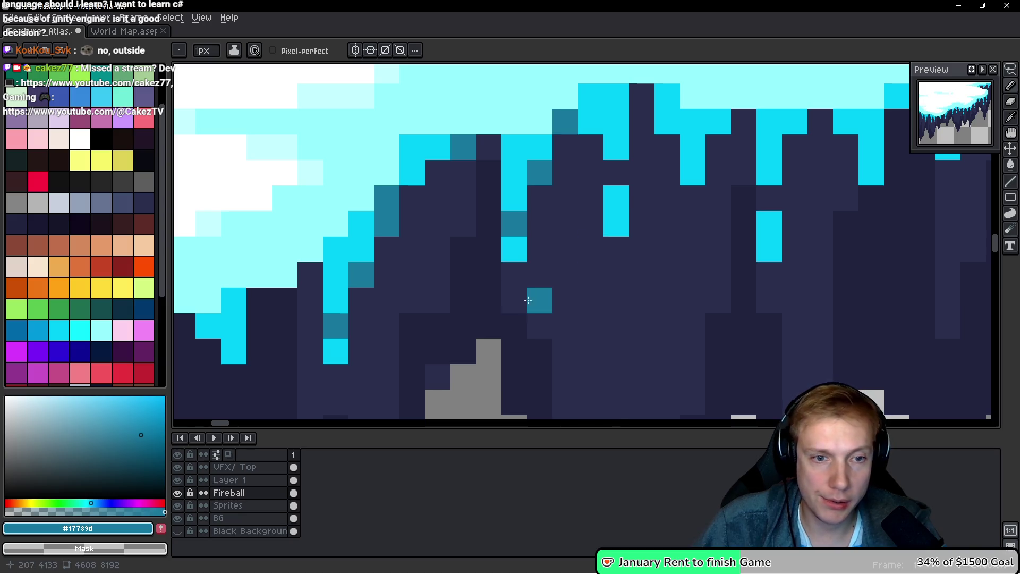
scroll(606, 276, "down", 1)
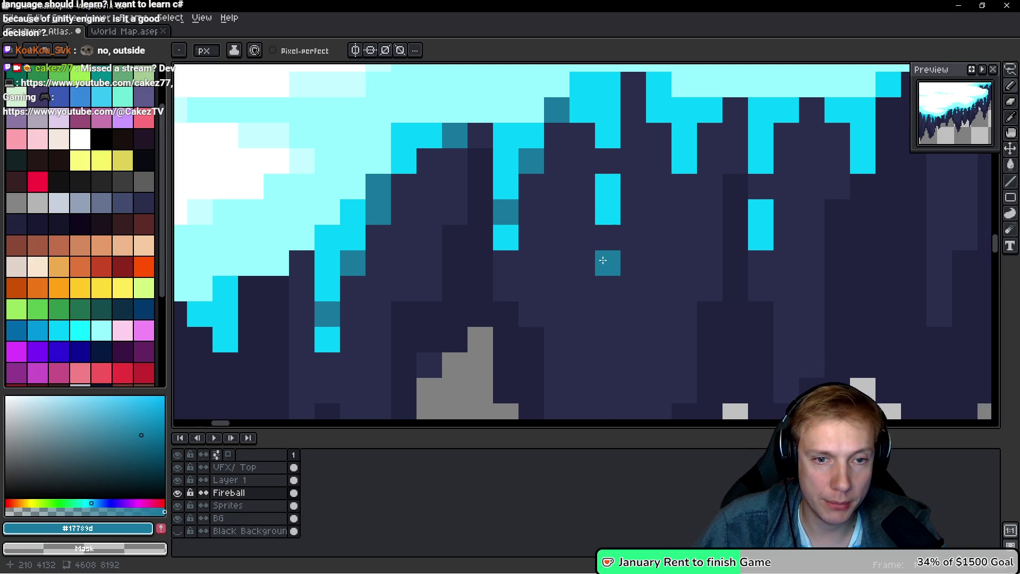
Paint teal pixels and a diagonal teal run down the dark icicle cells
left_click(582, 136)
scroll(676, 172, "up", 2)
scroll(676, 172, "right", 2)
left_click_drag(582, 128, 610, 187)
left_click(634, 257)
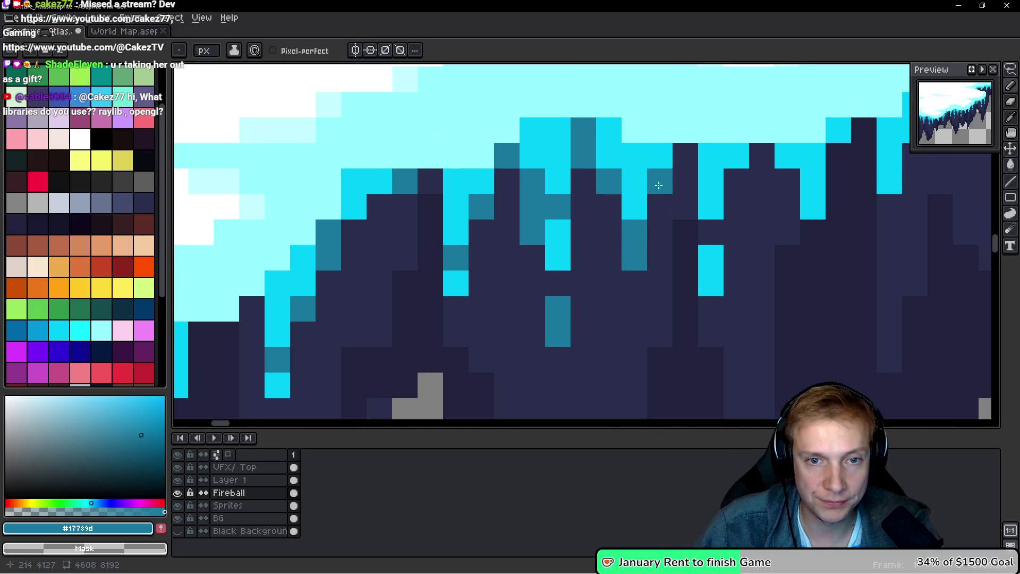
scroll(746, 201, "right", 3)
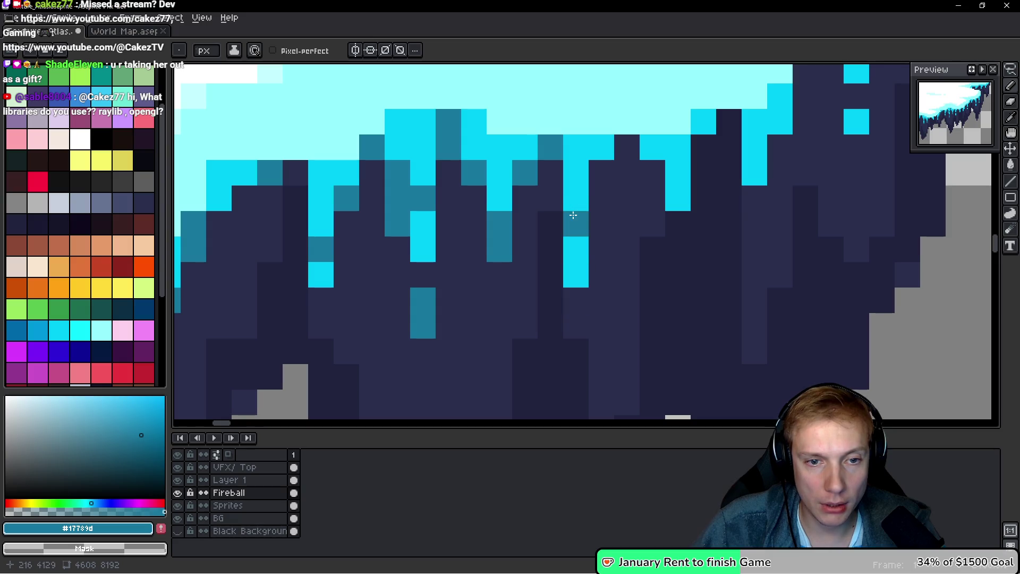
left_click(625, 142)
left_click(675, 221)
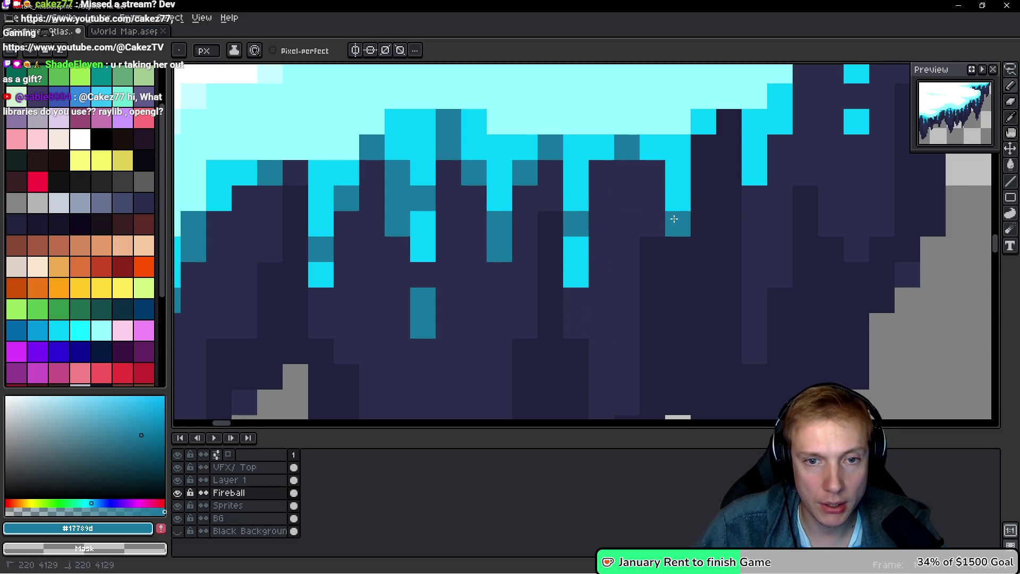
scroll(642, 180, "right", 3)
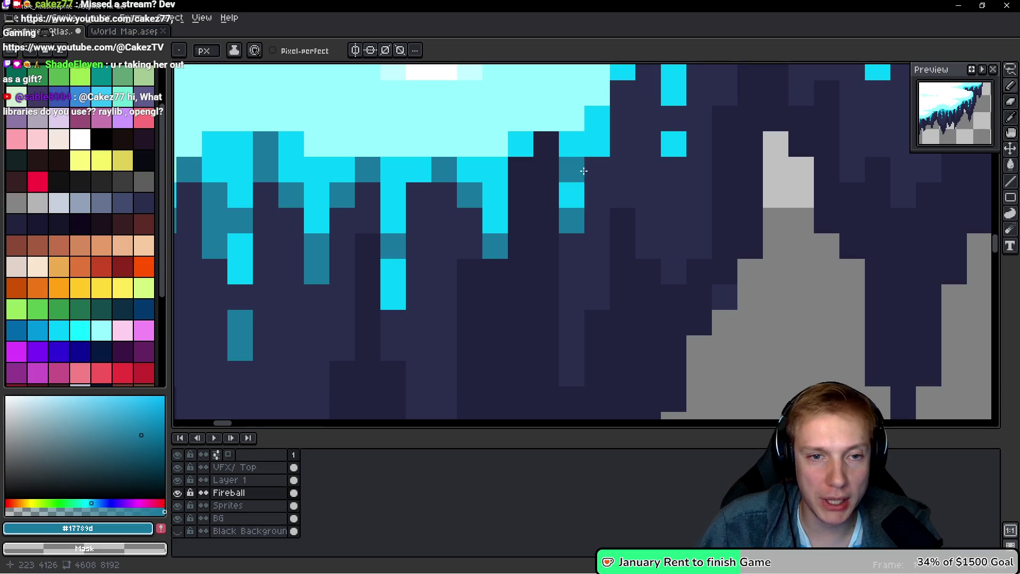
scroll(588, 208, "up", 2)
scroll(589, 208, "up", 1)
scroll(589, 208, "right", 1)
Add teal shading pixels to the icicles and the dark rock along the edge
left_click(555, 160)
left_click(575, 124)
left_click(627, 99)
left_click(627, 124)
left_click(600, 226)
scroll(589, 334, "up", 3)
scroll(588, 335, "right", 2)
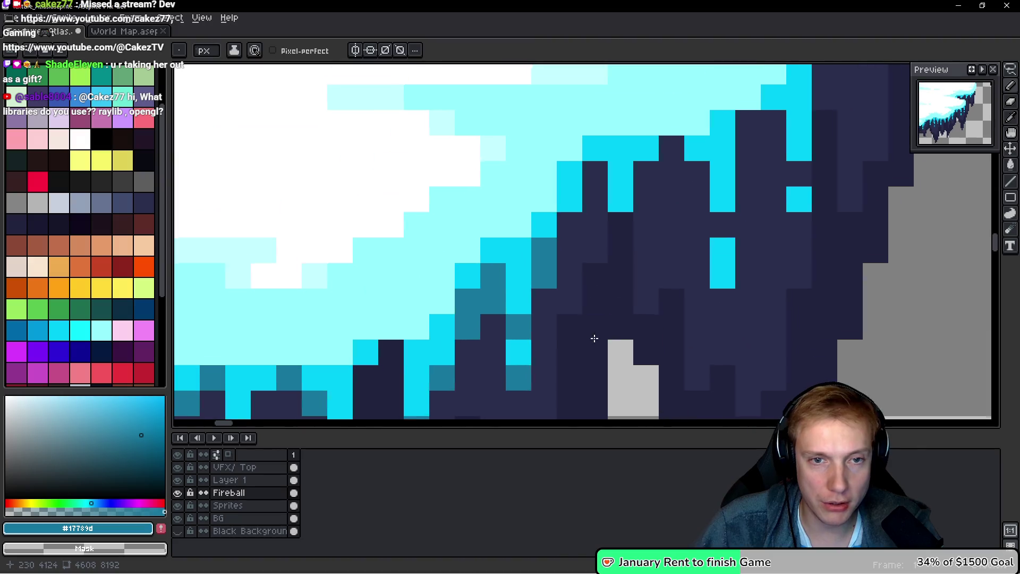
left_click_drag(589, 335, 594, 342)
left_click(596, 175)
left_click(578, 233)
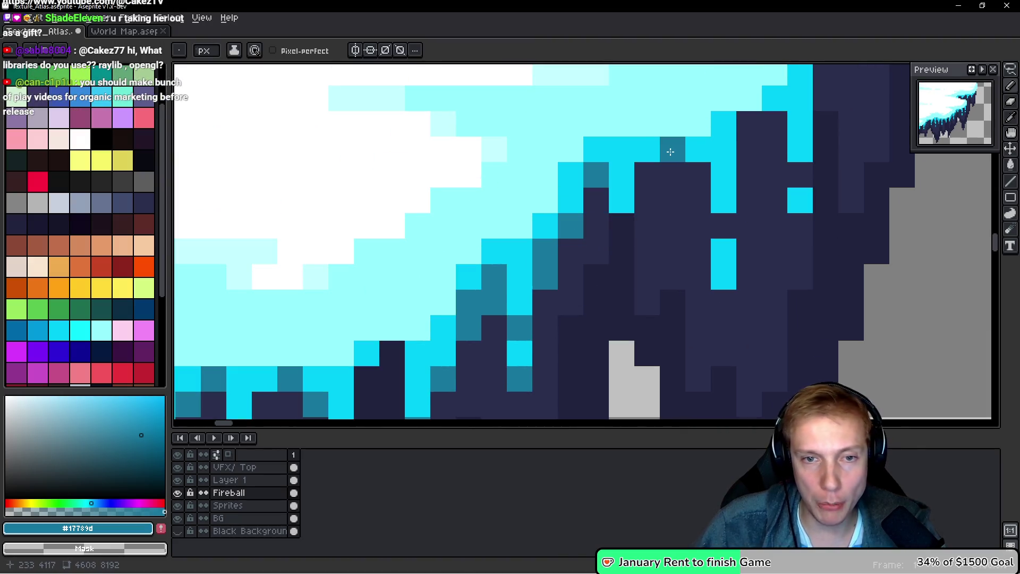
Turn two cyan drip pixels dark teal and paint small teal blocks
left_click(721, 226)
left_click(720, 276)
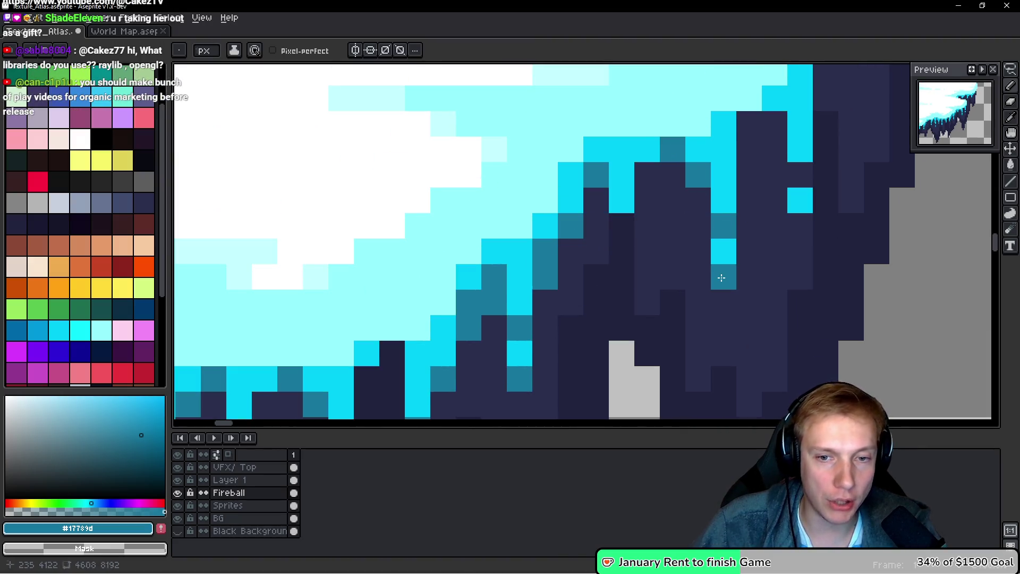
left_click_drag(811, 306, 574, 336)
mouse_move(538, 154)
left_mouse_down()
mouse_move(514, 154)
mouse_move(533, 190)
mouse_move(449, 289)
left_mouse_up()
Restore a stray pixel to dark navy #2a2f4e, then re-pick teal #17789d
key("alt")
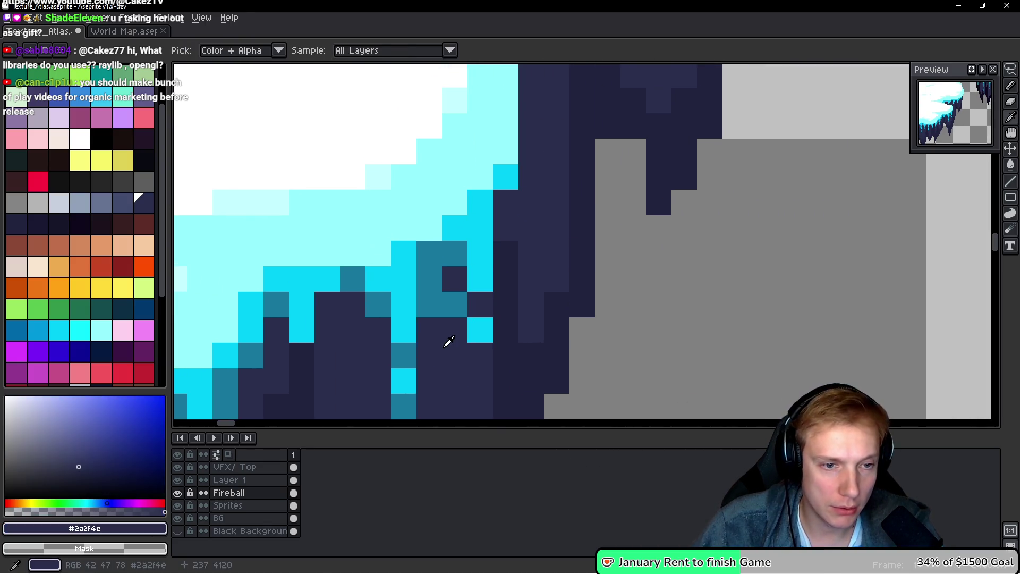
scroll(504, 234, "up", 5)
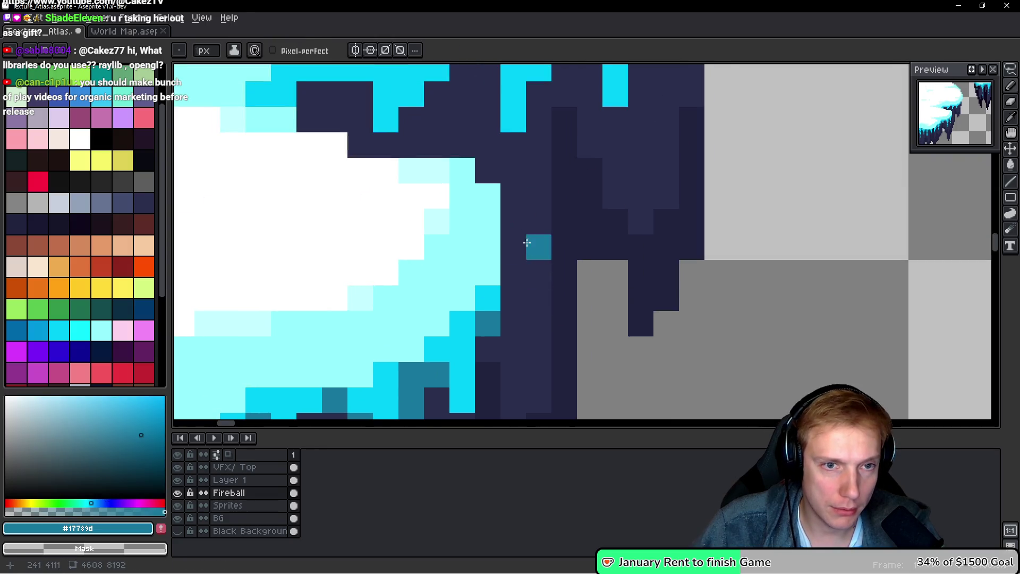
scroll(482, 230, "up", 1)
left_click_drag(285, 171, 285, 205)
left_click(359, 199, "alt")
left_click(319, 205)
left_click(319, 166, "alt")
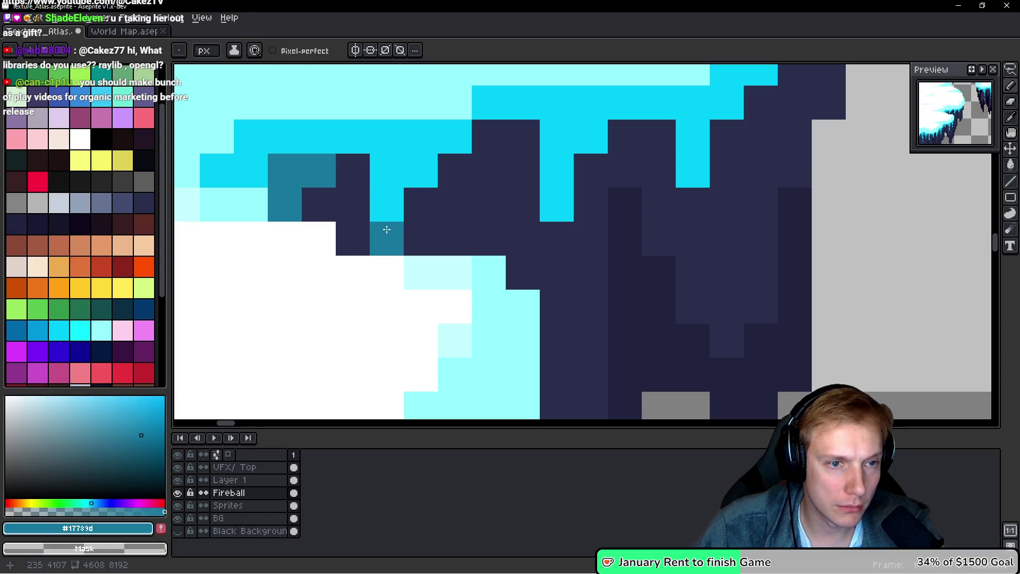
Paint teal pixels along the diagonal edge and under the icicle tips
left_click(383, 234)
left_click(413, 205)
left_click(499, 142)
left_click(485, 175)
left_click(455, 170)
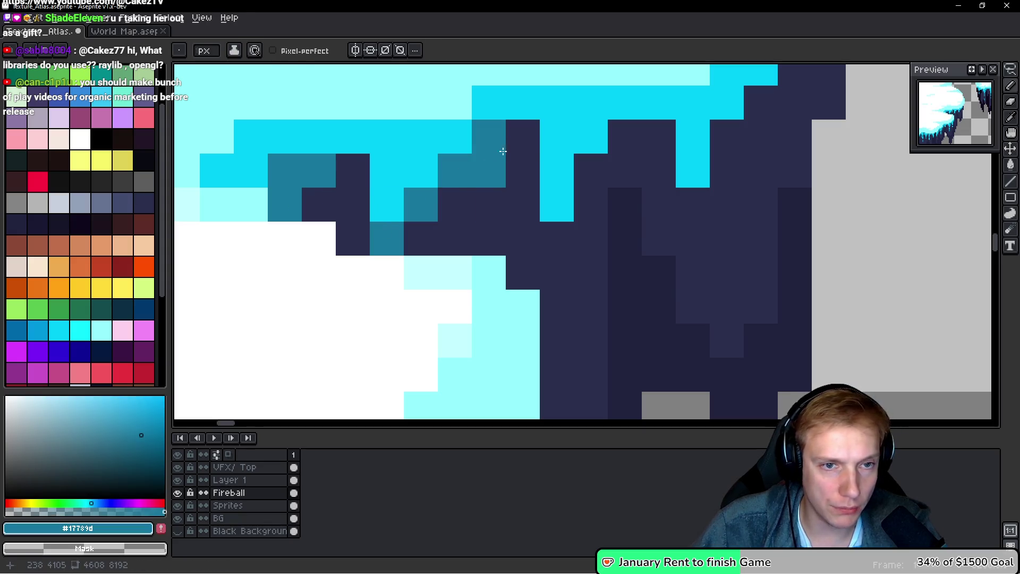
left_click(523, 137)
left_click_drag(557, 253, 557, 272)
Add teal pixels on the remaining icicles and their tops, then zoom out
left_click(591, 170)
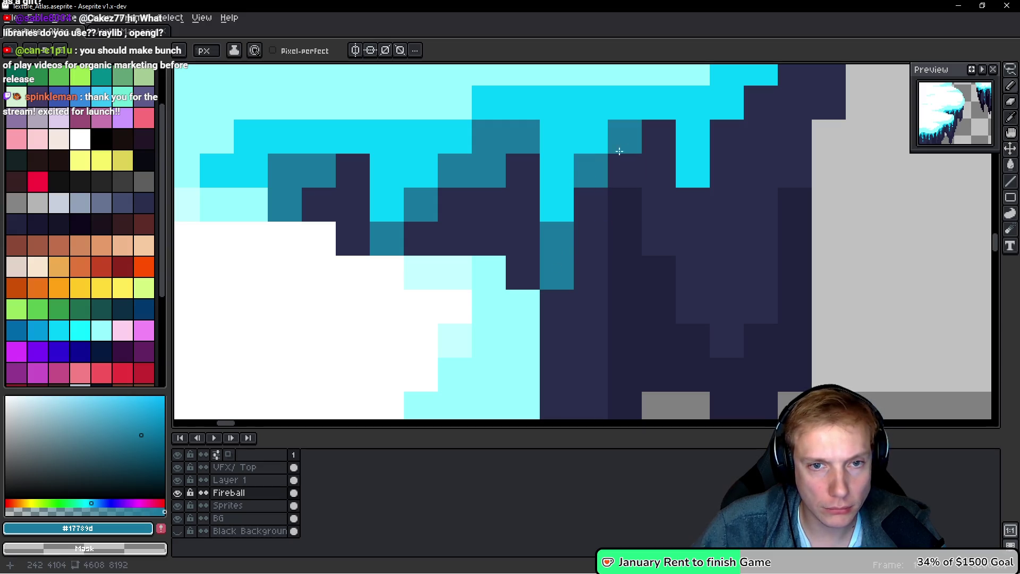
left_click(659, 136)
left_click(693, 204)
left_click(727, 137)
left_click(760, 137)
scroll(765, 133, "down", 2)
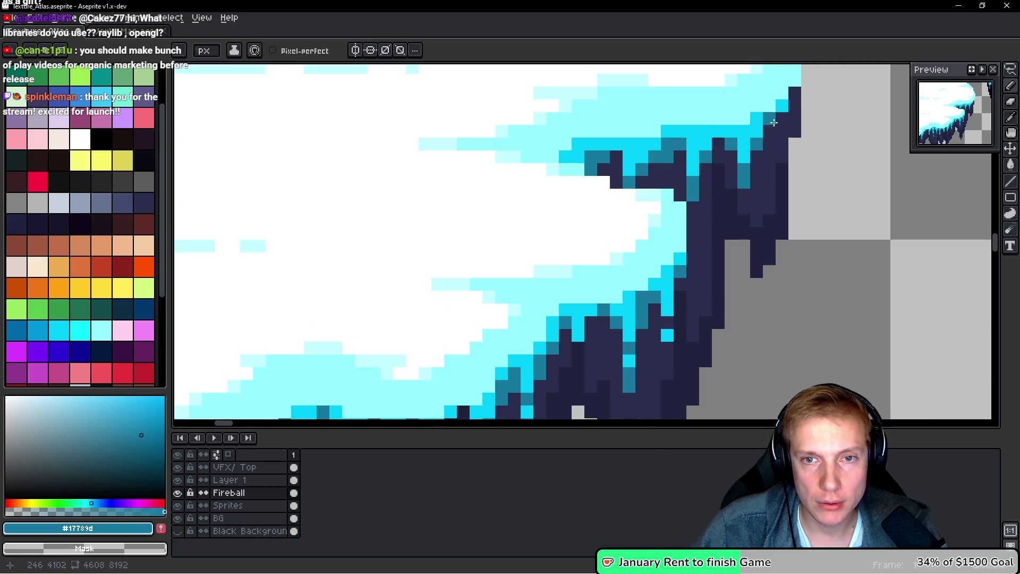
scroll(796, 91, "down", 5)
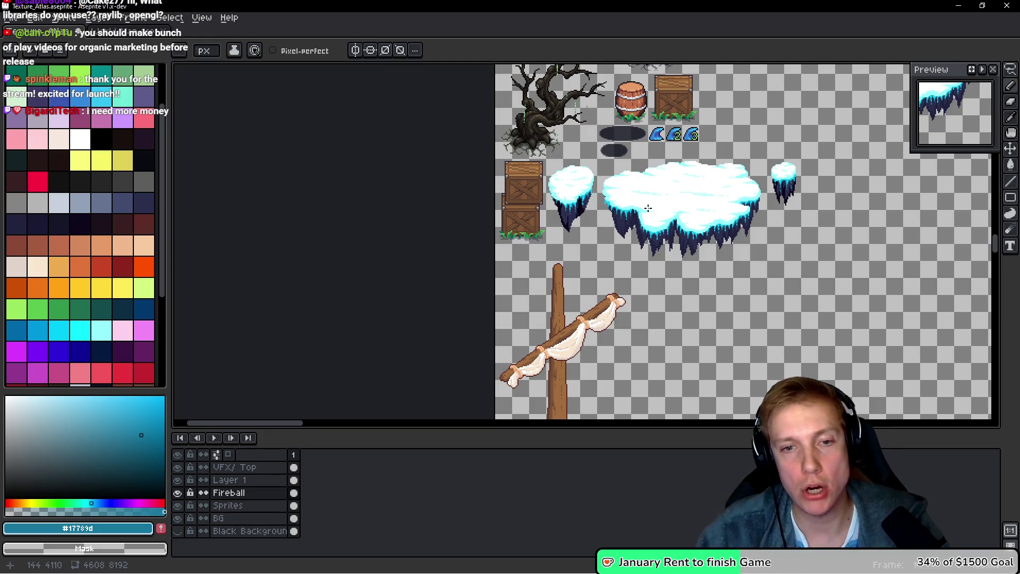
Make freehand selections around the small clouds
scroll(799, 159, "up", 2)
key("q")
mouse_move(817, 157)
left_mouse_down()
mouse_move(738, 181)
mouse_move(742, 267)
left_mouse_up()
left_click_drag(743, 255, 878, 240)
mouse_move(531, 162)
left_mouse_down()
mouse_move(428, 172)
mouse_move(429, 228)
mouse_move(509, 293)
mouse_move(531, 160)
left_mouse_up()
scroll(502, 274, "up", 2)
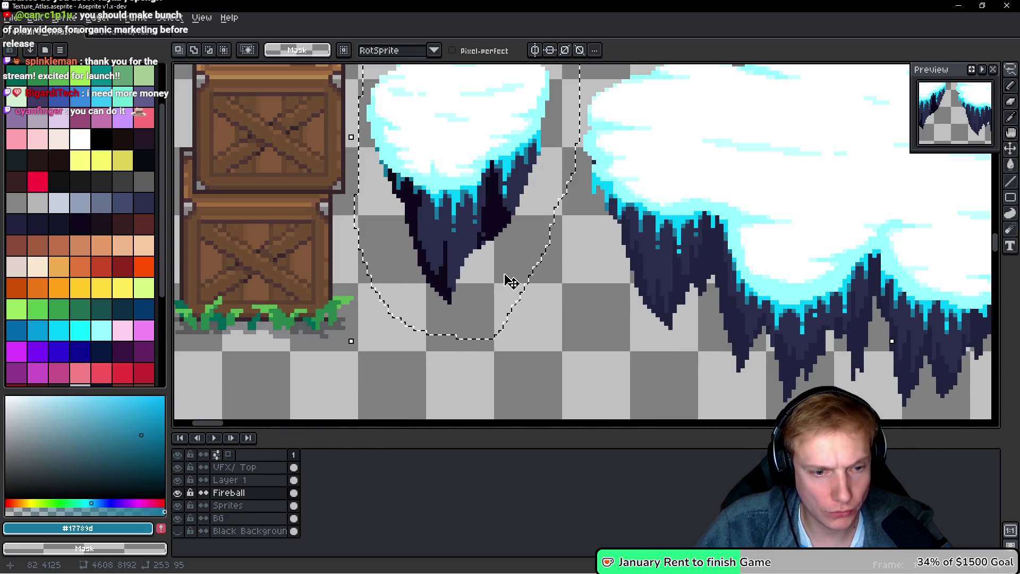
Paint-bucket fill the dark icicle edges navy #21233f with Contiguous unchecked
left_click(673, 292, "alt")
key("space")
scroll(526, 245, "up", 1)
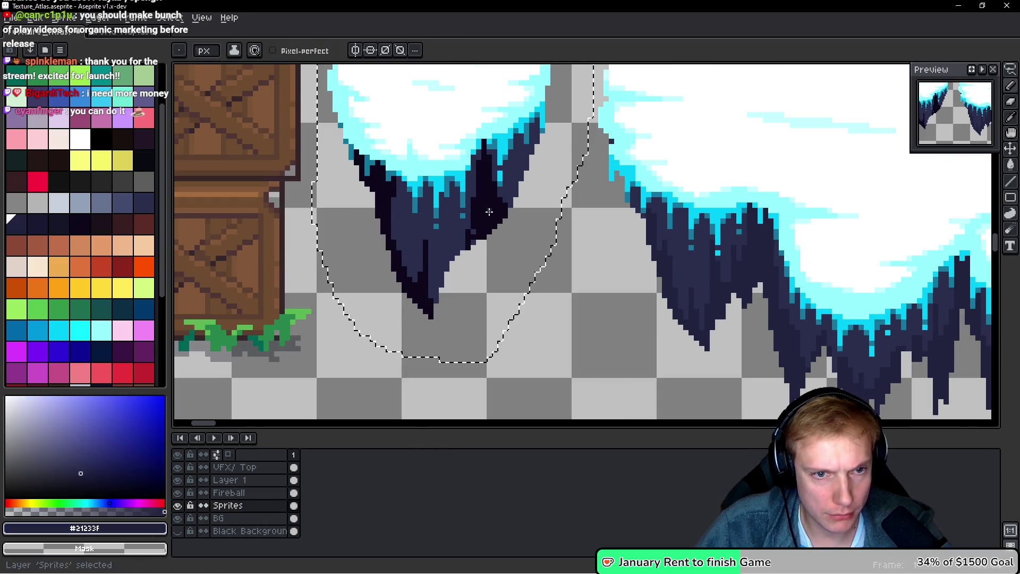
key("g")
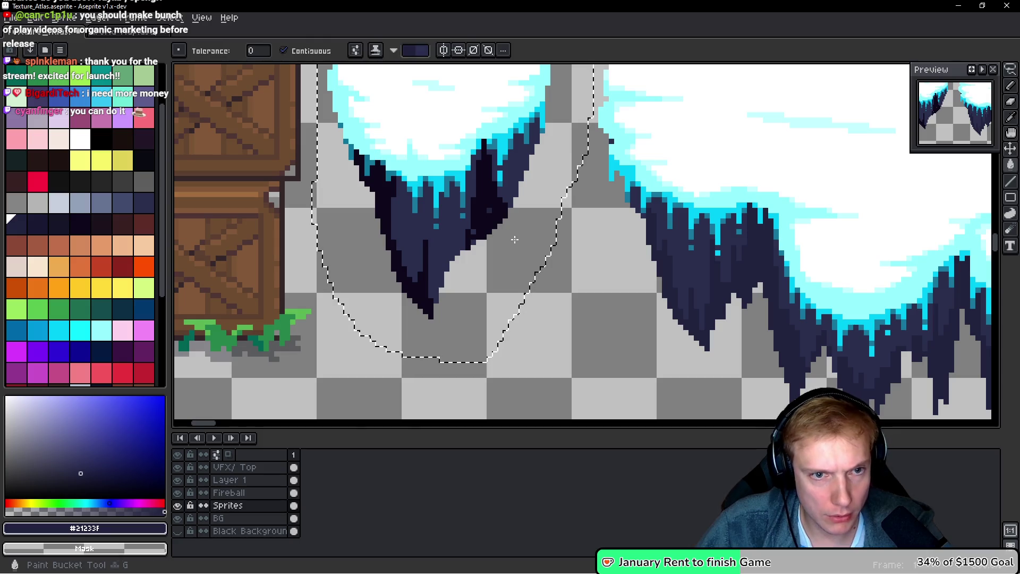
left_click(494, 213)
left_click(284, 51)
left_click(382, 199)
Save Texture_Atlas.aseprite and export it as a sprite sheet
scroll(382, 199, "down", 5)
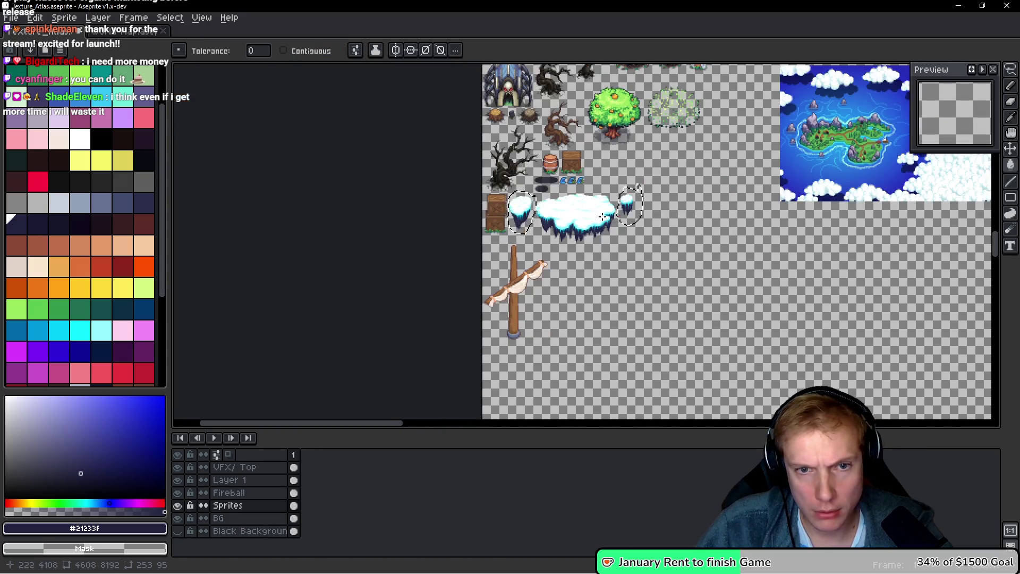
scroll(610, 225, "up", 4)
left_click_drag(610, 226, 676, 228)
key("ctrl+s")
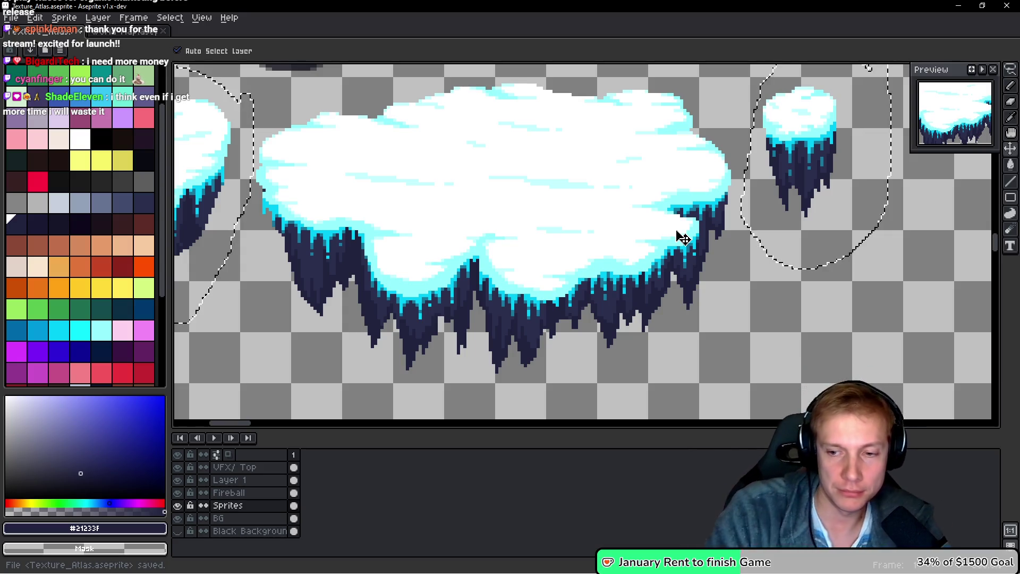
key("ctrl+e")
left_click(538, 256)
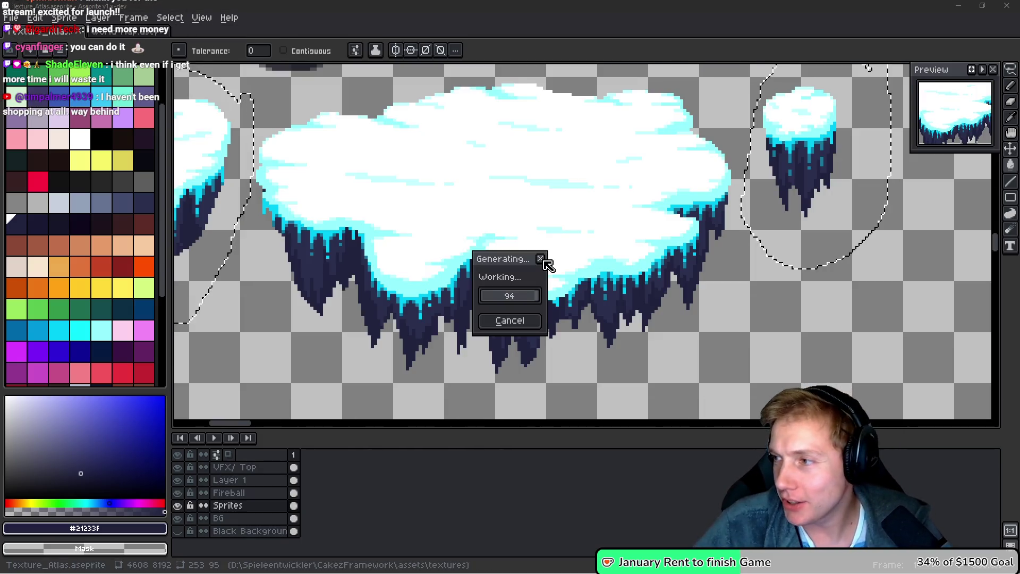
Switch from Aseprite to the running TangyTD game window
key("alt+Tab")
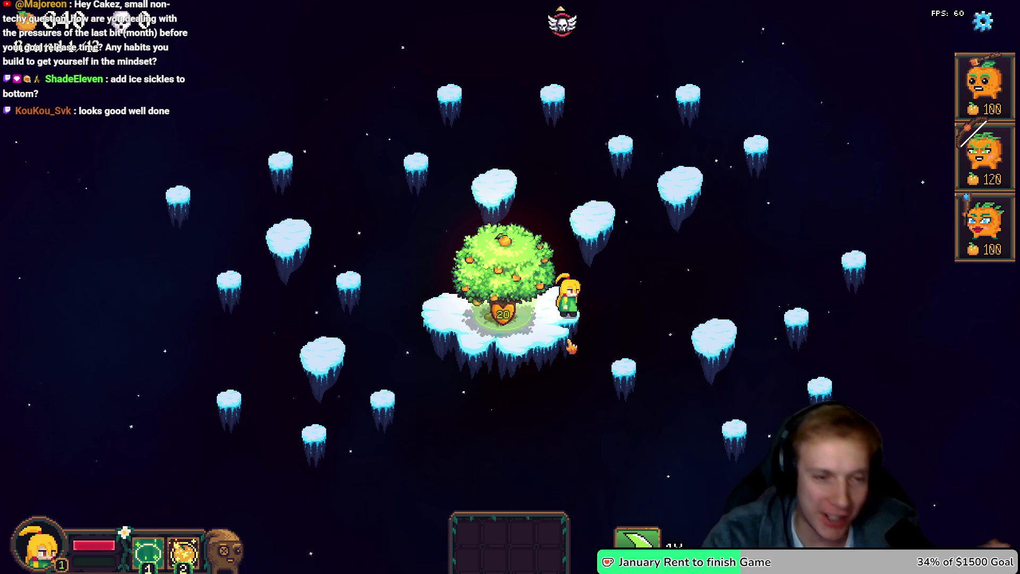
Move the player beside the tree and place 120-cost archer towers on three islands
key("a")
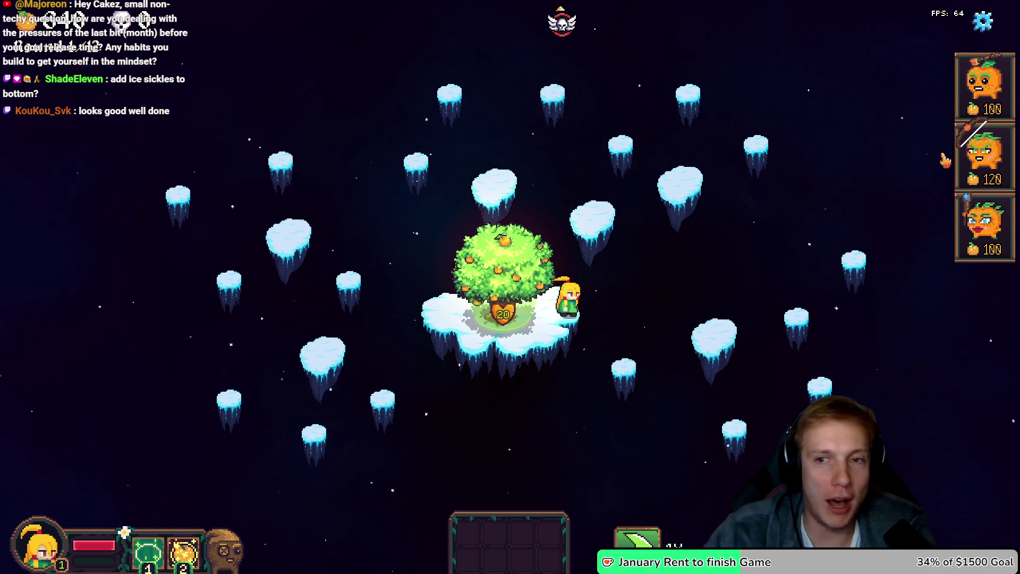
mouse_move(984, 154)
left_mouse_down()
mouse_move(610, 132)
mouse_move(619, 133)
left_mouse_up()
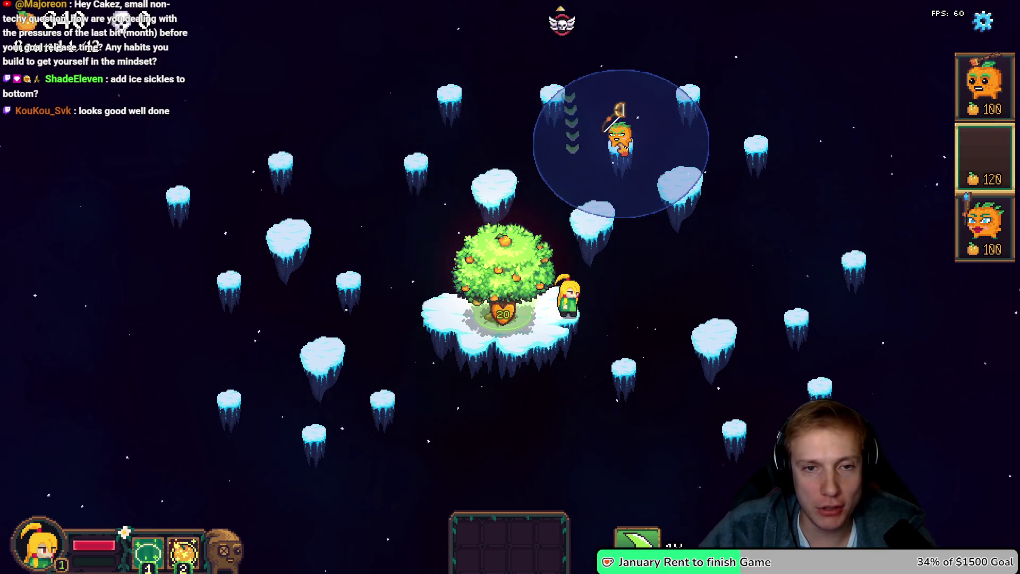
left_click(620, 133)
left_click(550, 83)
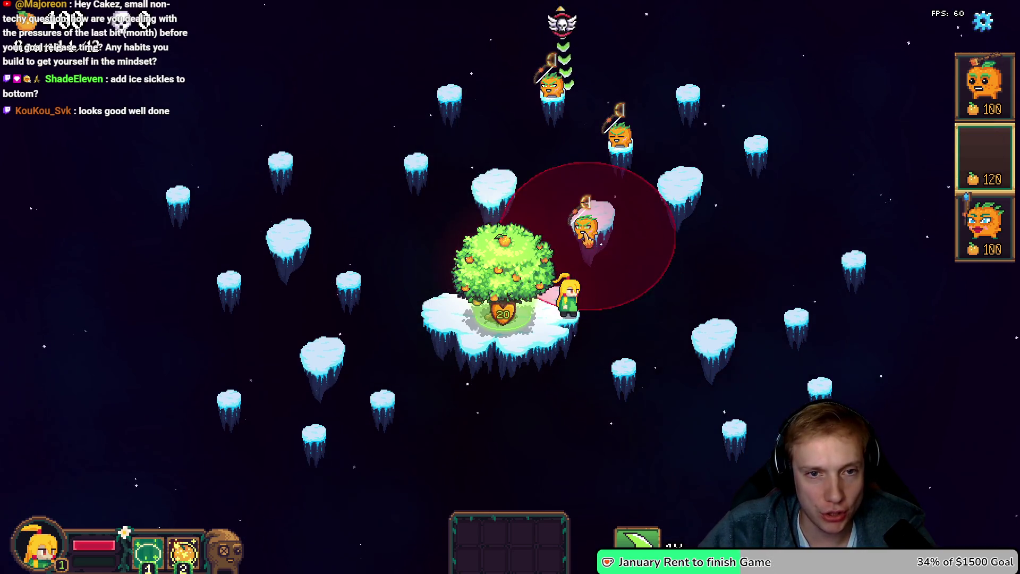
left_click(499, 187)
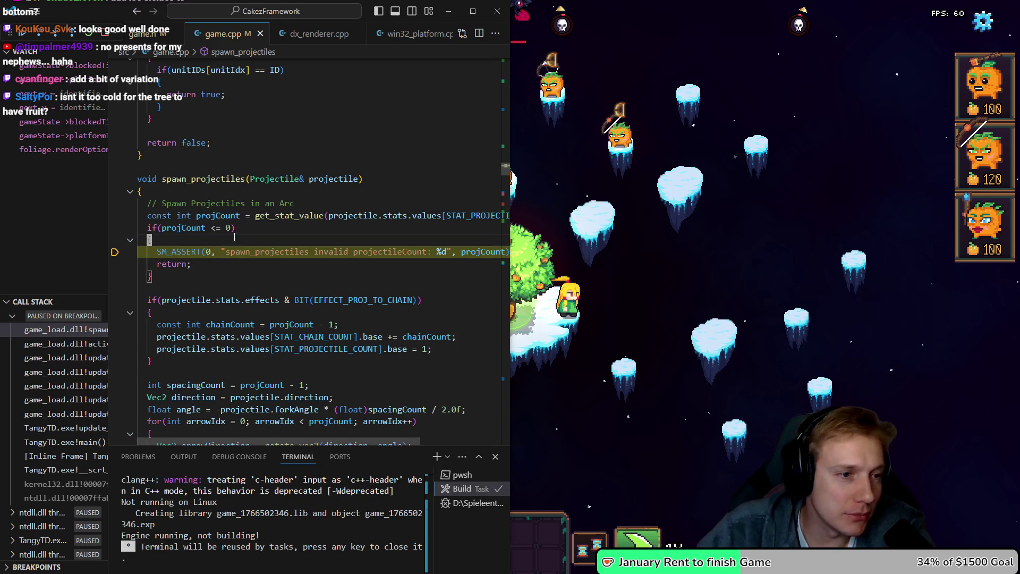
Copy the goblin archer's Projectiles lines into the bat's stats and rebuild with Ctrl+Shift+B
scroll(234, 237, "up", 15)
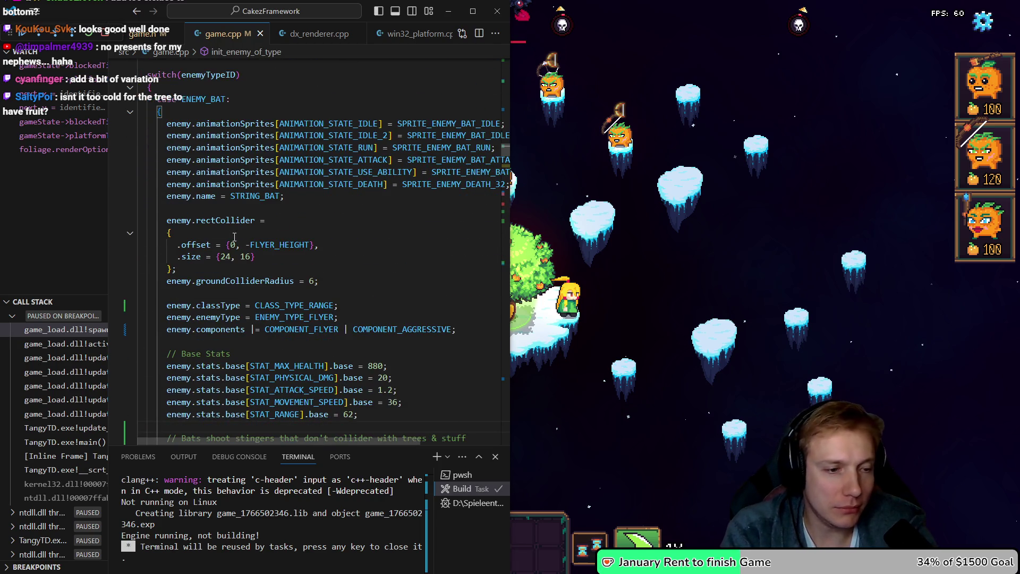
scroll(234, 236, "down", 10)
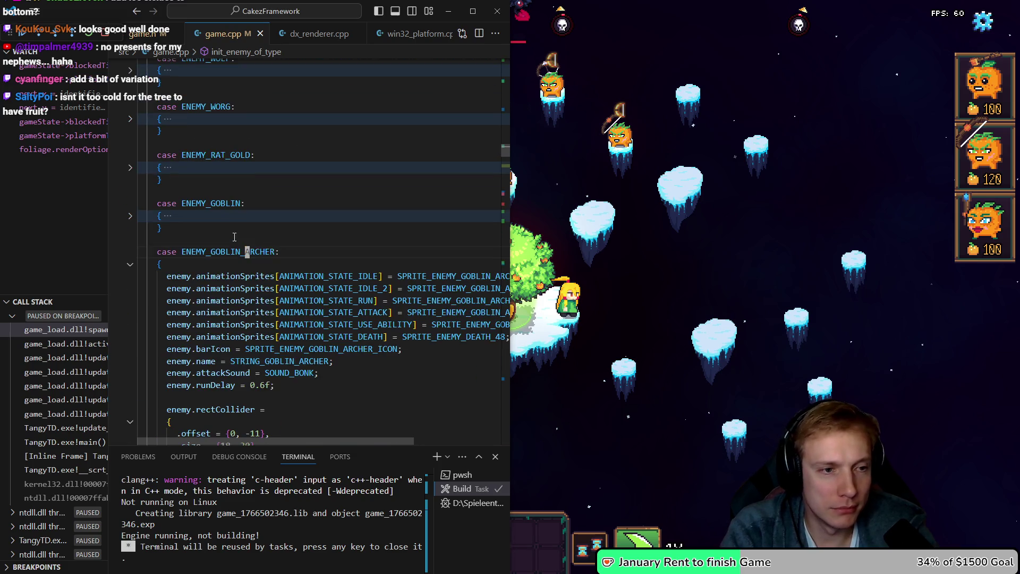
scroll(234, 236, "down", 11)
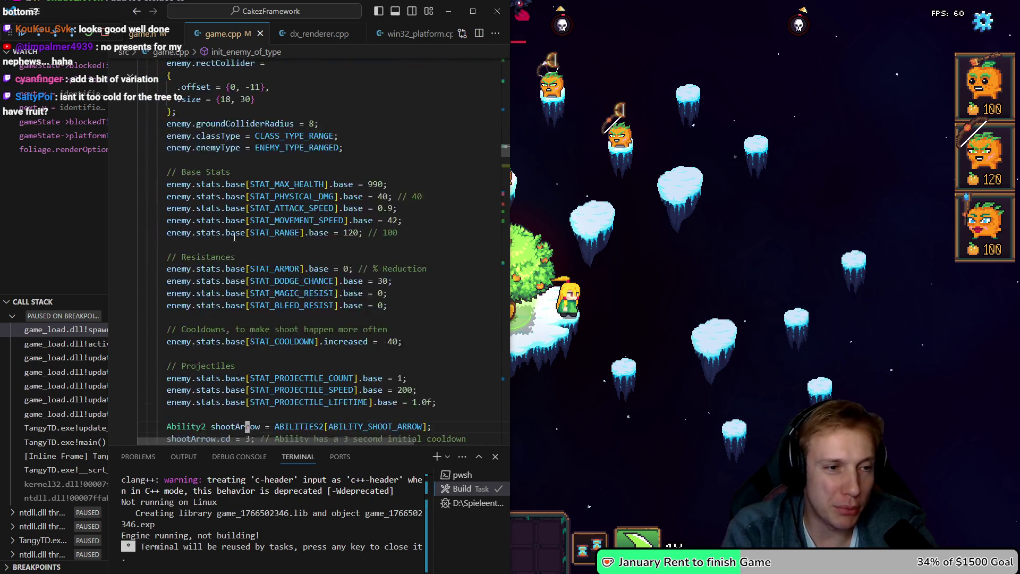
key("Up")
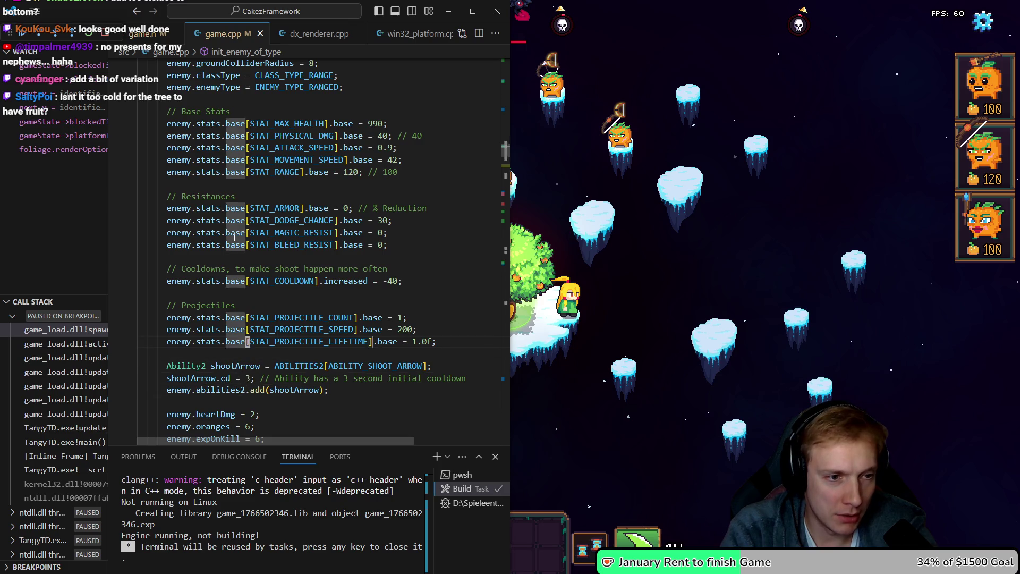
key("shift+Up")
key("shift+Up")
key("shift+Up")
key("Left")
key("alt+Left")
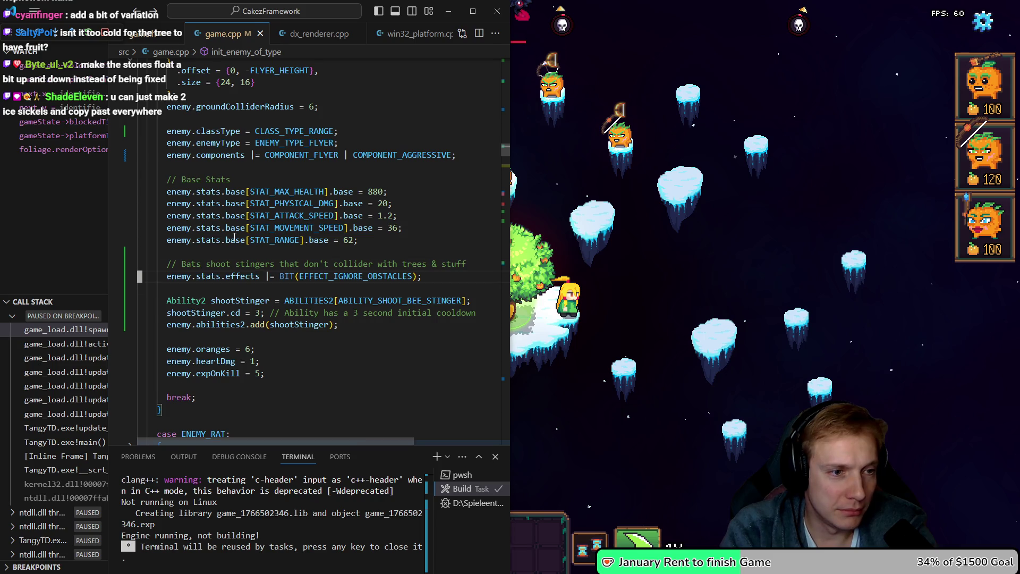
type("// Projectiles enemy.stats.base[STAT_PROJECTILE_COUNT].base = 1; enemy.stats.base[STAT_PROJECTILE_SPEED].base = 200; enemy.stats.base[STAT_PROJECTILE_LIFETIME].base = 1.0f;")
key("ctrl+shift+b")
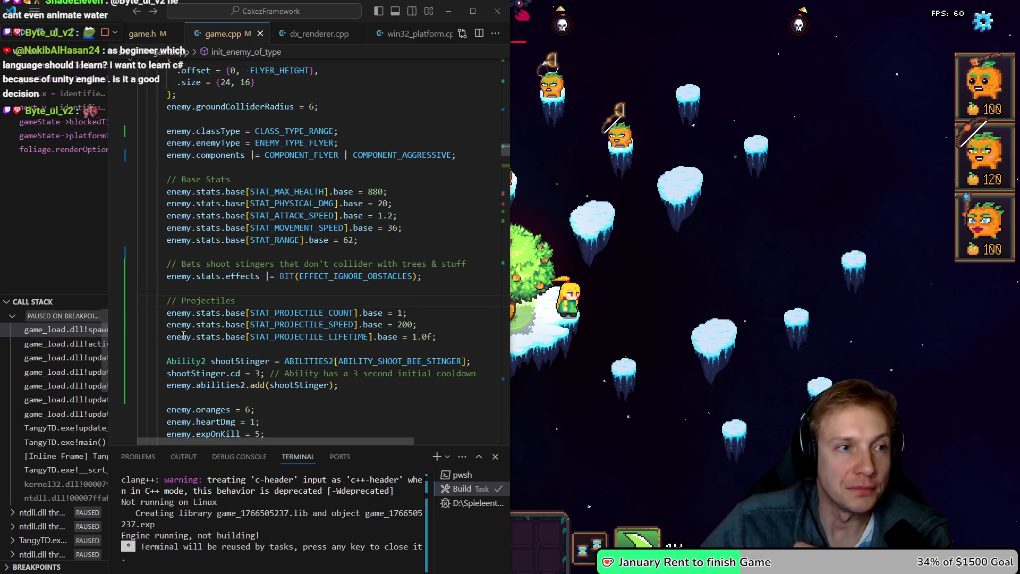
left_click(227, 323)
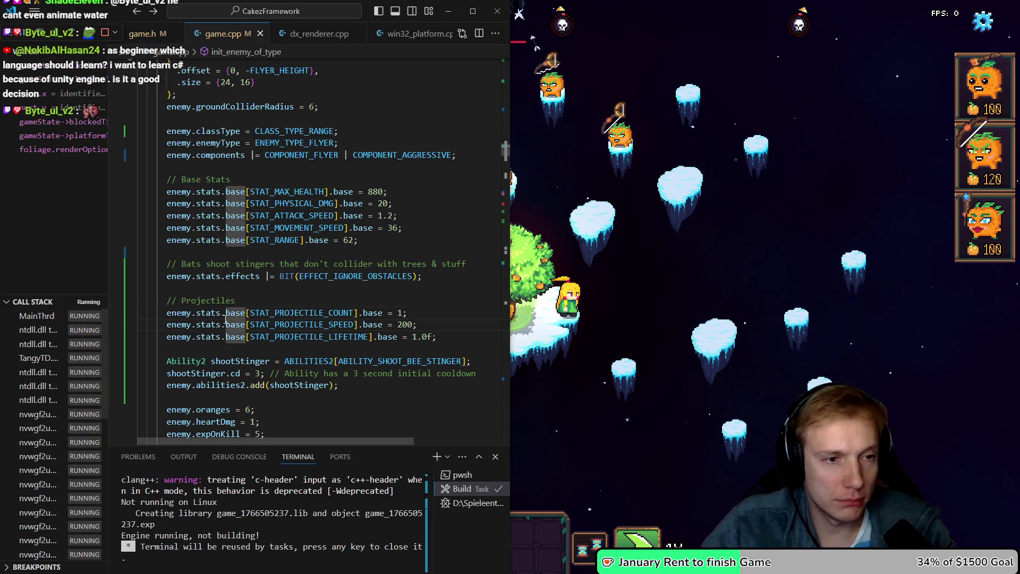
Pause the game on its options panel and return to the code
left_click(673, 265)
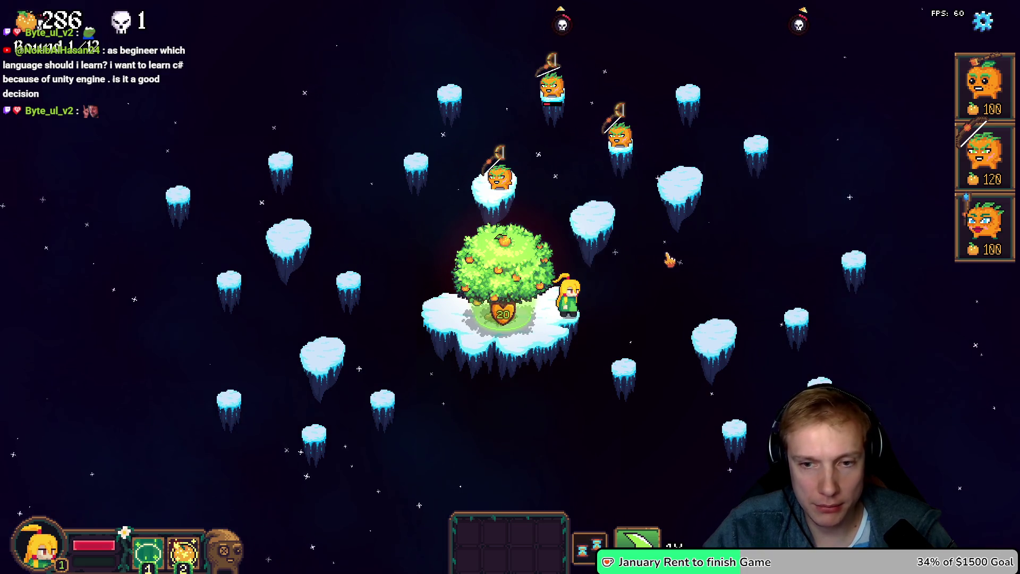
key("Escape")
key("alt+Tab")
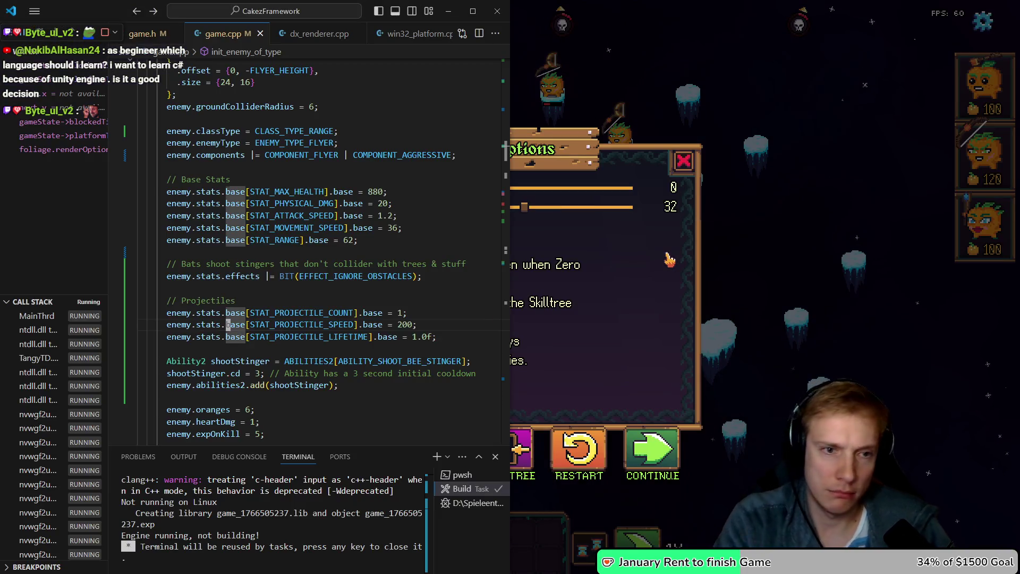
Review ABILITY_SHOOT_BEE_STINGER's base cooldown, rebuild, and return to the bat's range line
key("alt+Left")
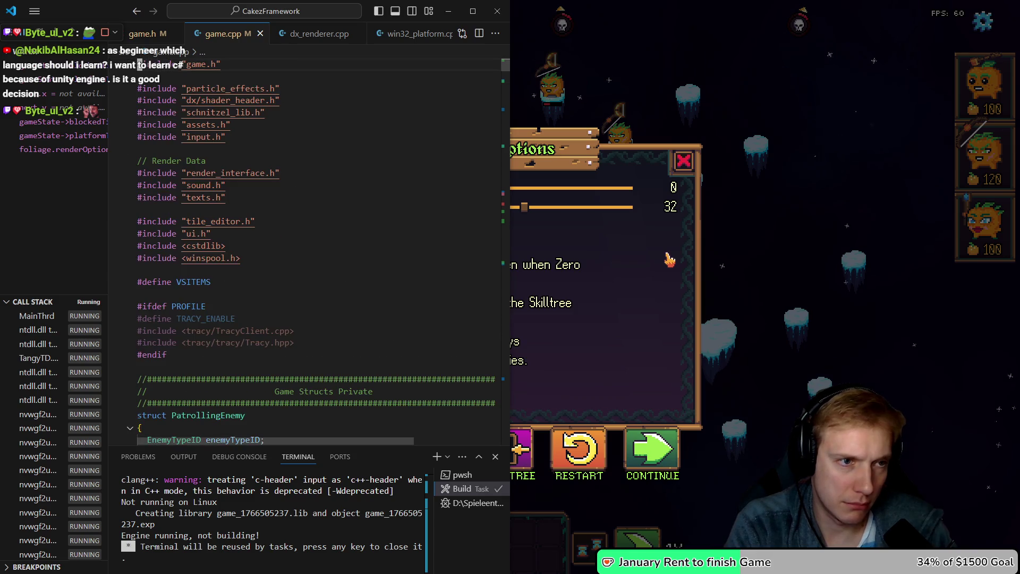
key("alt+Left")
scroll(308, 255, "down", 5)
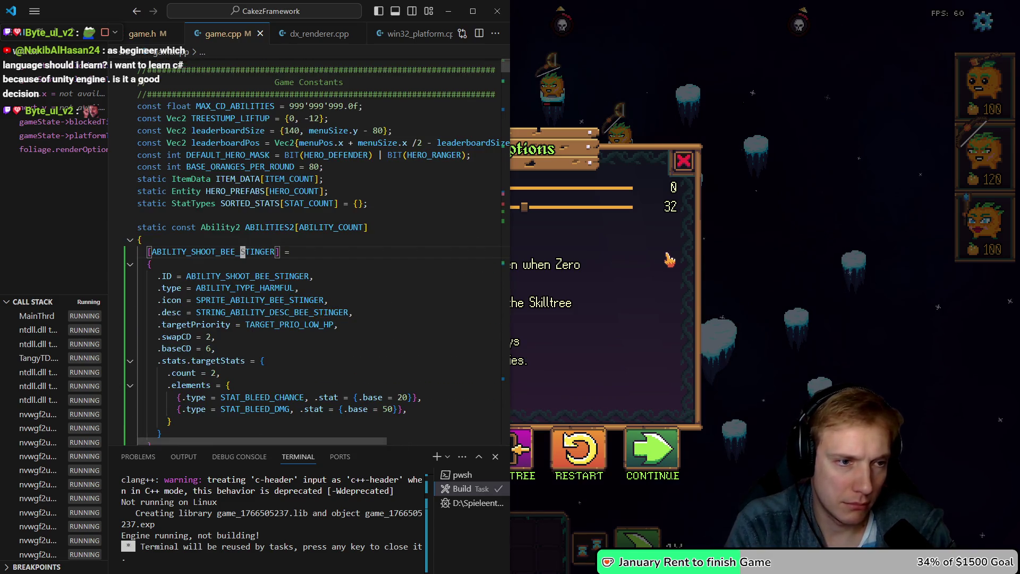
left_click(211, 348)
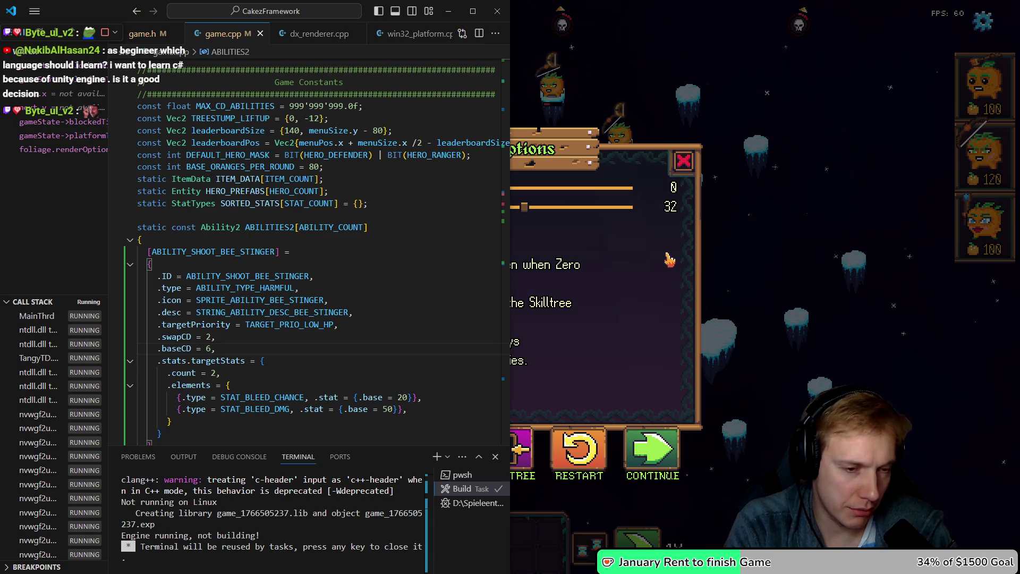
key("ctrl+shift+b")
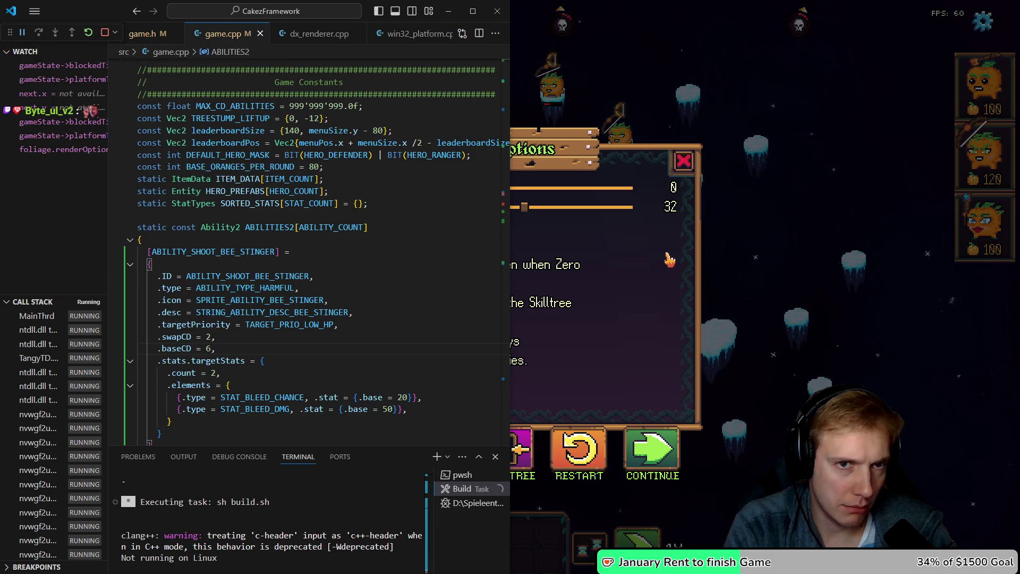
key("alt+Left")
key("alt+Left")
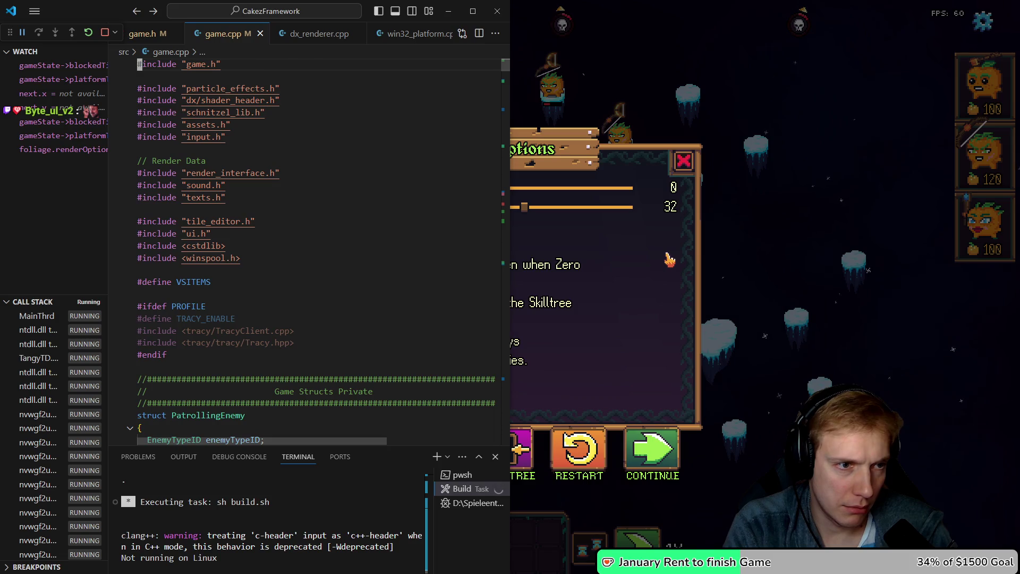
key("Up")
key("Up")
key("Up")
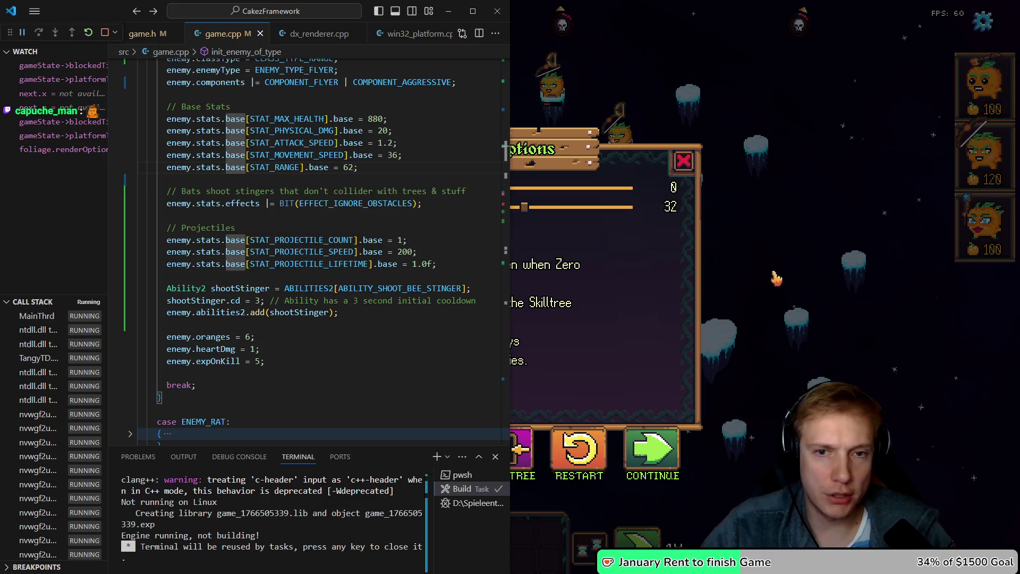
Restart the run and place a 120-cost archer tower on the island near the tree
left_click(774, 278)
key("Escape")
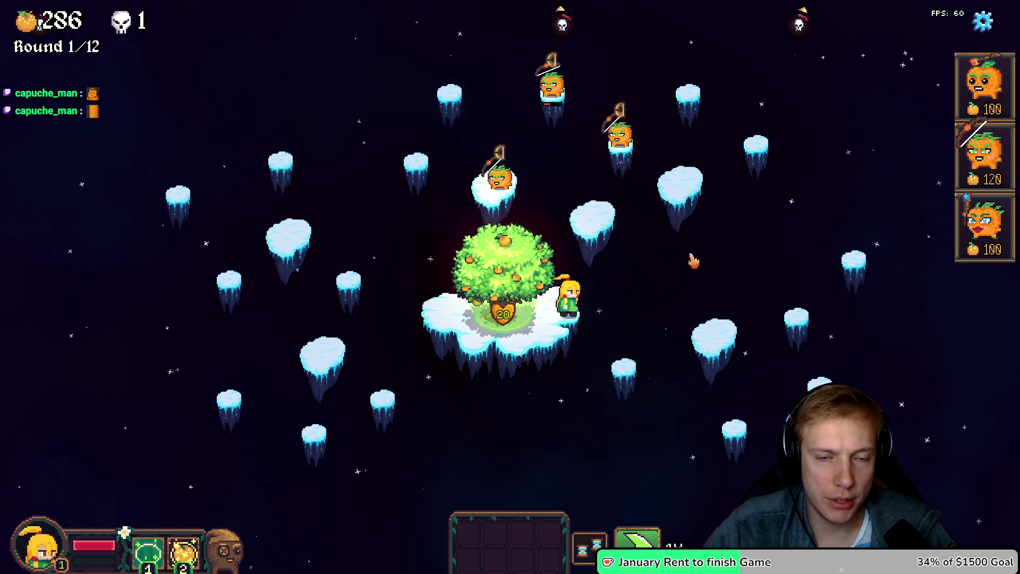
key("Escape")
left_click(585, 449)
left_click(585, 370)
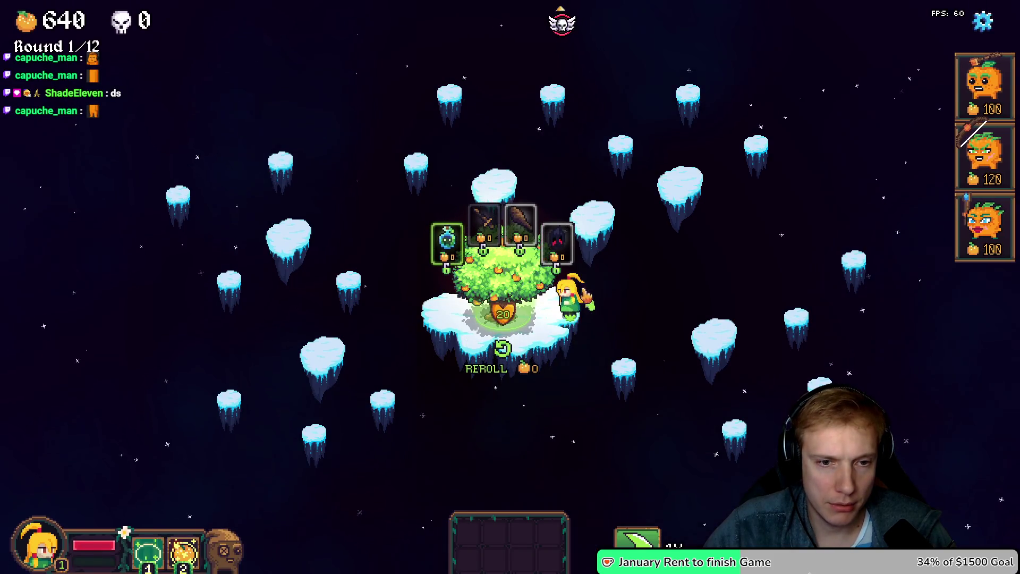
left_click(980, 148)
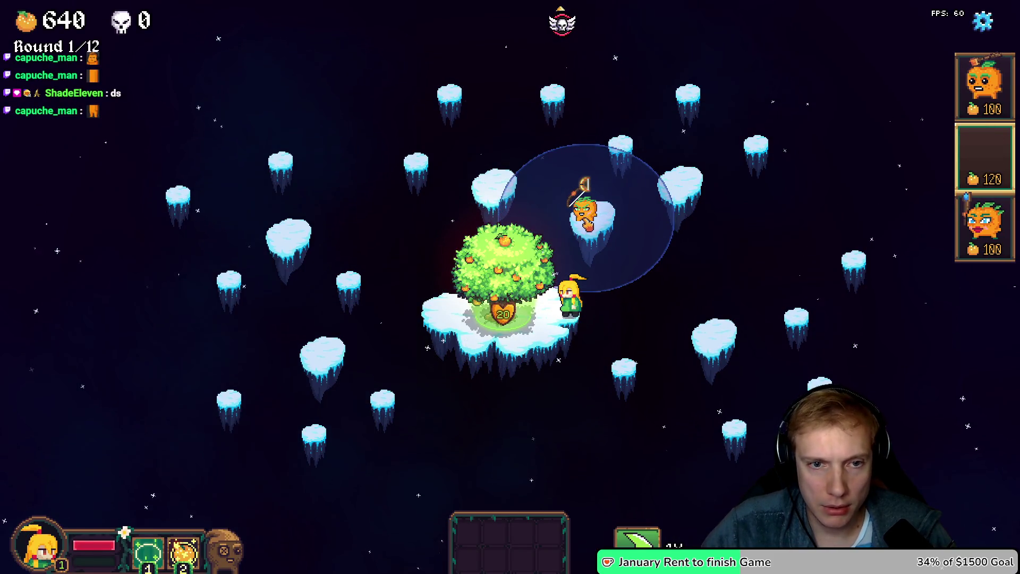
left_click(587, 211)
Comment the bat's range line with '// 62', save game.cpp to rebuild, then pause the game
key("alt+Tab")
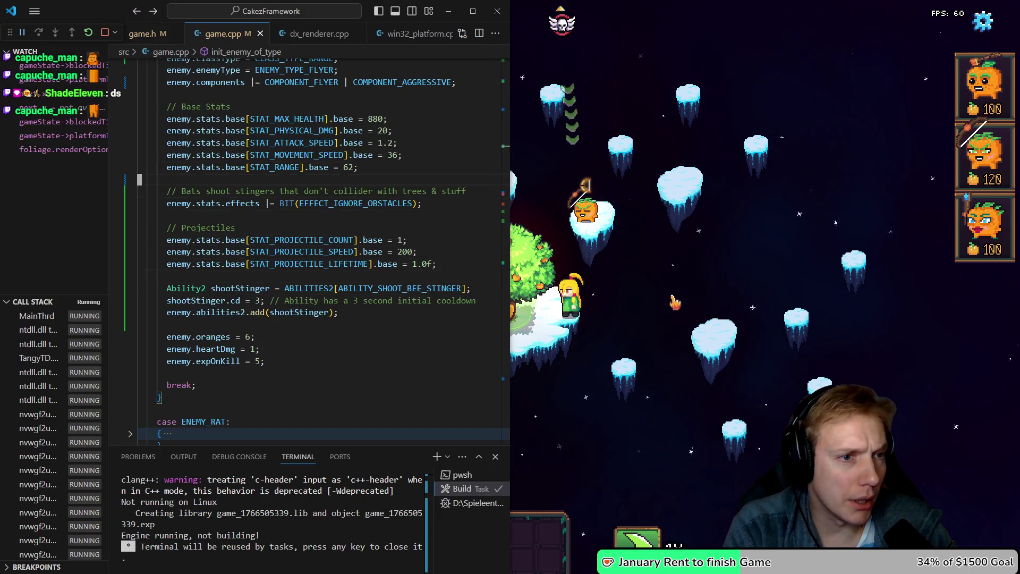
key("Up")
key("Up")
key("Up")
key("End")
type("// 62")
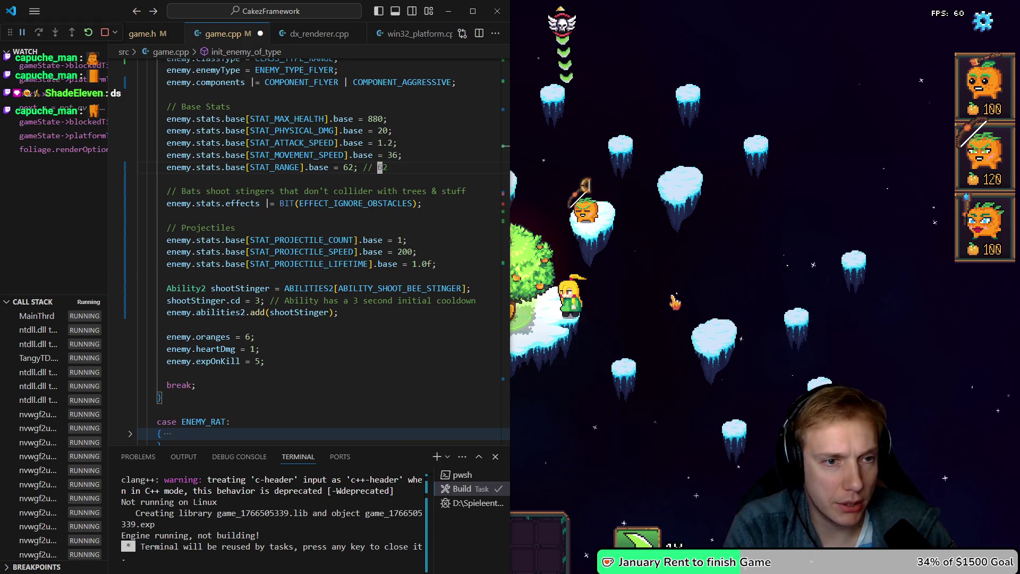
key("Left")
key("Left")
key("Left")
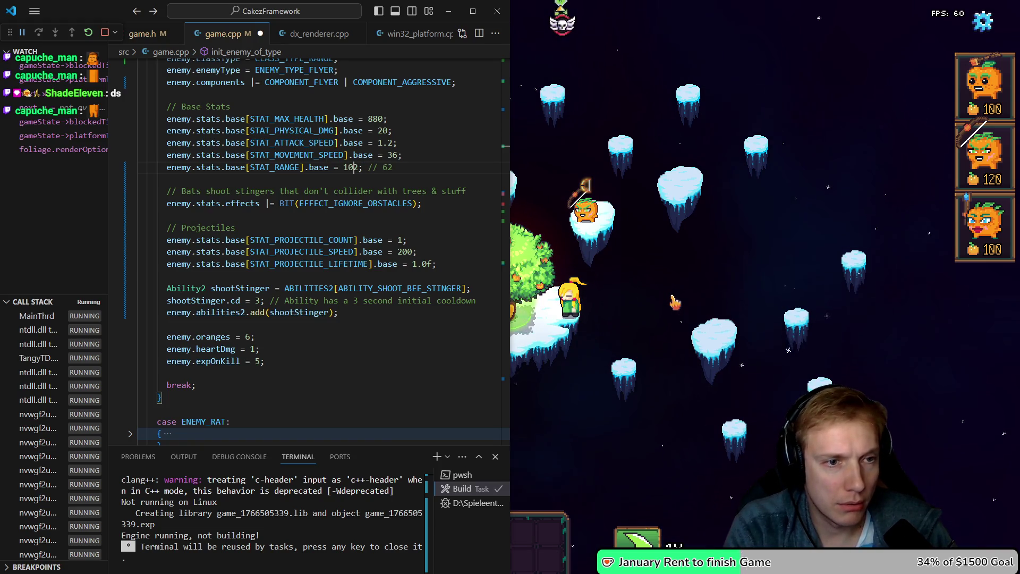
key("ctrl+s")
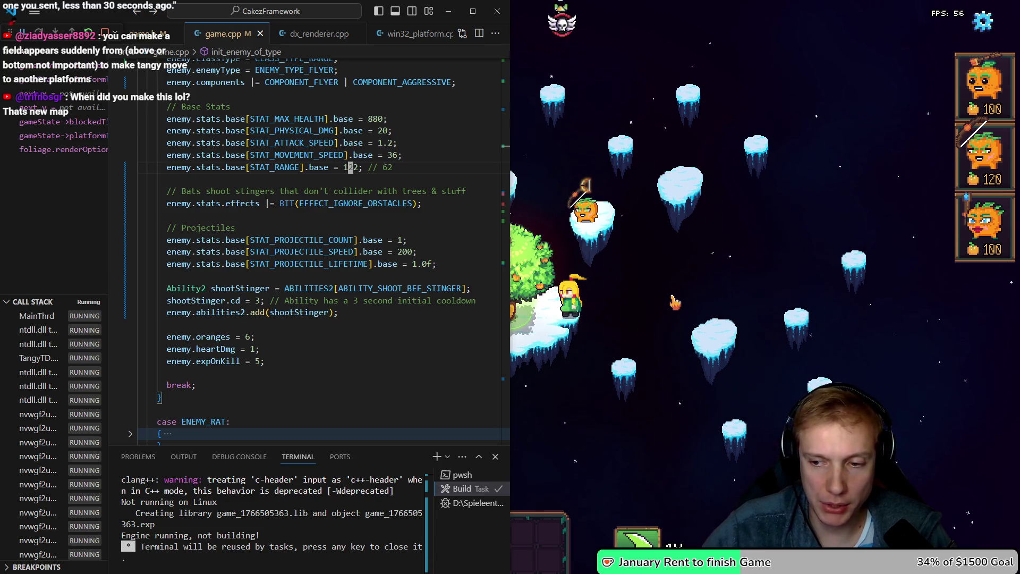
left_click(661, 301)
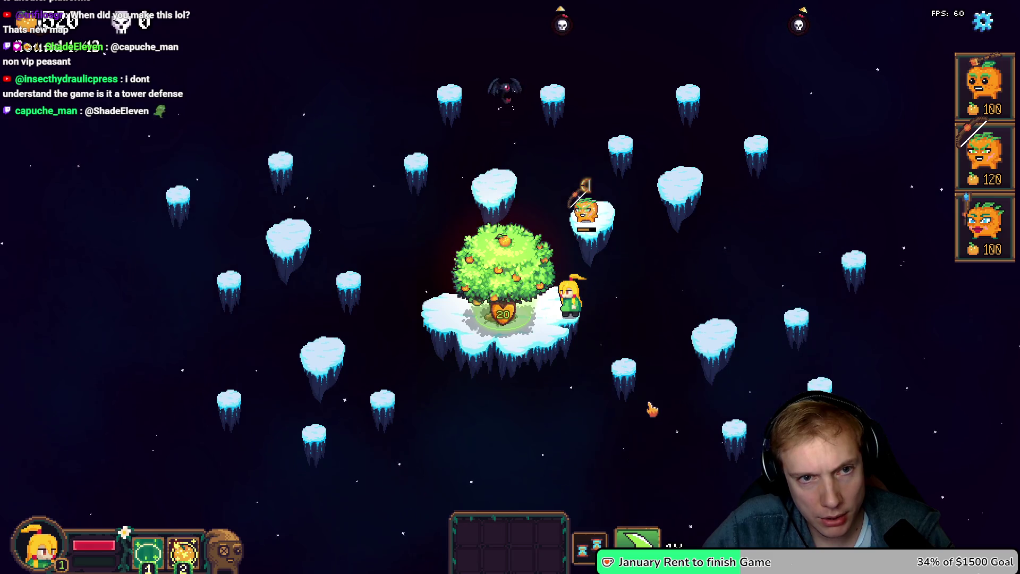
key("Escape")
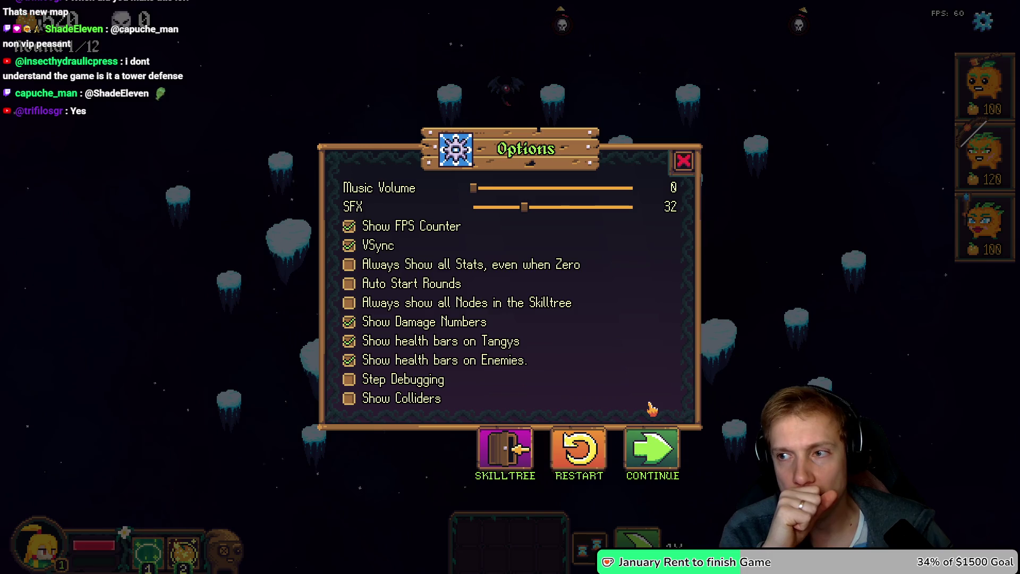
Delete '| COMPONENT_AGGRESSIVE' from the flyer's enemy.components line and rebuild the game
key("alt+Tab")
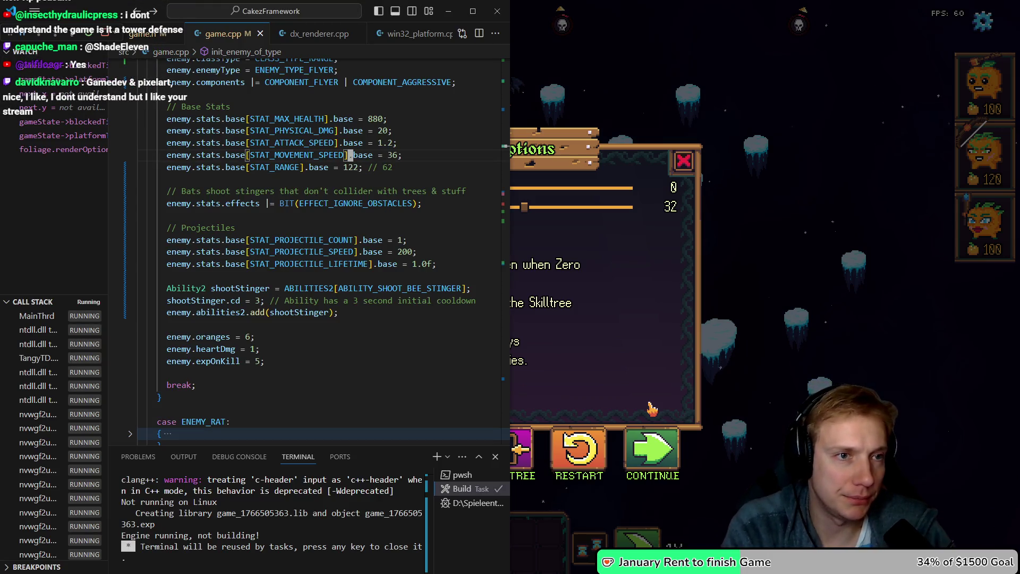
key("Up")
key("Up")
key("Up")
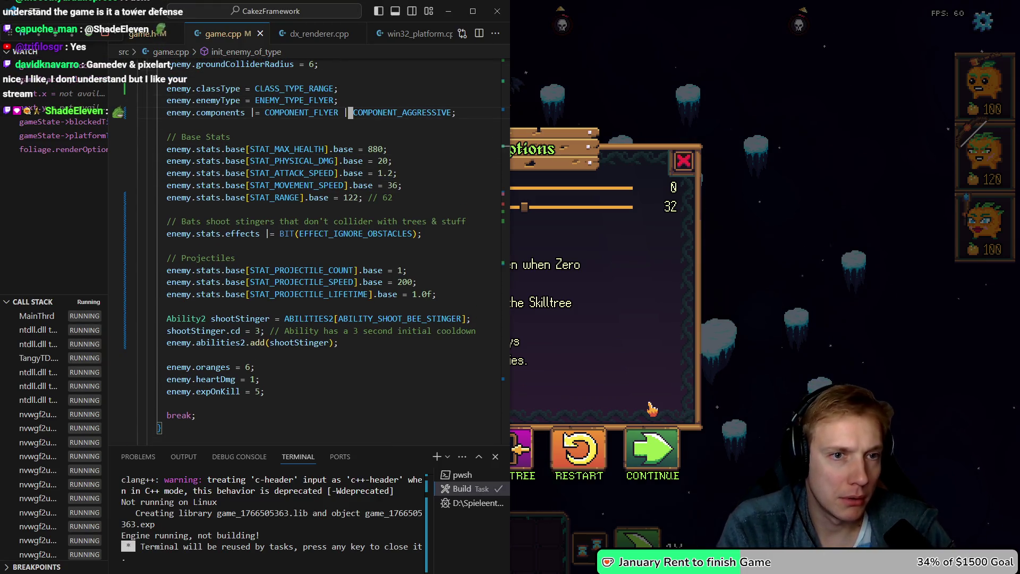
key("shift+End")
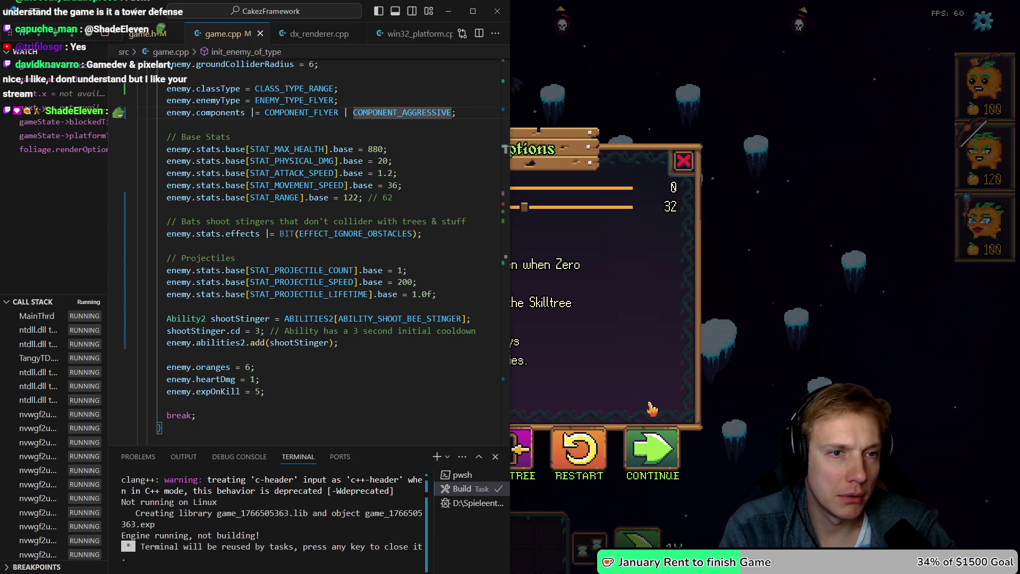
key("BackSpace")
key("BackSpace")
key("BackSpace")
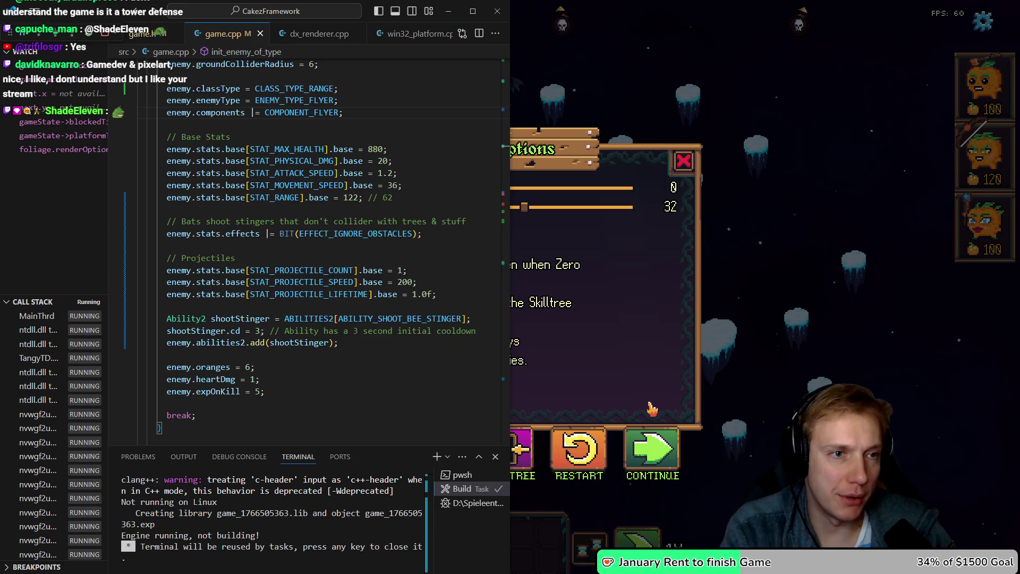
key("ctrl+shift+b")
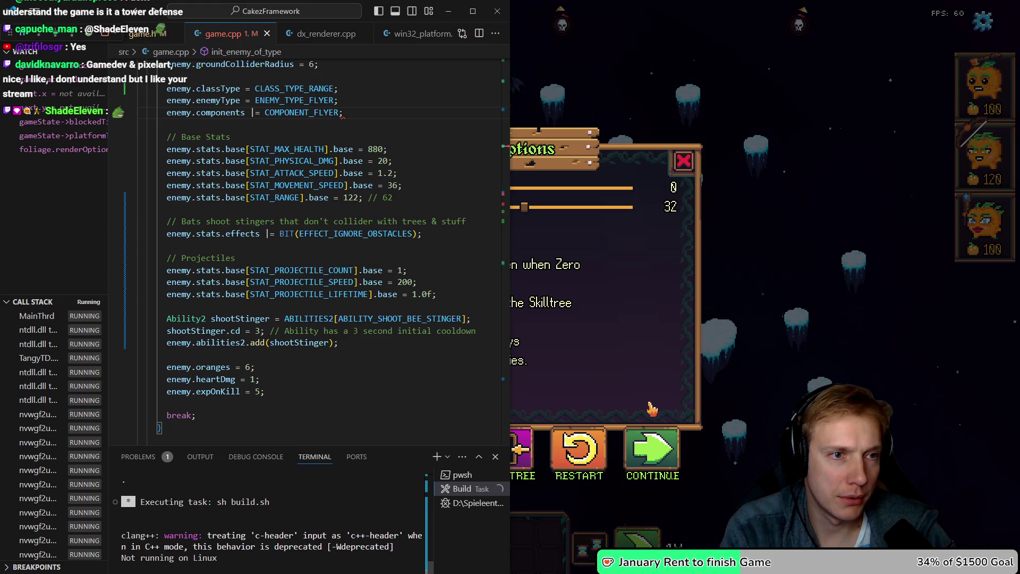
Restart the game and place a 120-cost archer Tangy on the island near the tree
left_click(652, 409)
key("Escape")
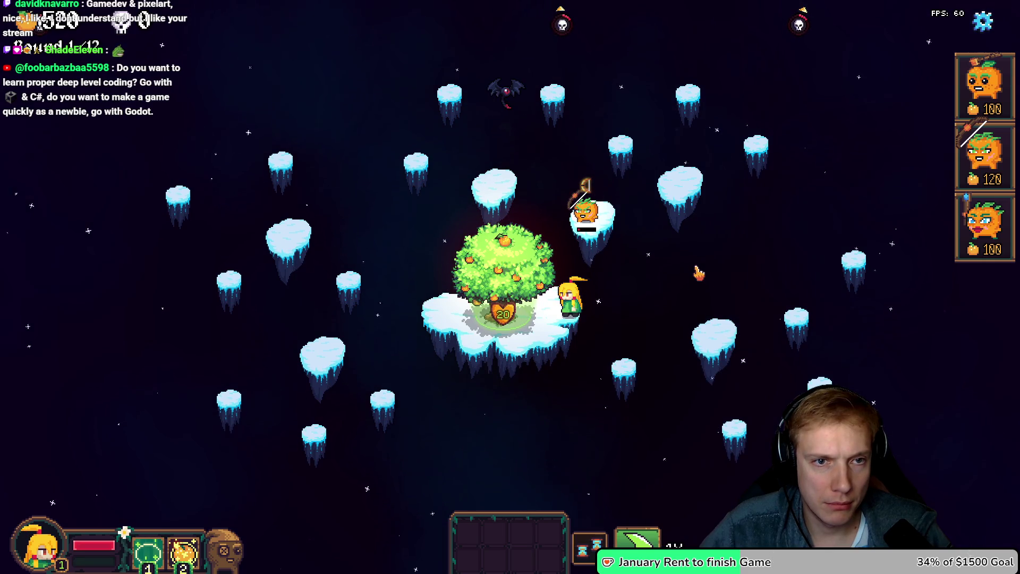
key("Escape")
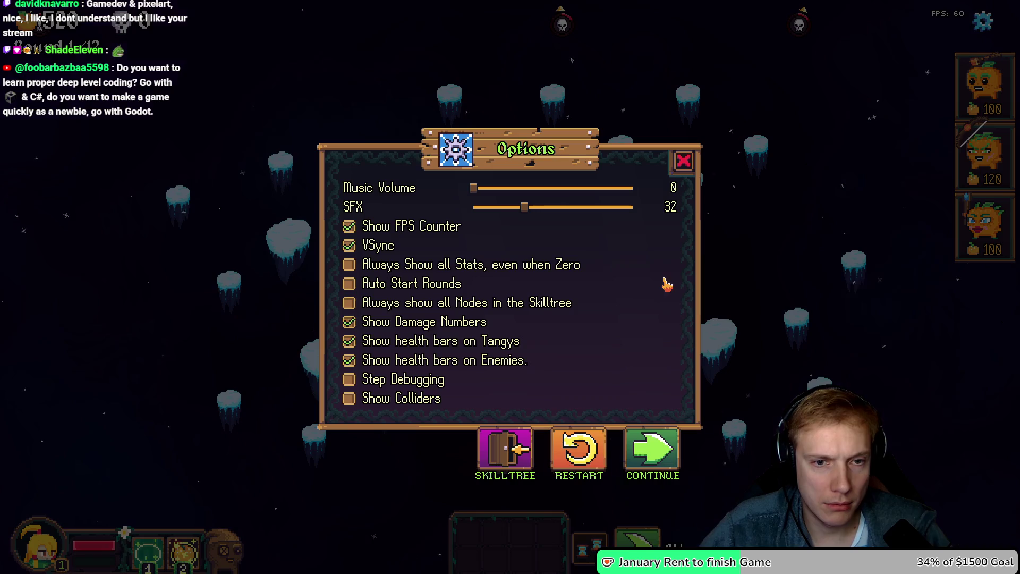
left_click(585, 452)
left_click(577, 365)
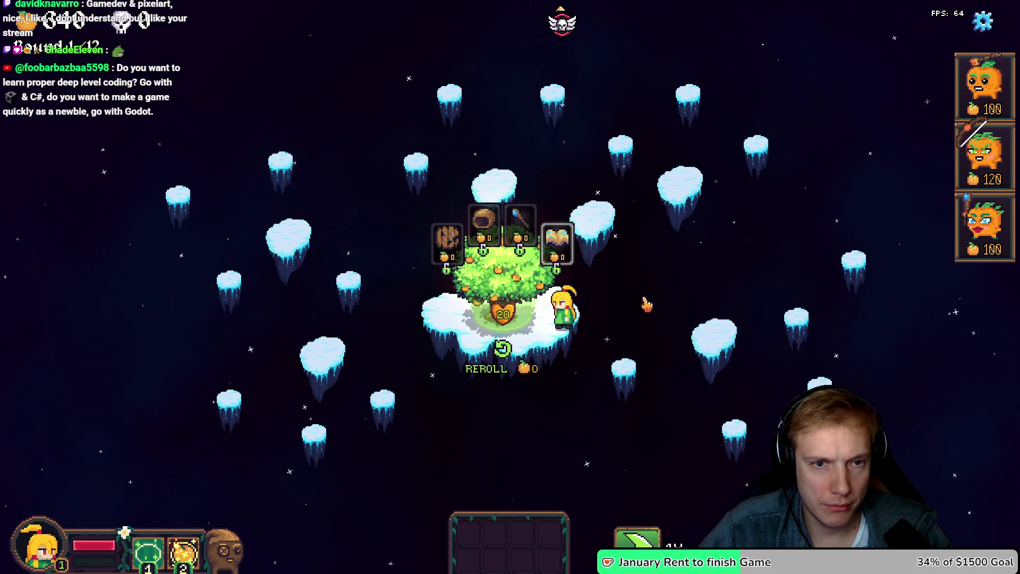
key("2")
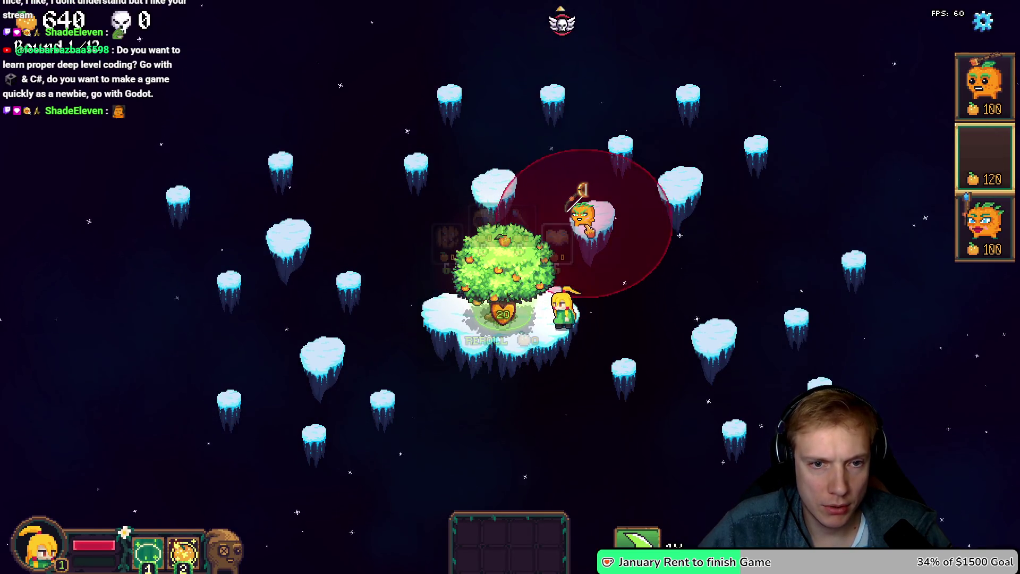
left_click(588, 211)
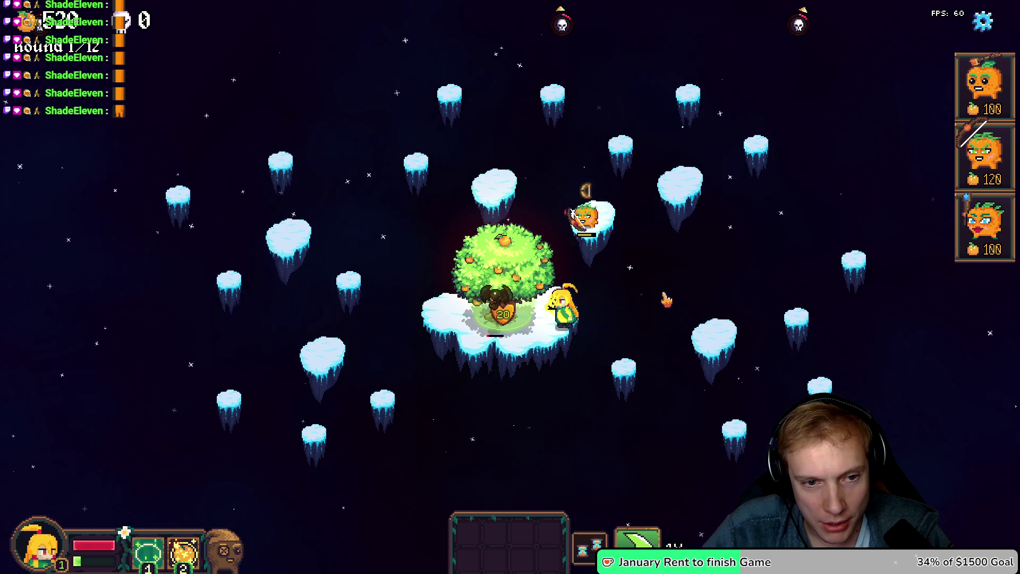
key("Escape")
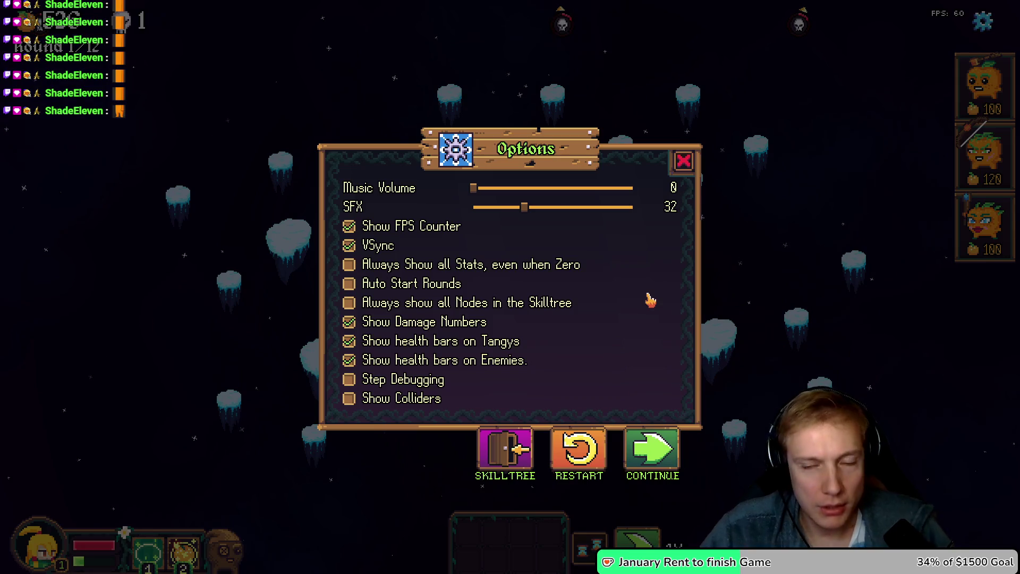
key("alt+Tab")
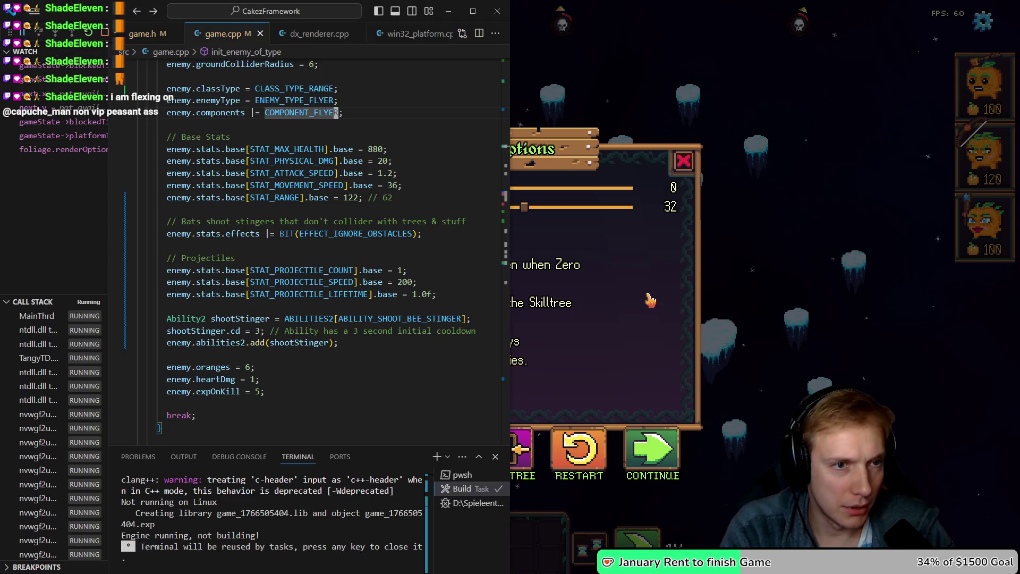
Raise the flyer's STAT_PROJECTILE_SPEED base from 200 to 400 and rebuild the game
left_click(336, 281)
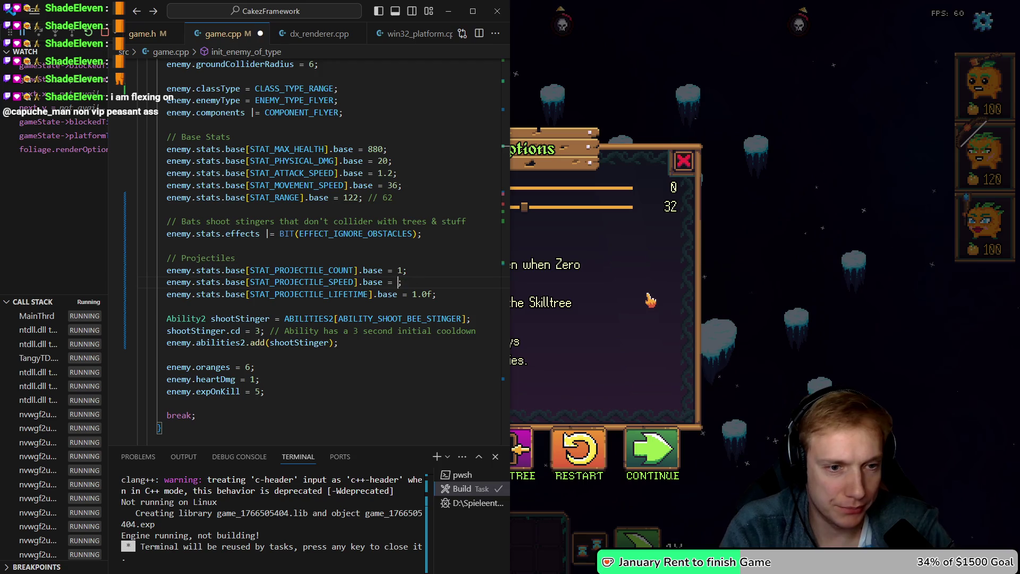
type("400")
key("ctrl+shift+b")
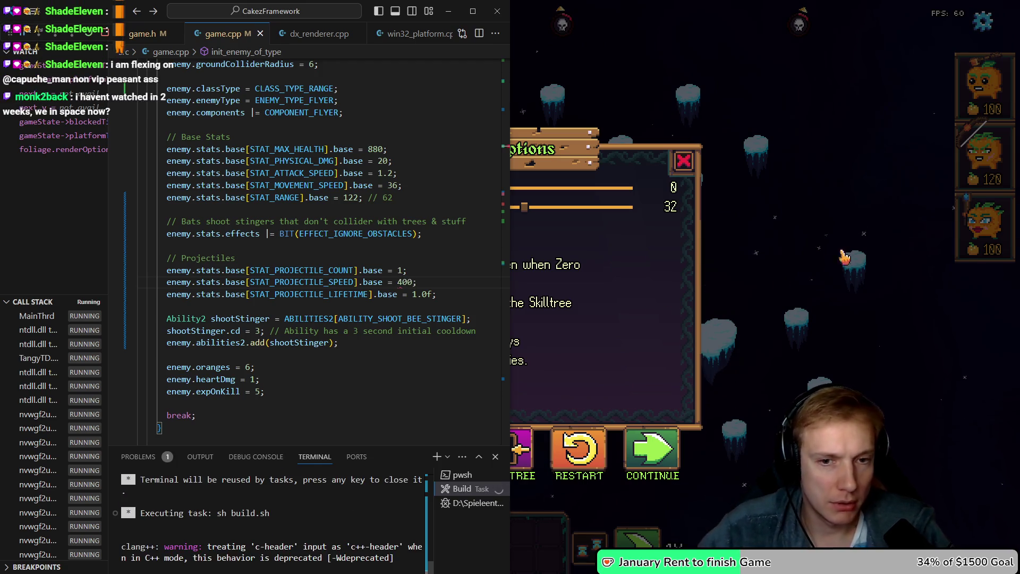
key("alt+Tab")
key("Escape")
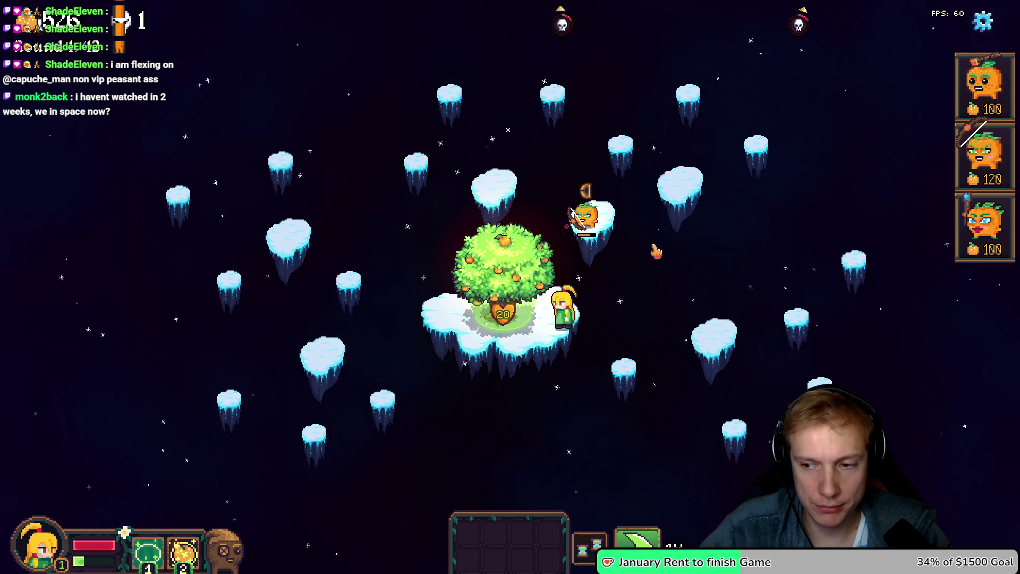
Restart the game, place a 120-cost archer Tangy on the map, then open The Pit's level editor
key("Escape")
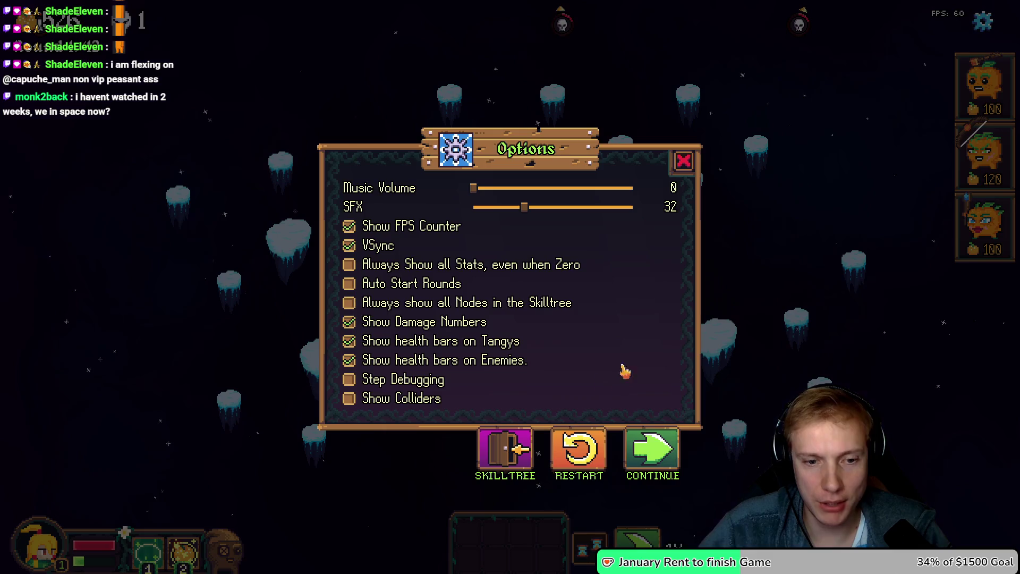
left_click(579, 449)
left_click(588, 364)
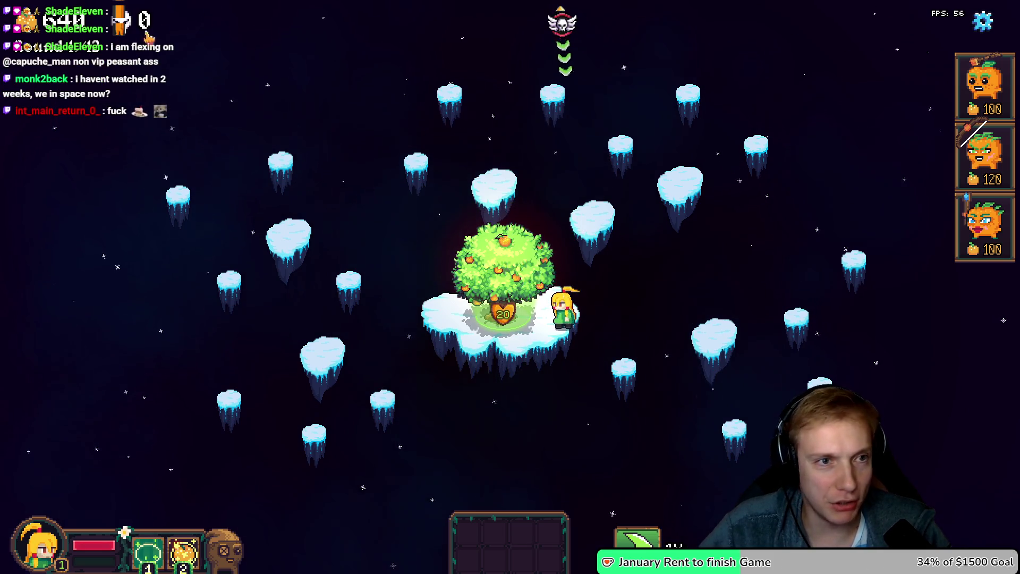
mouse_move(984, 154)
left_mouse_down()
mouse_move(565, 221)
mouse_move(585, 216)
left_mouse_up()
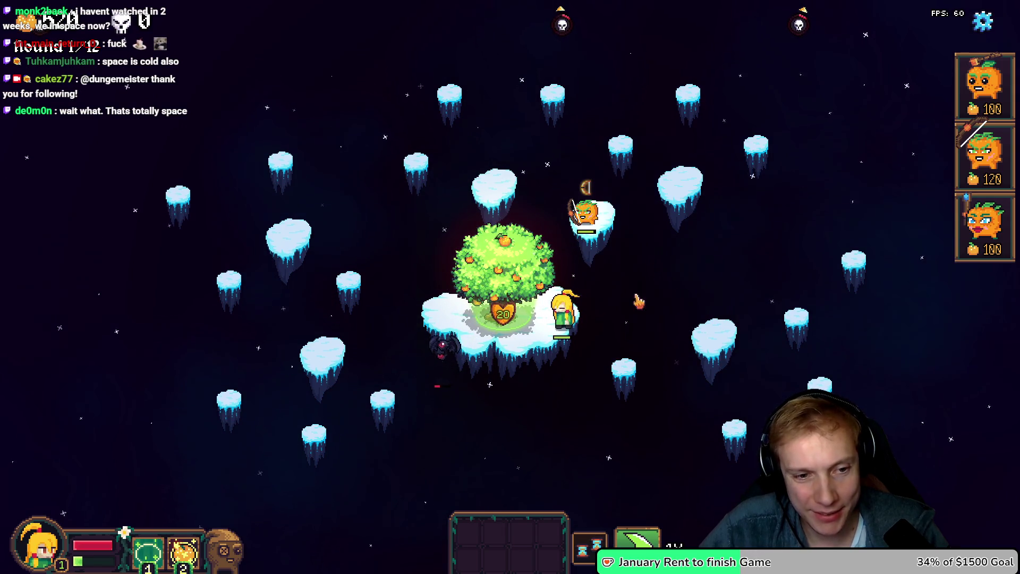
key("Escape")
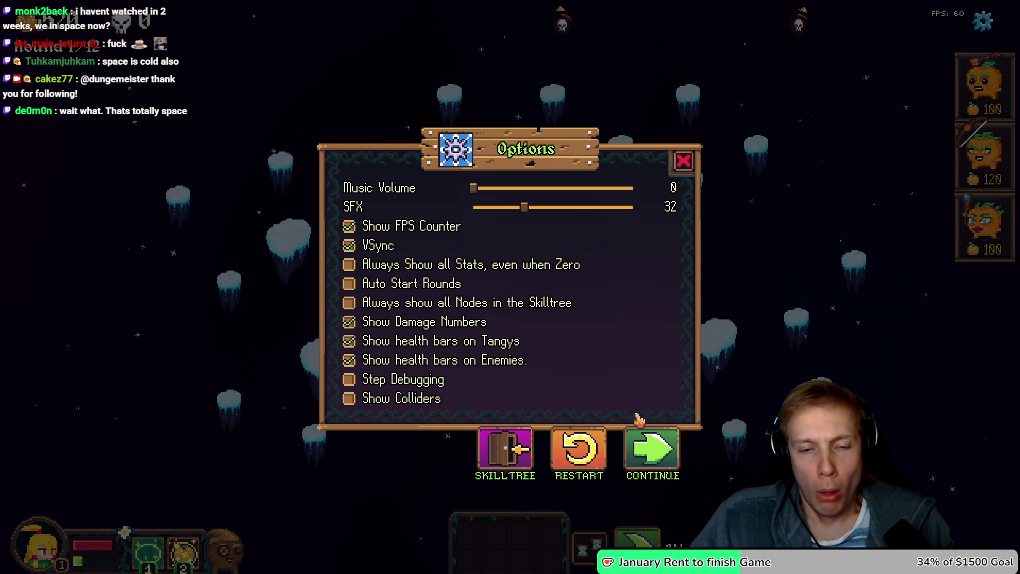
key("Escape")
key("F1")
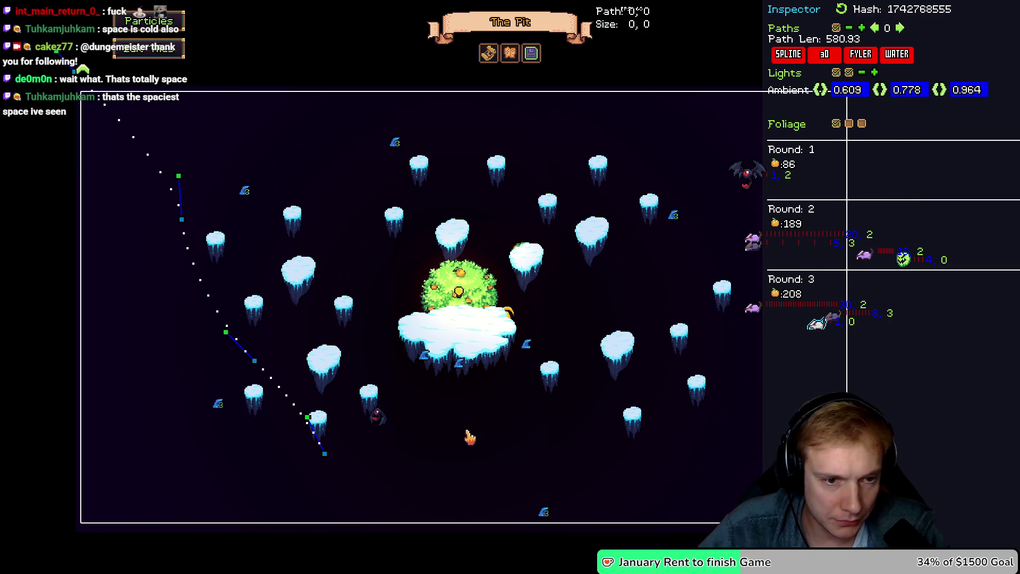
left_click_drag(324, 453, 457, 340)
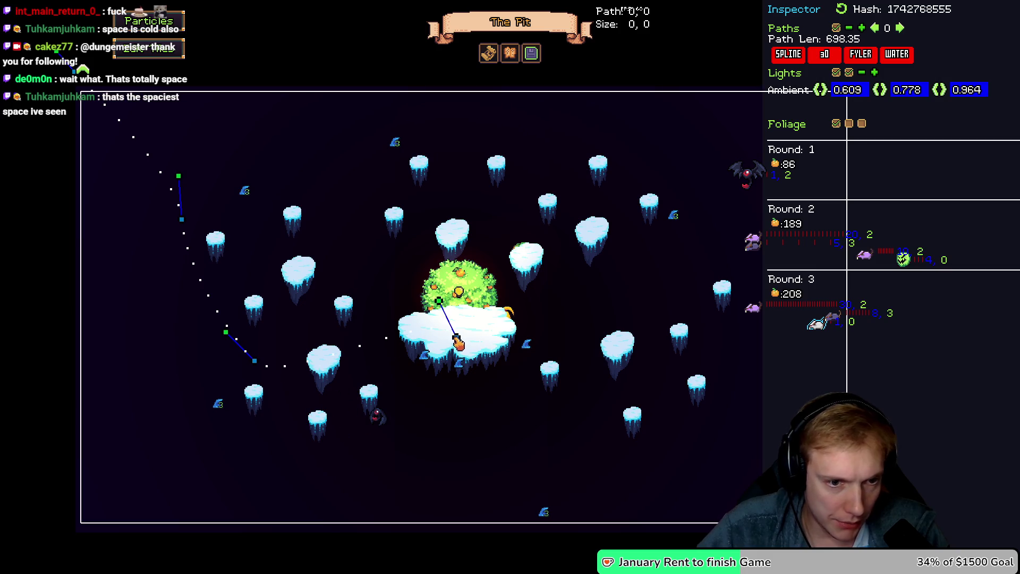
mouse_move(268, 327)
left_mouse_down()
mouse_move(250, 307)
mouse_move(230, 196)
mouse_move(257, 91)
mouse_move(109, 382)
mouse_move(118, 408)
left_mouse_up()
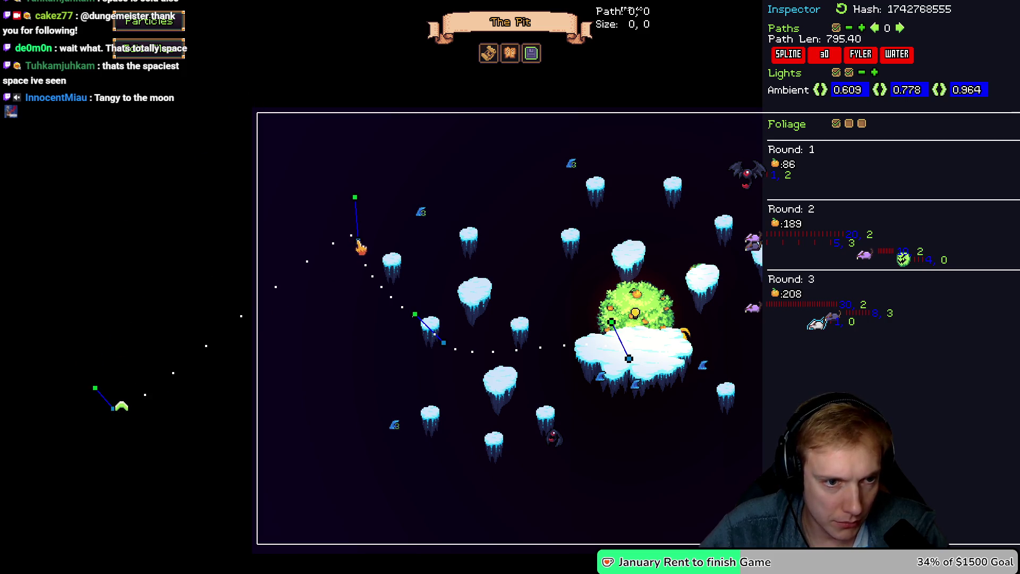
left_click_drag(458, 411, 469, 420)
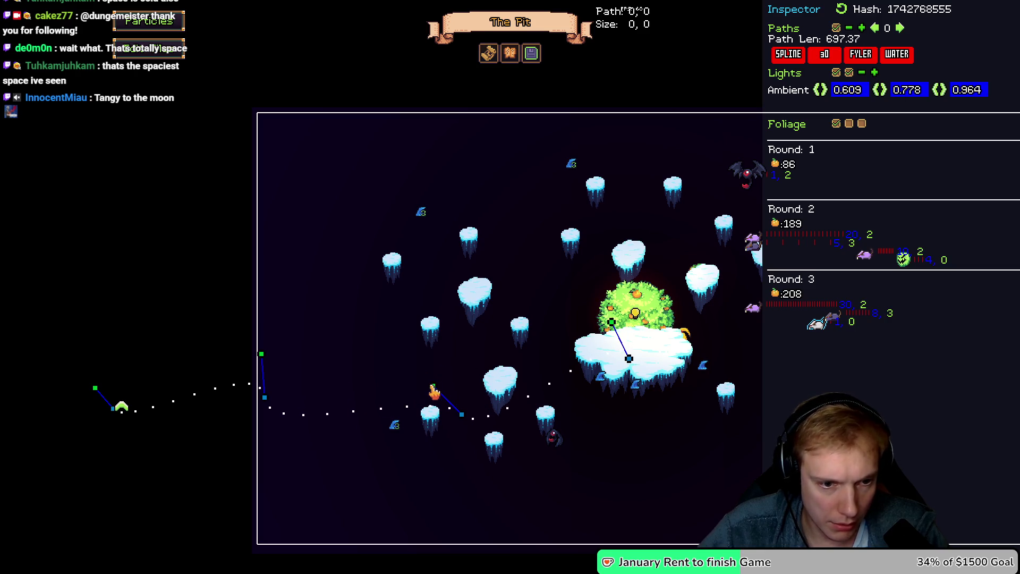
left_click_drag(229, 386, 215, 400)
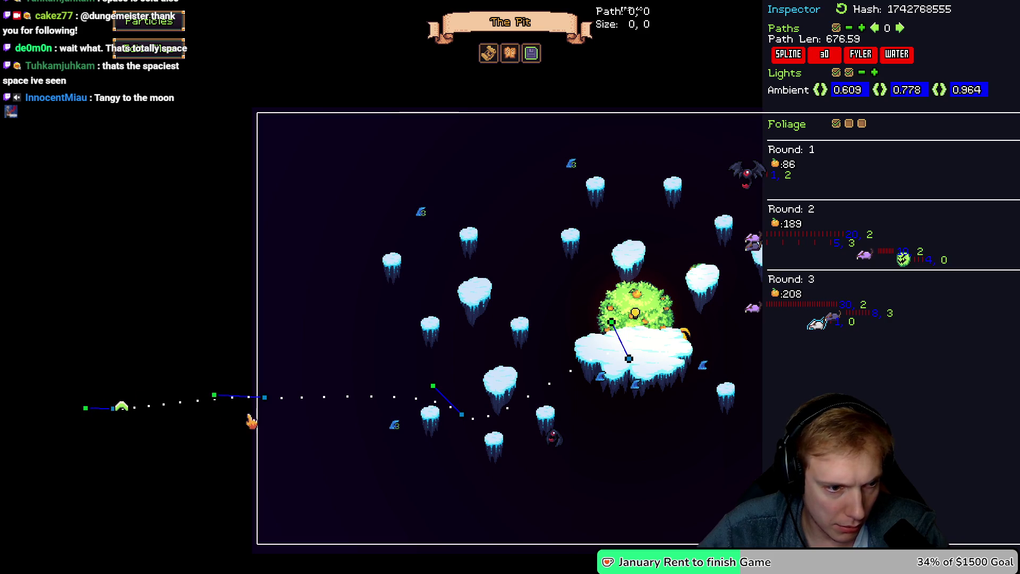
left_click_drag(118, 415, 239, 406)
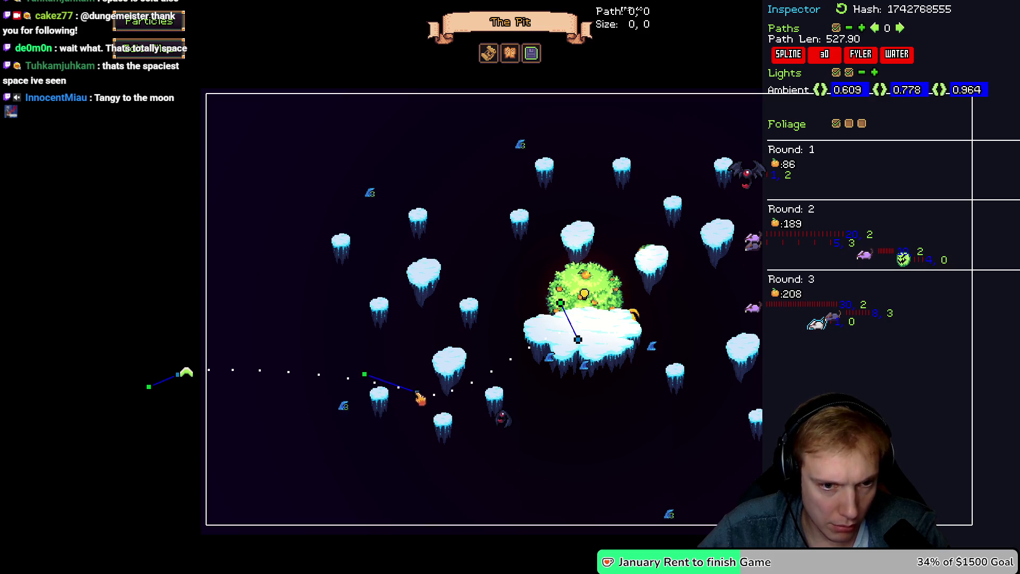
left_click_drag(419, 397, 422, 396)
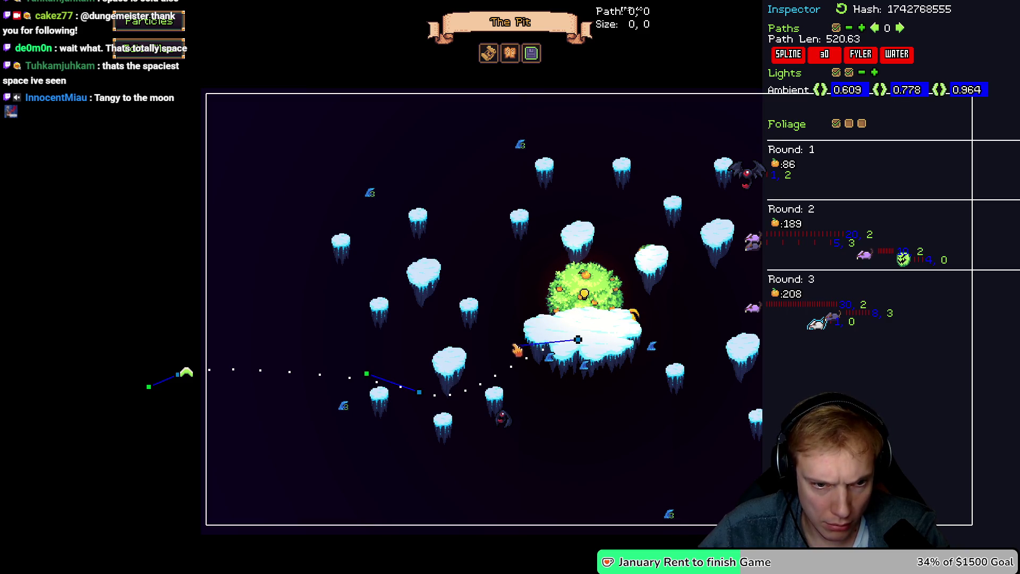
mouse_move(516, 341)
left_mouse_down()
mouse_move(528, 353)
mouse_move(586, 333)
left_mouse_up()
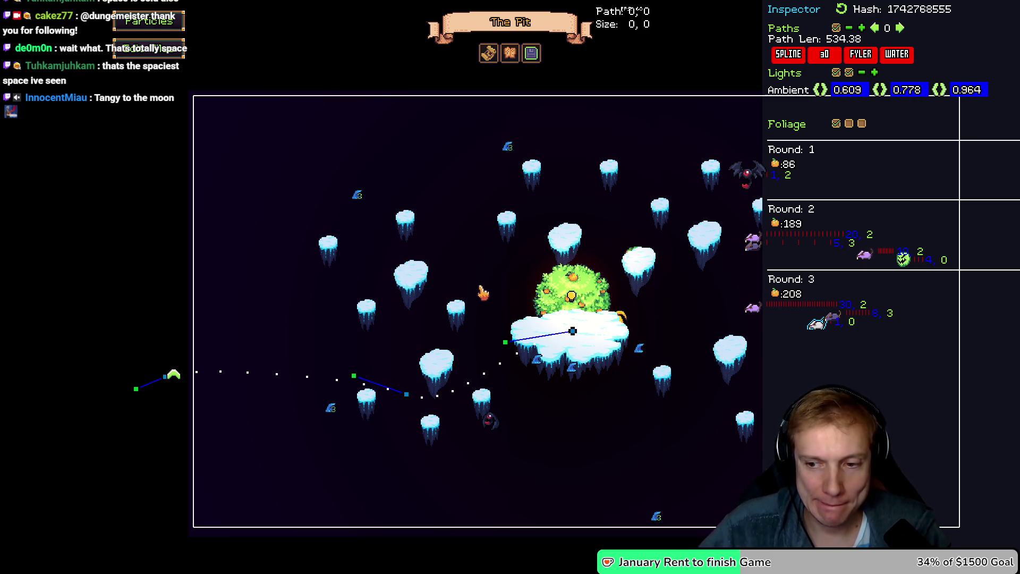
key("alt+Tab")
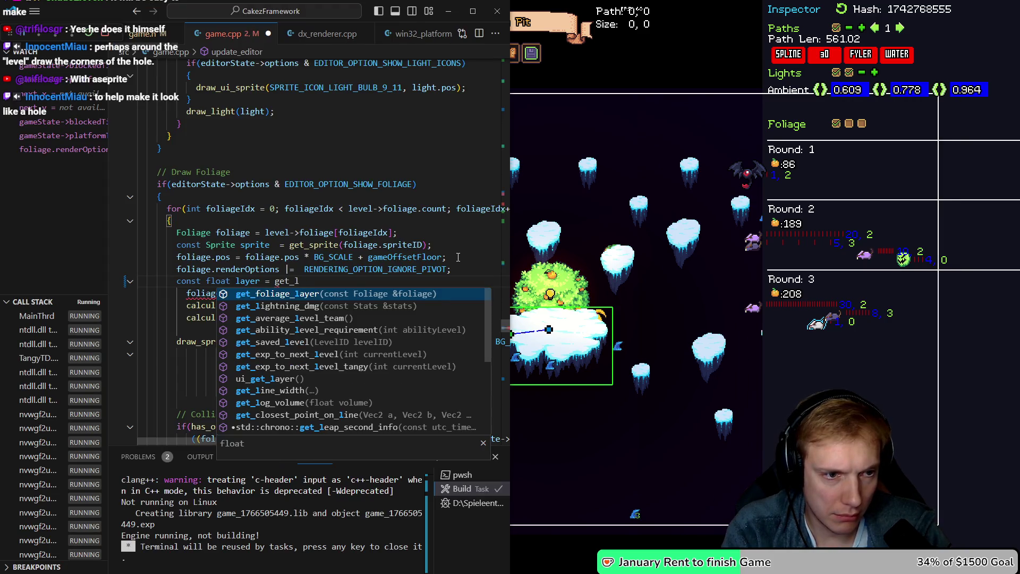
Swap the foliage layer ternary for get_foliage_layer(foliage), then save game.cpp and rebuild
key("Tab")
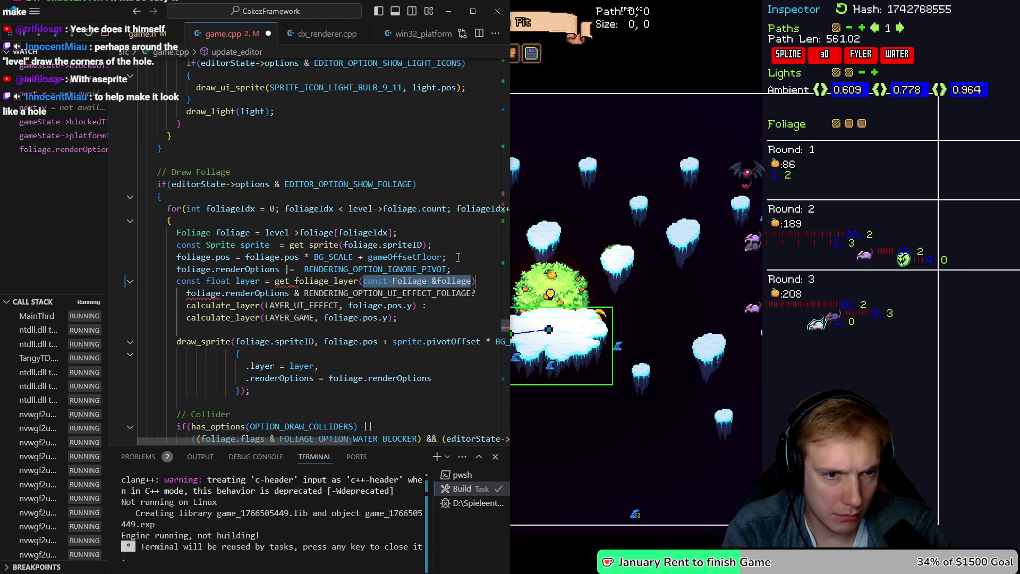
type("foliage")
key("ctrl+l")
key("ctrl+l")
key("ctrl+l")
key("Delete")
key("ctrl+s")
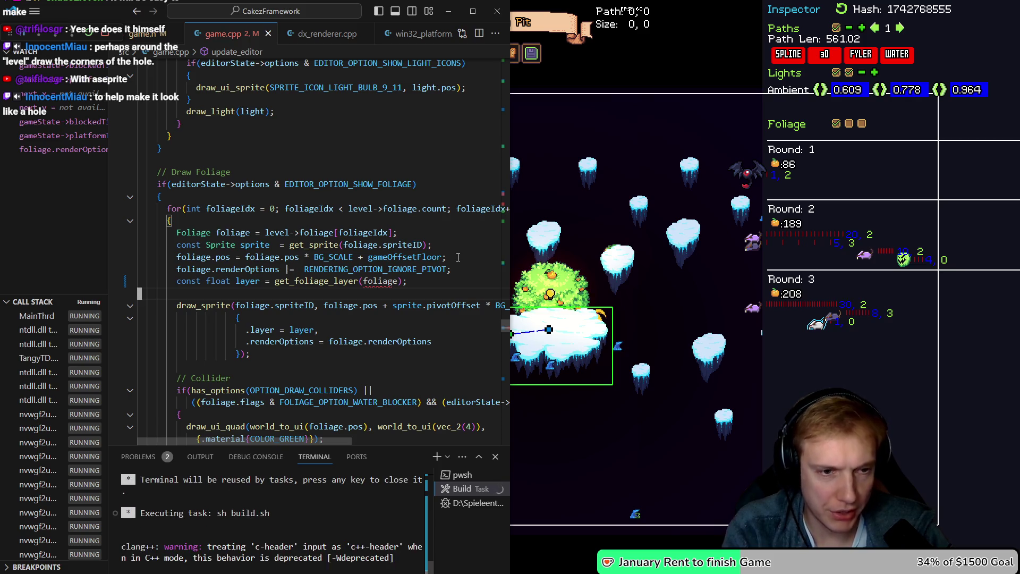
key("alt+Tab")
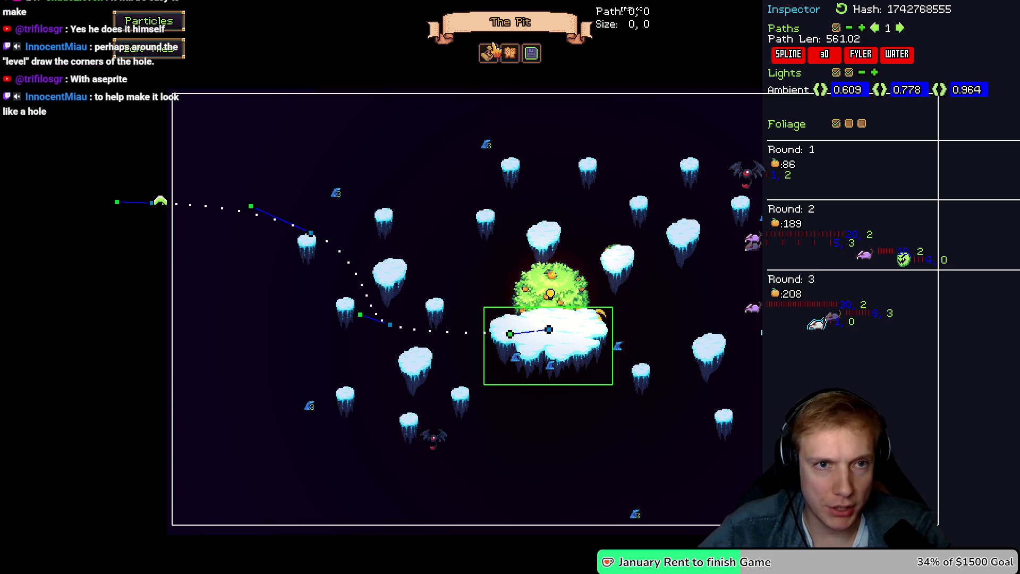
Name the level 'The Pit', save it confirming the overwrite, and close the level list
left_click(492, 59)
left_click(635, 128)
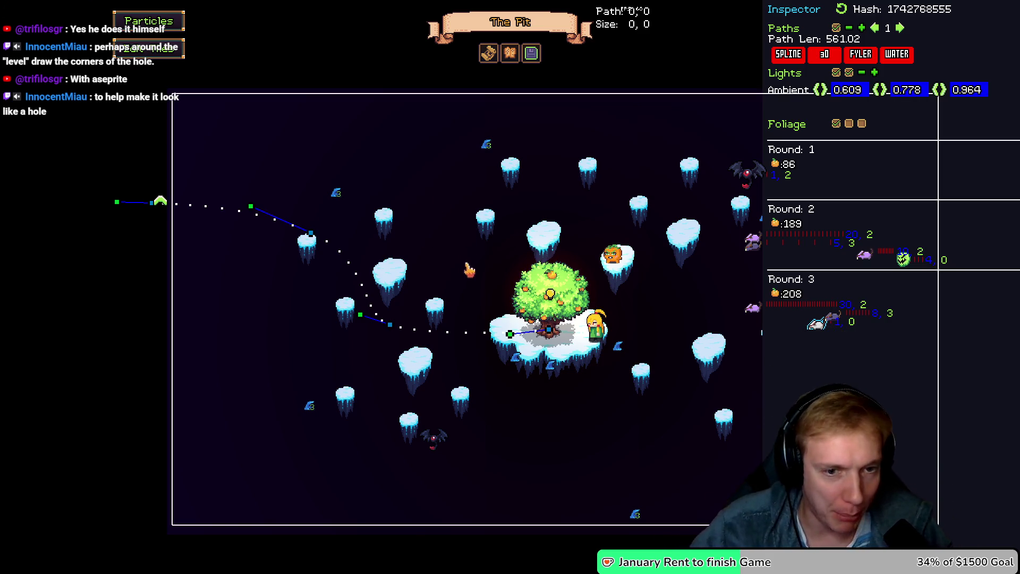
left_click(488, 56)
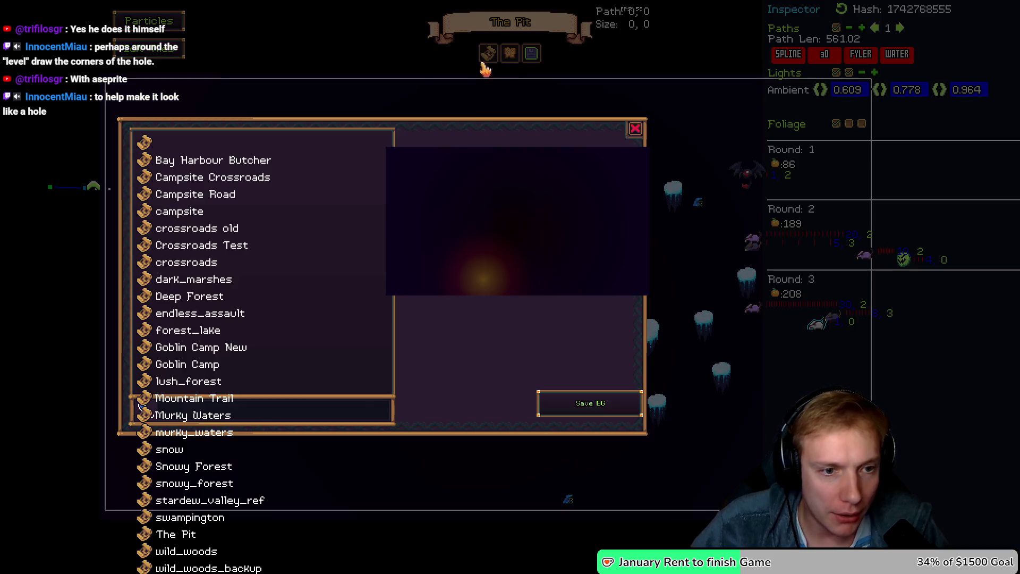
left_click(259, 413)
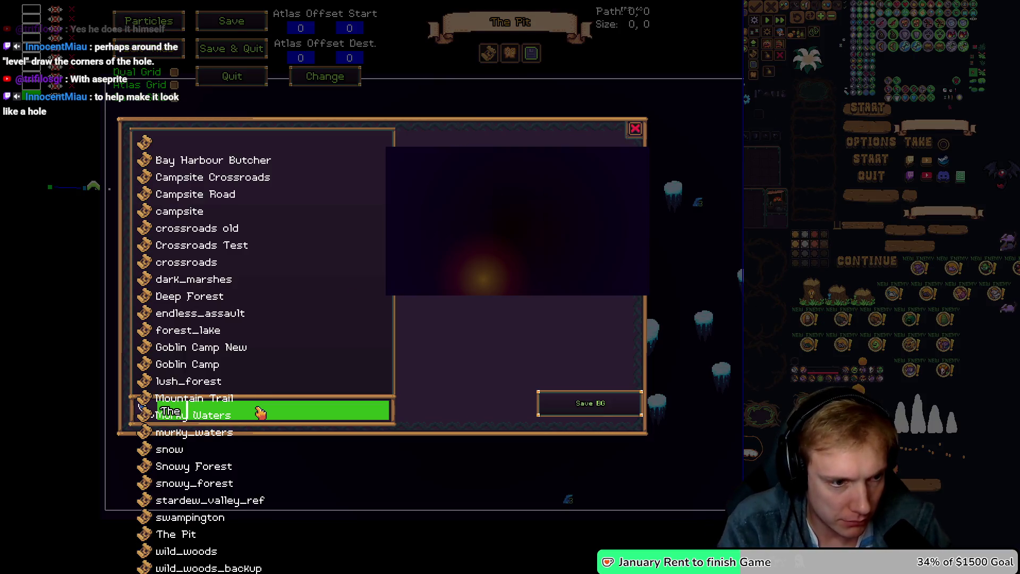
type("The Pit")
left_click(579, 402)
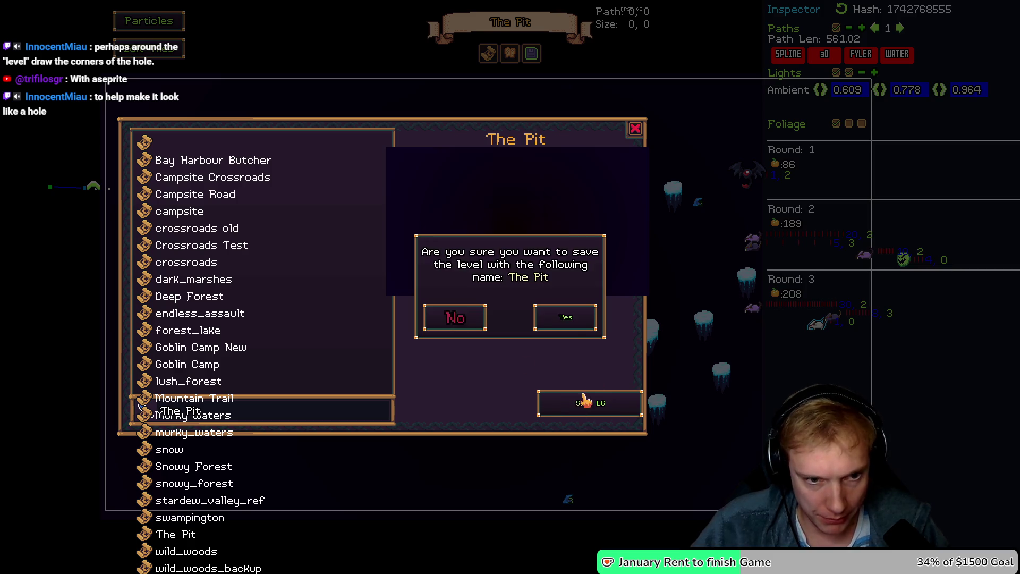
left_click(559, 317)
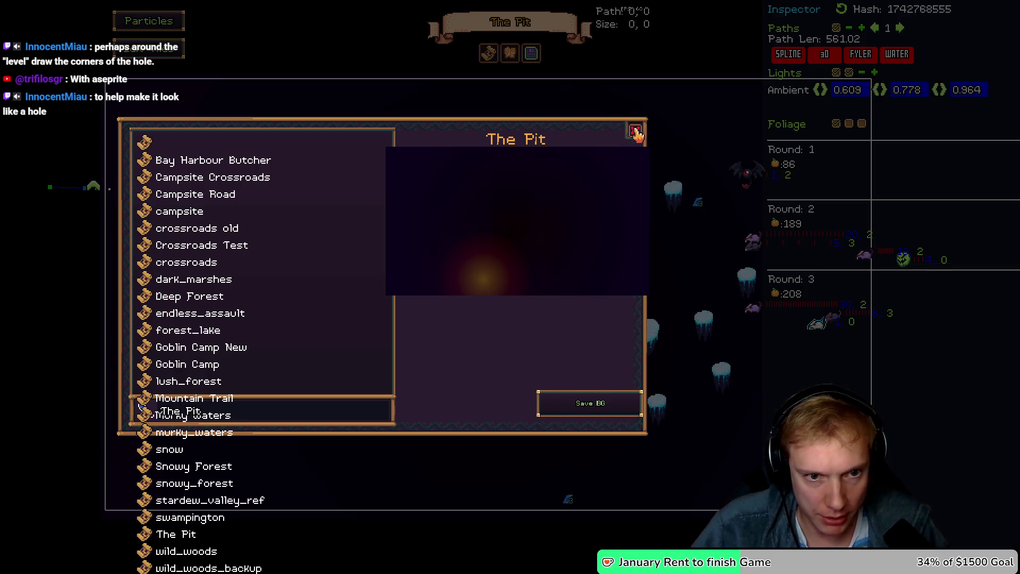
left_click(636, 131)
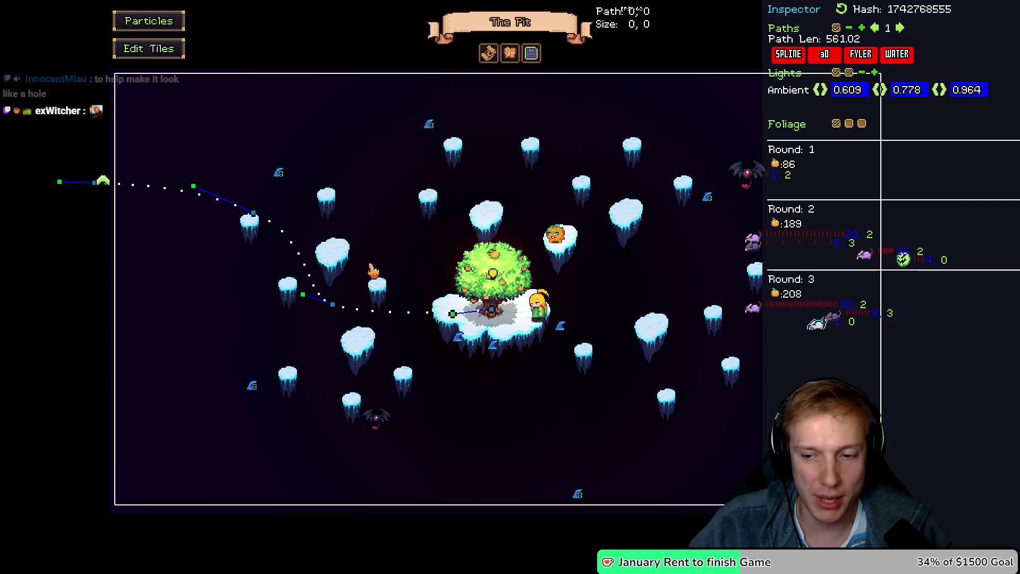
Move path 2's top endpoint left and down, nudge its curve handle, then start playing the level
key("Left")
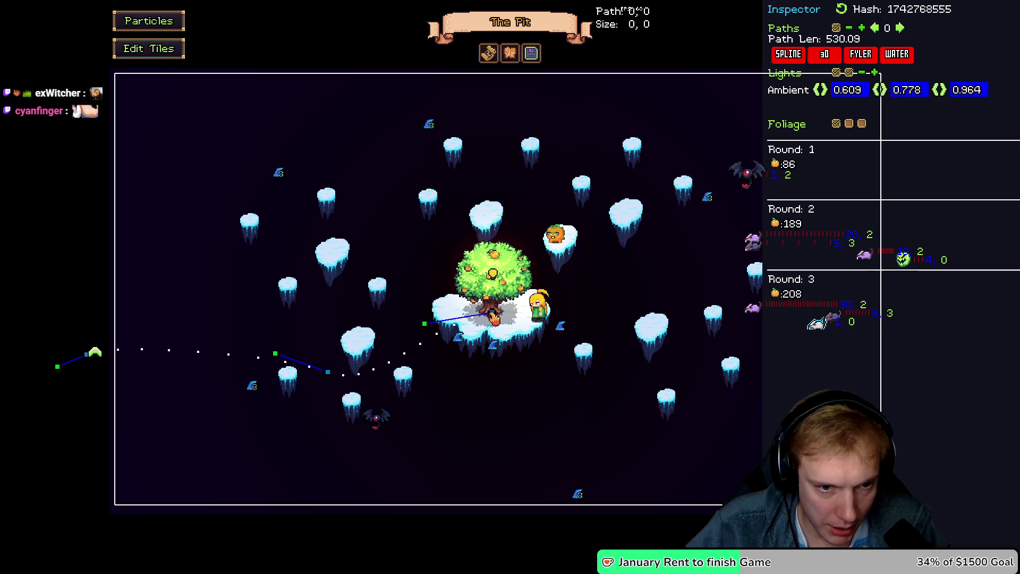
key("Right")
key("Right")
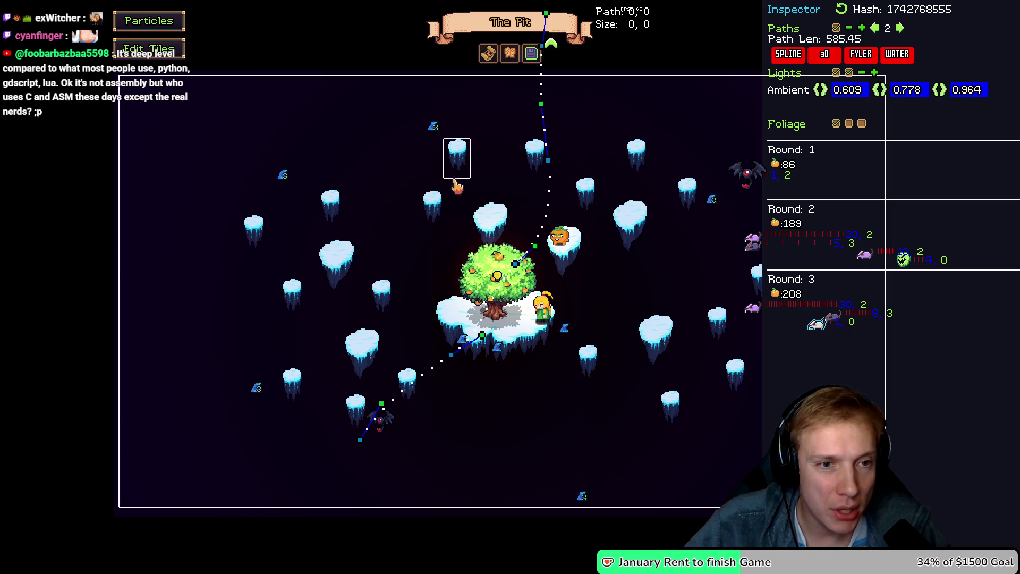
key("Left")
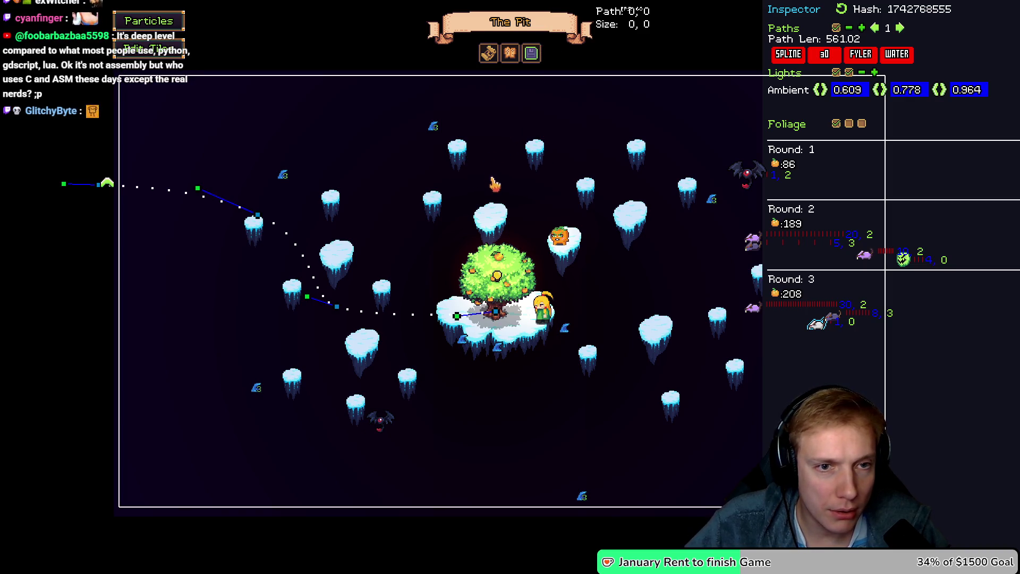
key("Right")
left_click_drag(509, 78, 460, 90)
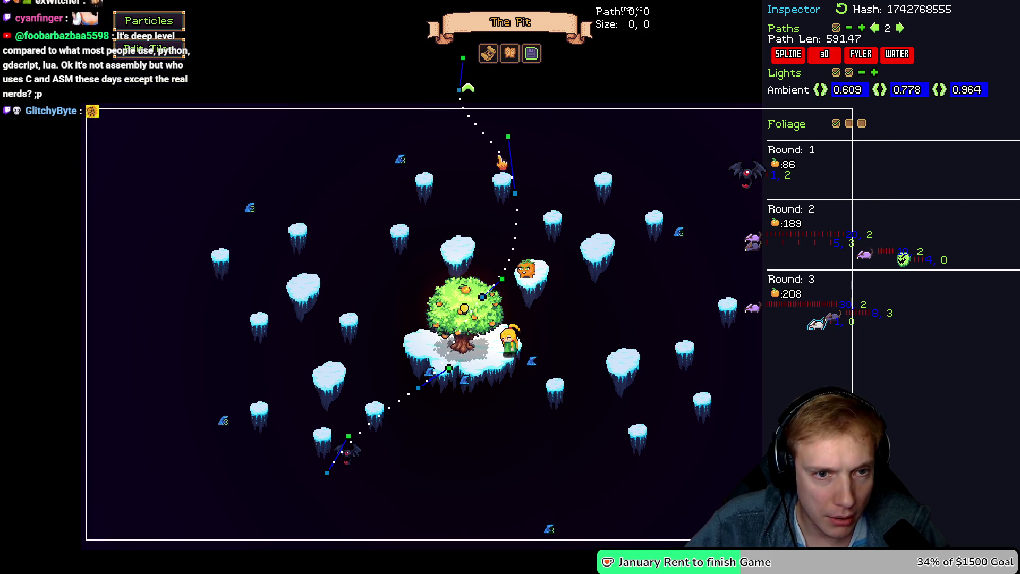
left_click_drag(516, 193, 517, 195)
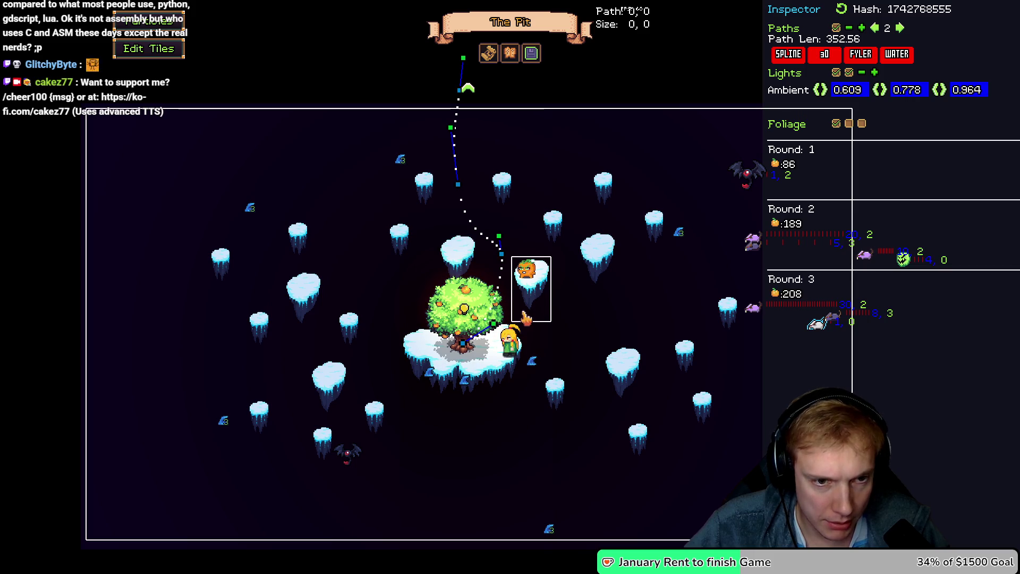
key("Left")
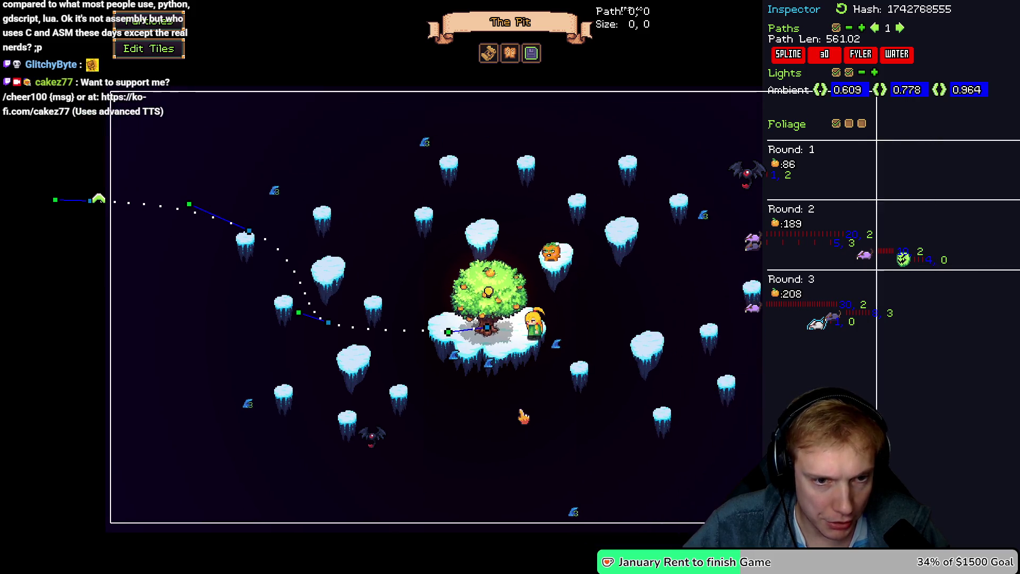
key("Right")
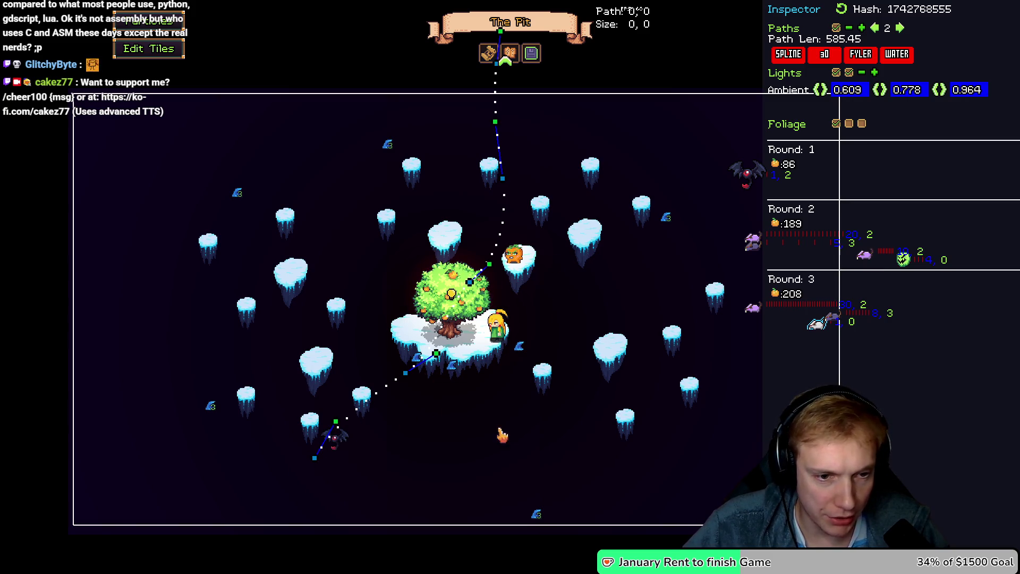
key("F1")
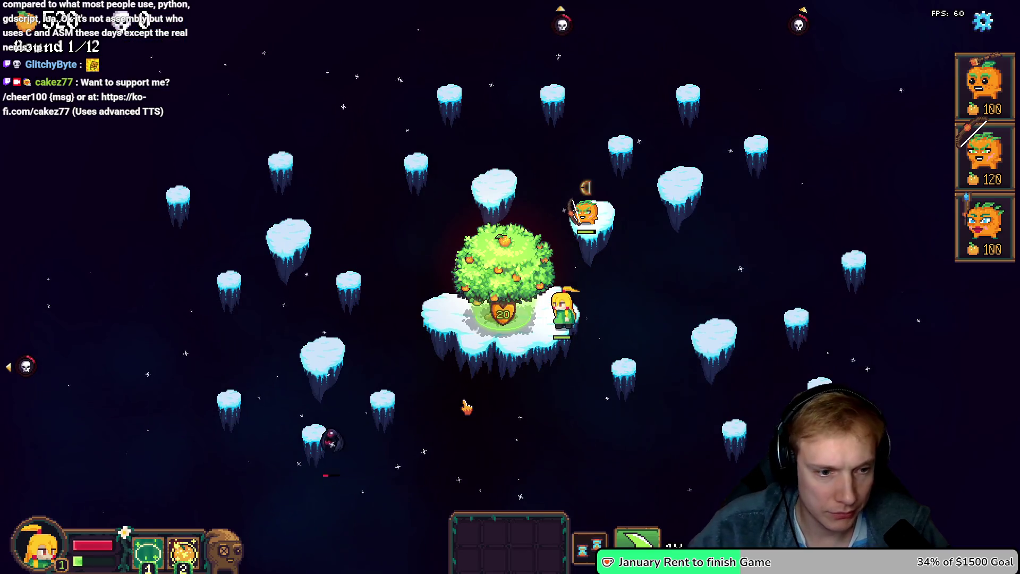
Restart The Pit, place two archers beside and above the tree, and reopen the level editor
key("Escape")
left_click(584, 457)
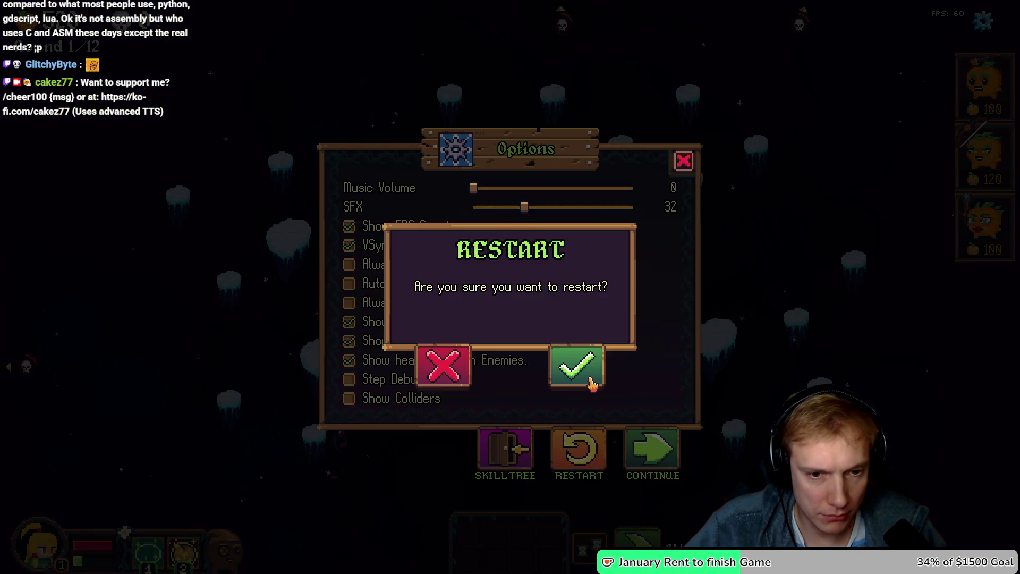
left_click(581, 372)
left_click(983, 157)
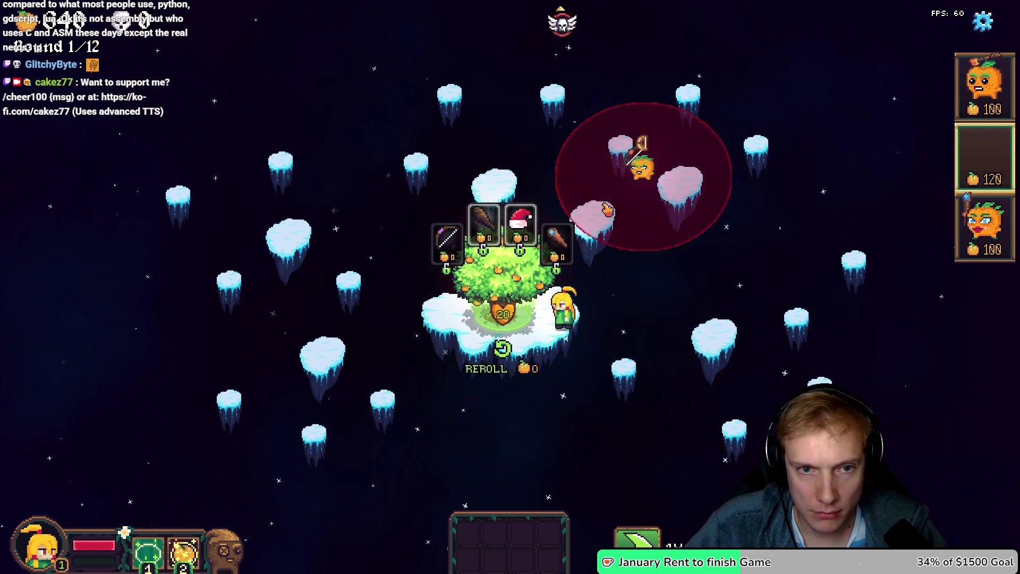
left_click(591, 215)
left_click(983, 157)
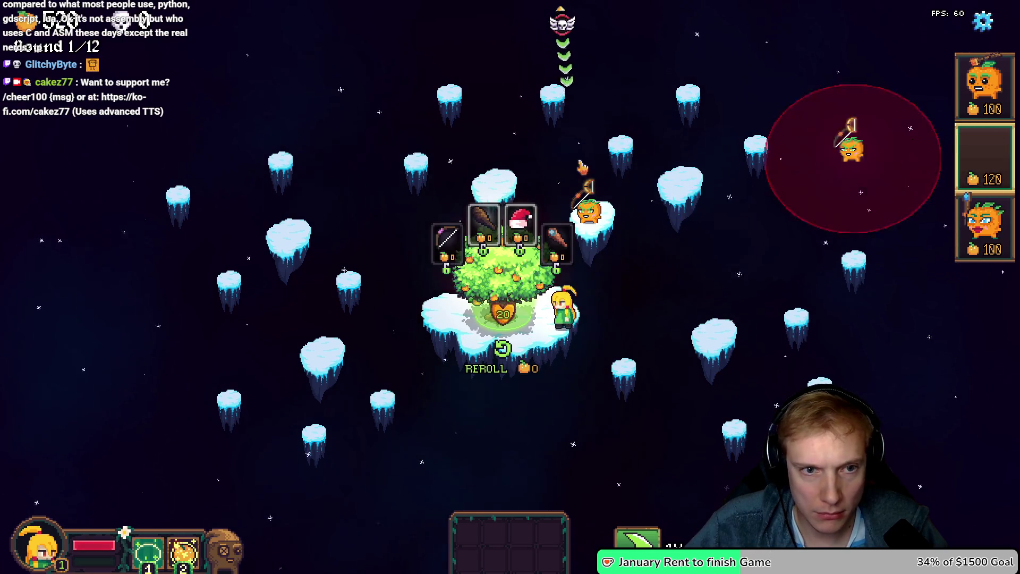
left_click(501, 184)
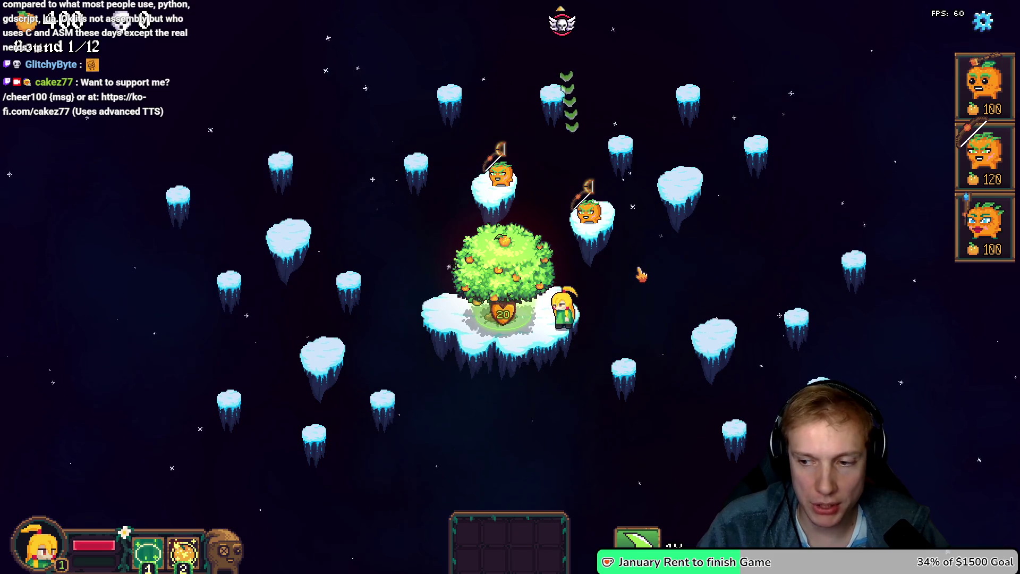
key("F1")
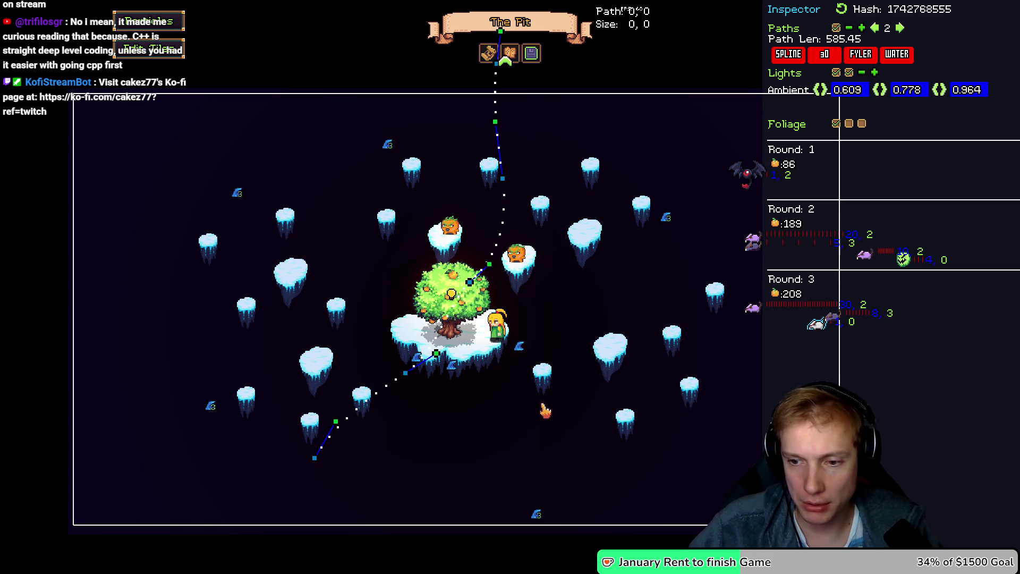
Trim path 2's lower-left tail and drag its endpoints and handles so it ends at the tree (468.25 long)
left_click_drag(572, 337, 574, 307)
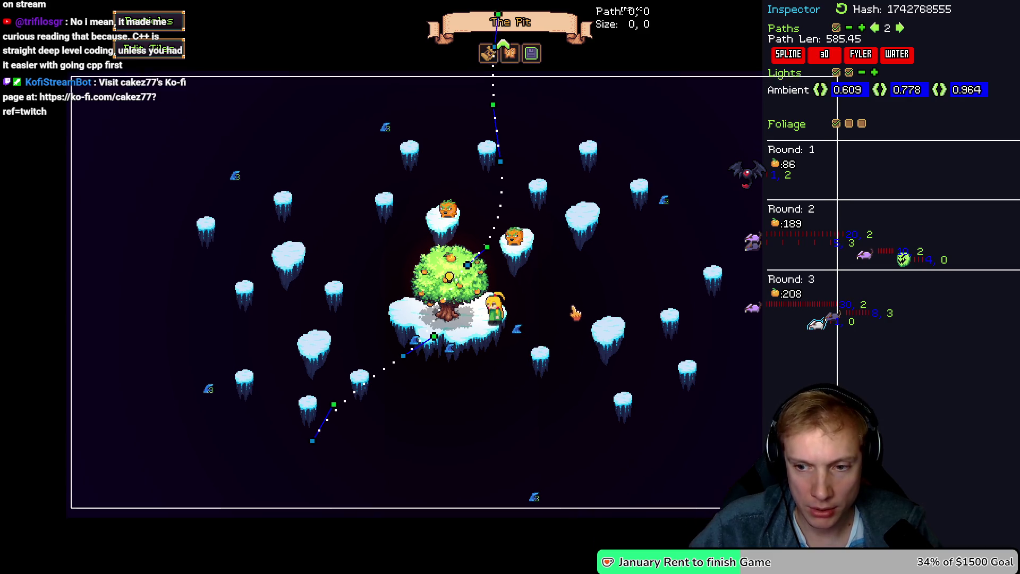
mouse_move(317, 435)
left_mouse_down()
mouse_move(417, 335)
mouse_move(463, 313)
left_mouse_up()
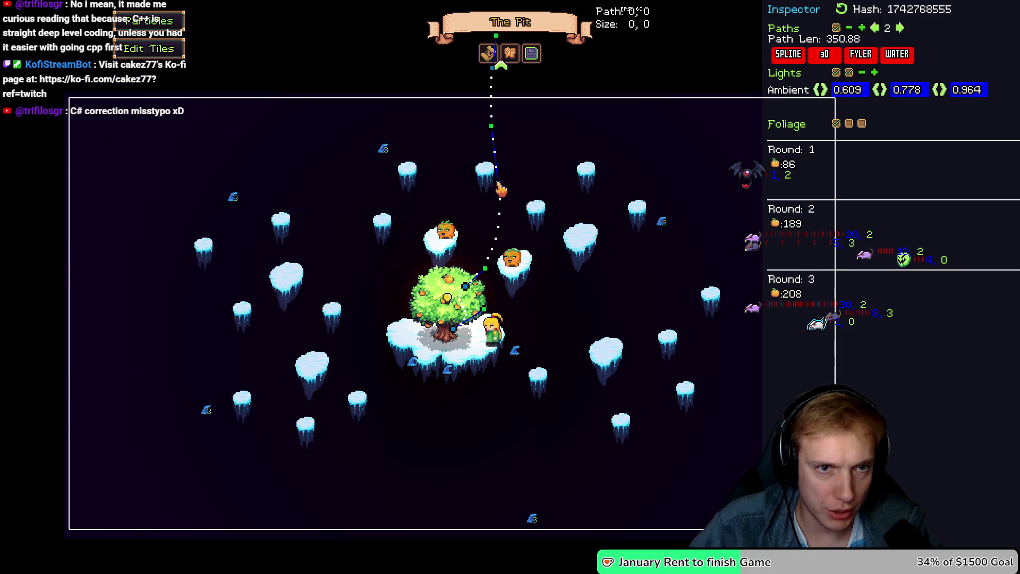
mouse_move(501, 189)
left_mouse_down()
mouse_move(429, 159)
mouse_move(478, 113)
mouse_move(387, 96)
mouse_move(350, 106)
left_mouse_up()
left_click_drag(476, 307, 460, 313)
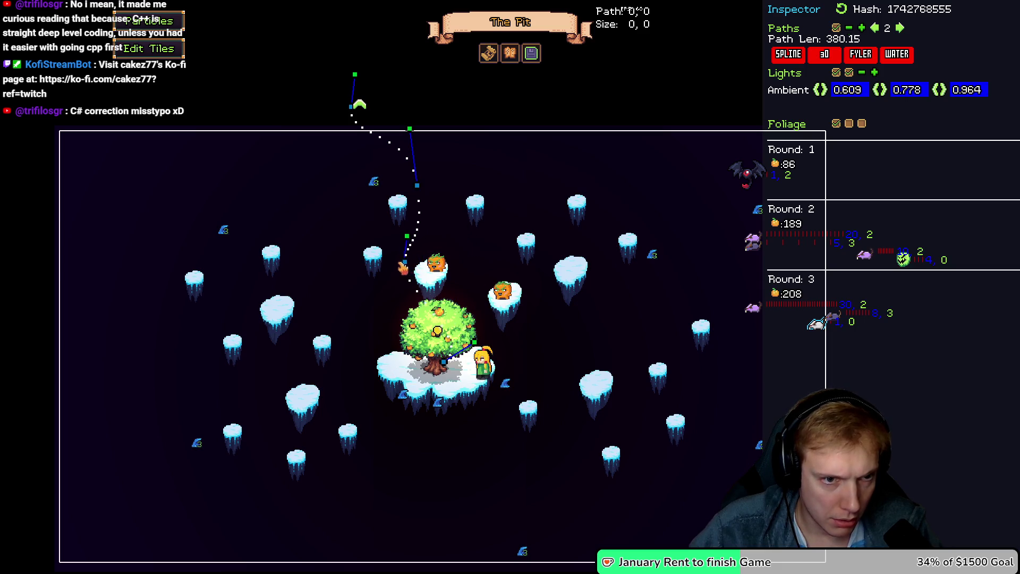
left_click_drag(402, 239, 455, 192)
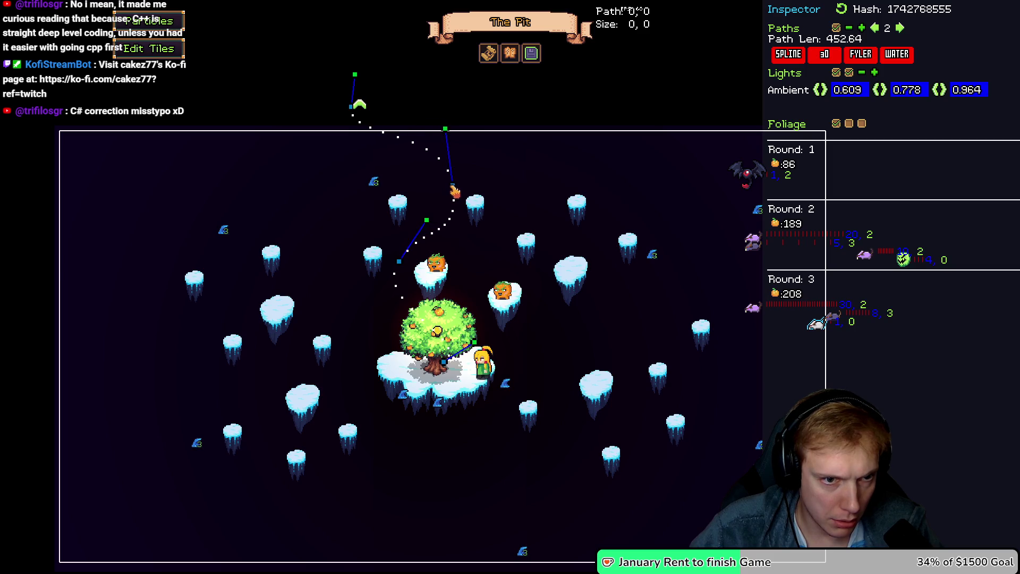
left_click_drag(450, 335, 424, 341)
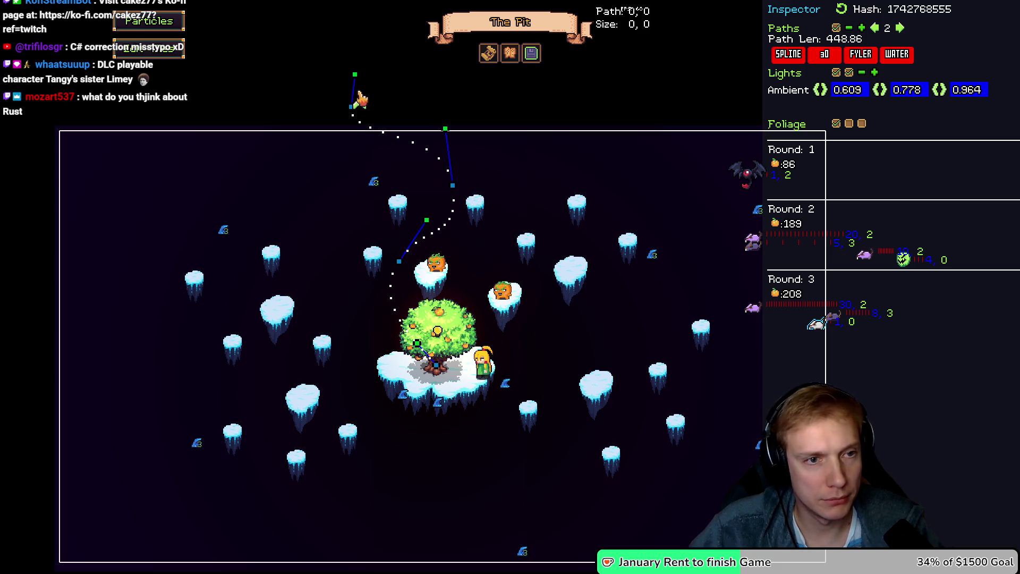
mouse_move(355, 74)
left_mouse_down()
mouse_move(343, 55)
mouse_move(348, 2)
left_mouse_up()
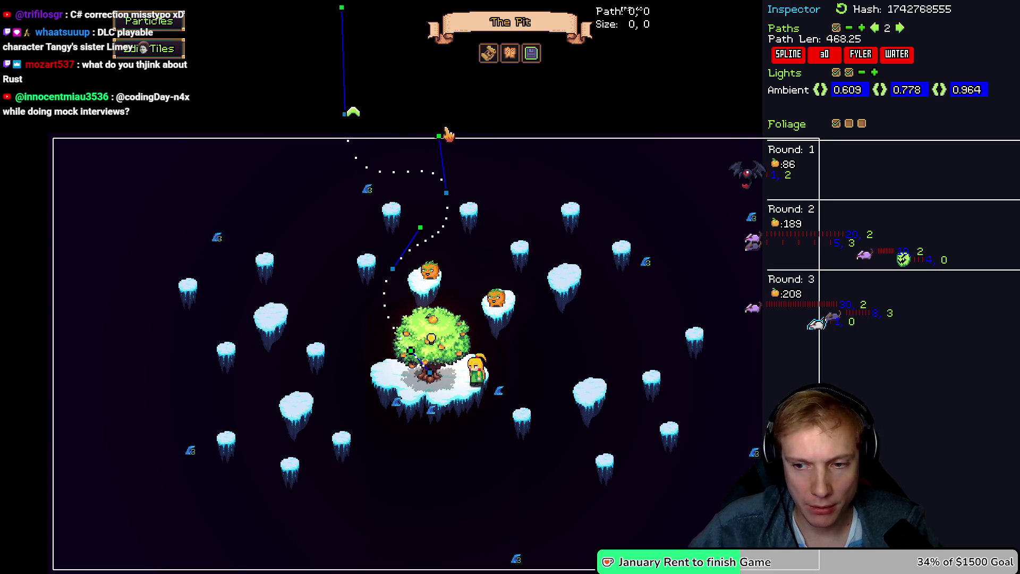
key("Right")
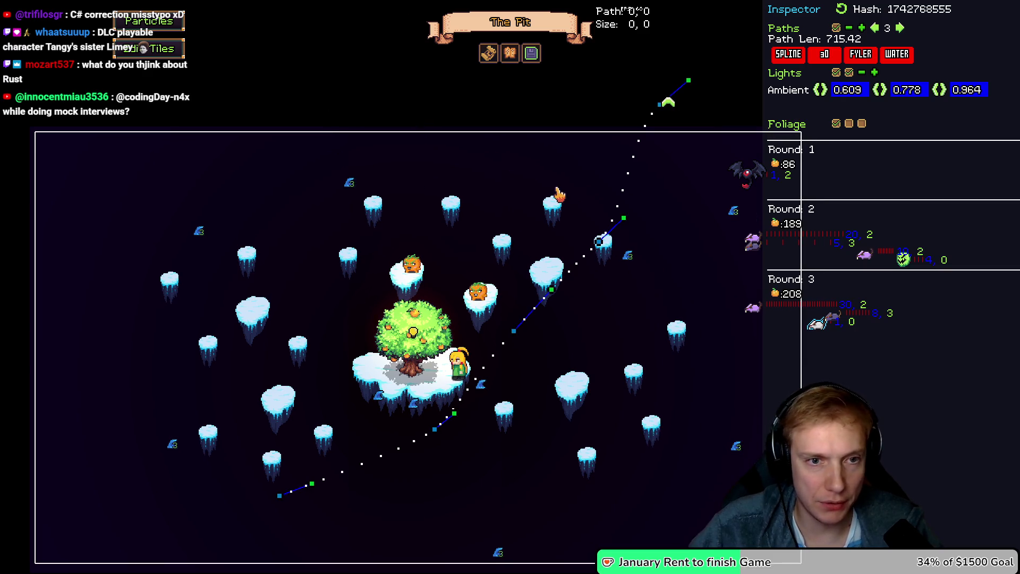
Pull path 3's end point and a nearby point left, then move the end point up to the top
key("Left")
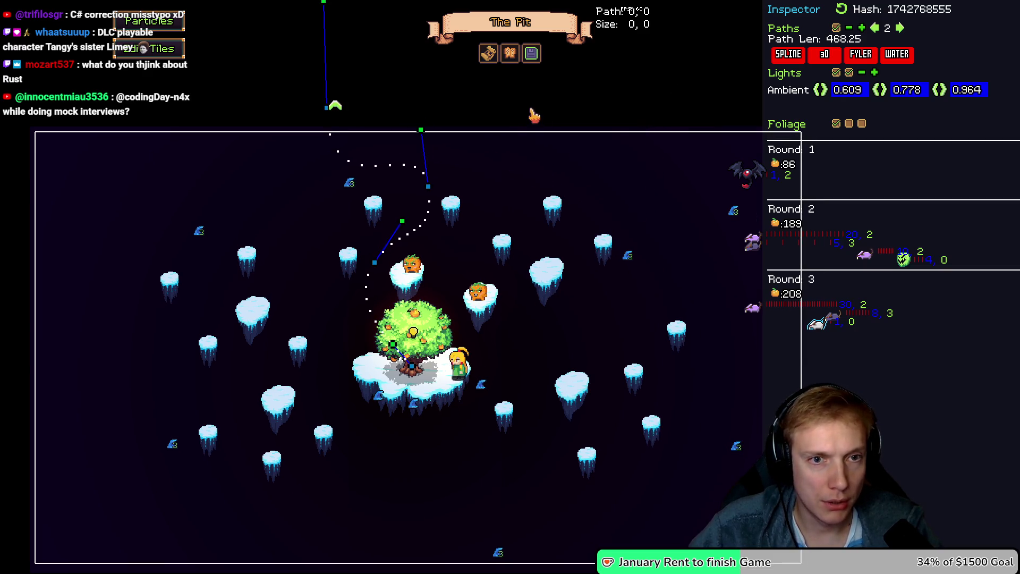
key("Right")
left_click_drag(664, 106, 544, 104)
left_click_drag(605, 245, 492, 217)
key("Left")
key("Right")
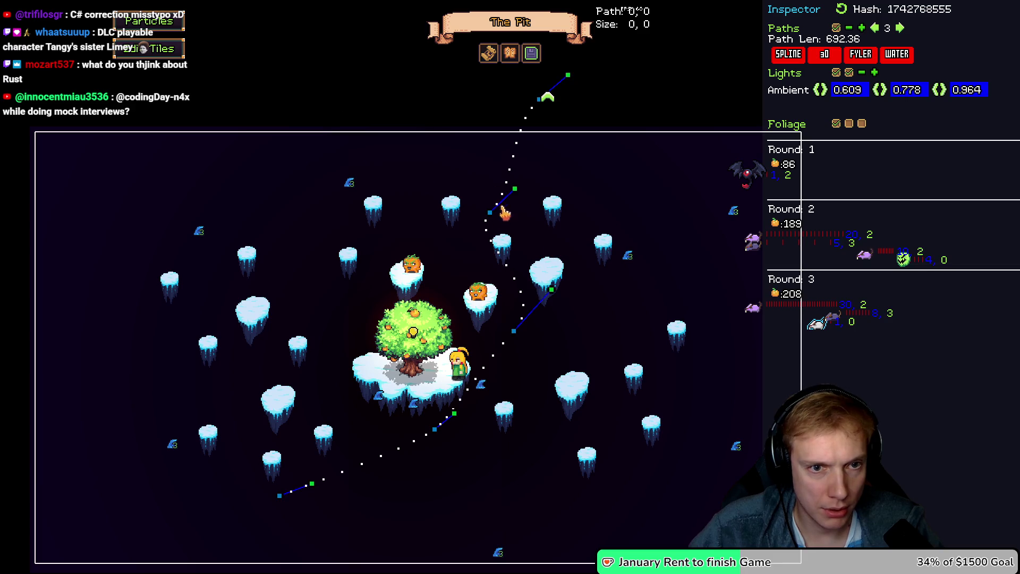
mouse_move(543, 104)
left_mouse_down()
mouse_move(559, 112)
mouse_move(574, 59)
mouse_move(564, 18)
left_mouse_up()
key("Left")
key("Right")
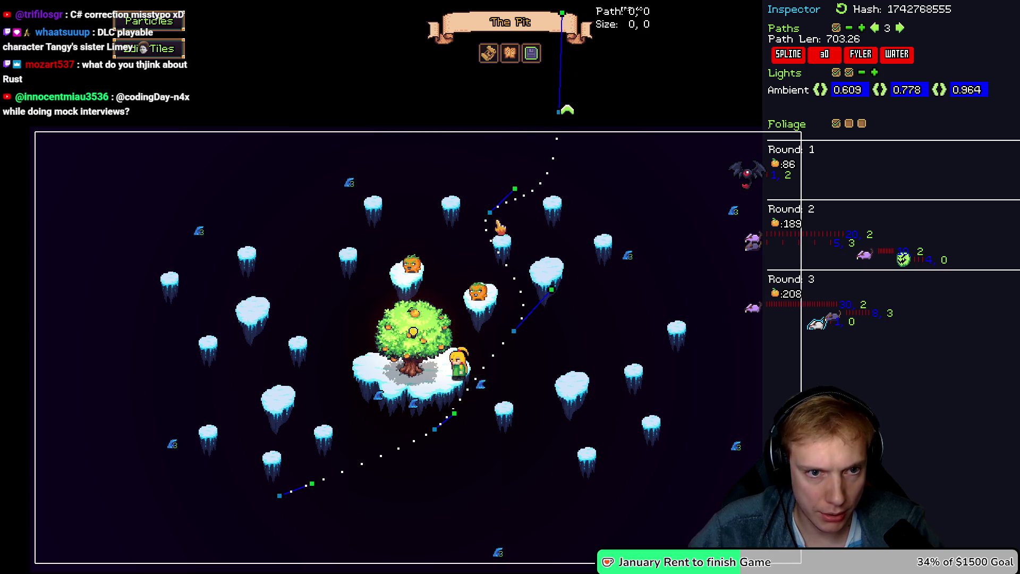
Fine-tune path 3's anchors so its curve runs down past the archer islands
mouse_move(490, 213)
left_mouse_down()
mouse_move(480, 170)
mouse_move(480, 185)
left_mouse_up()
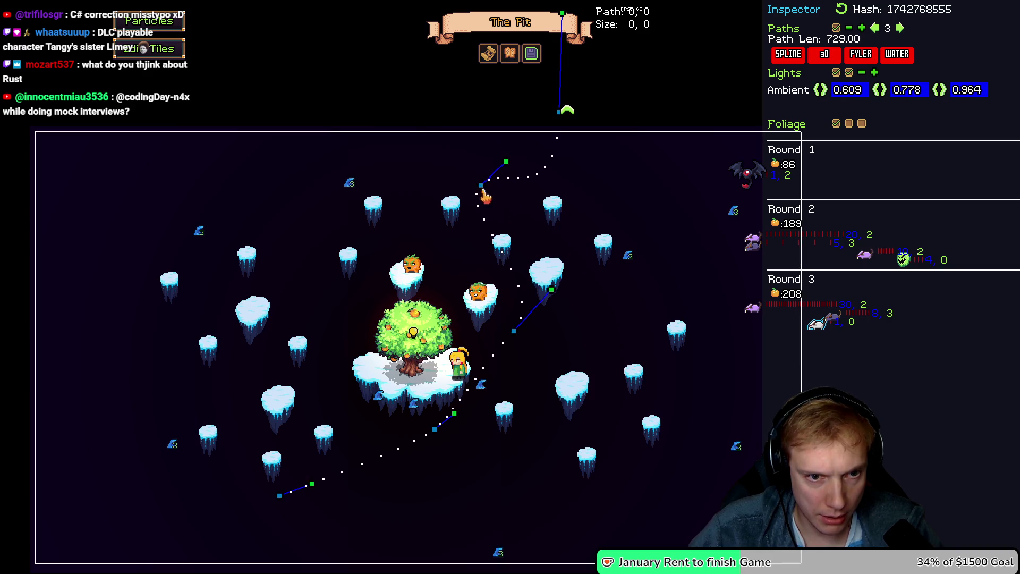
left_click_drag(514, 332, 515, 317)
left_click_drag(528, 281, 528, 266)
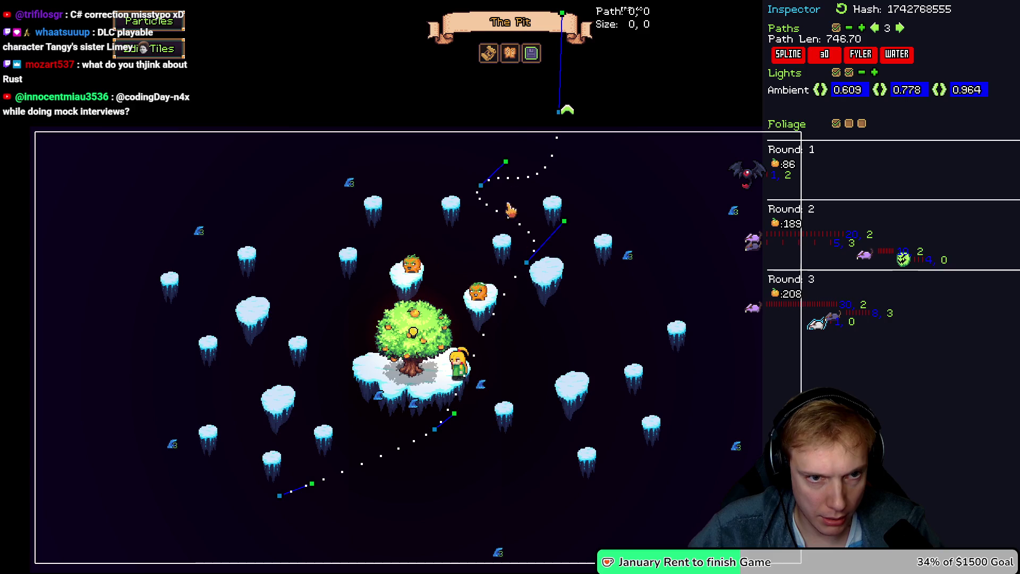
left_click_drag(505, 164, 478, 150)
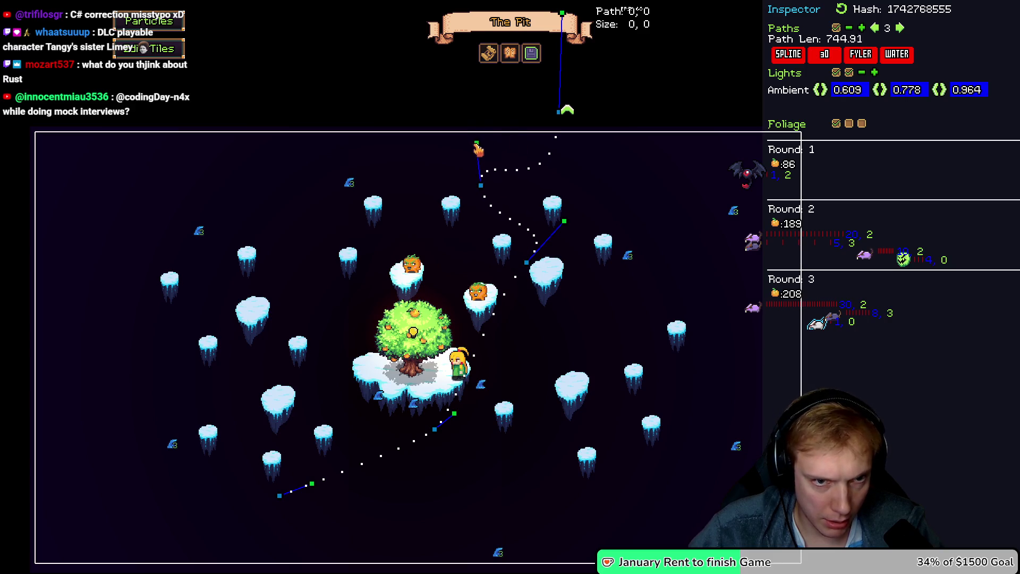
left_click_drag(480, 187, 479, 206)
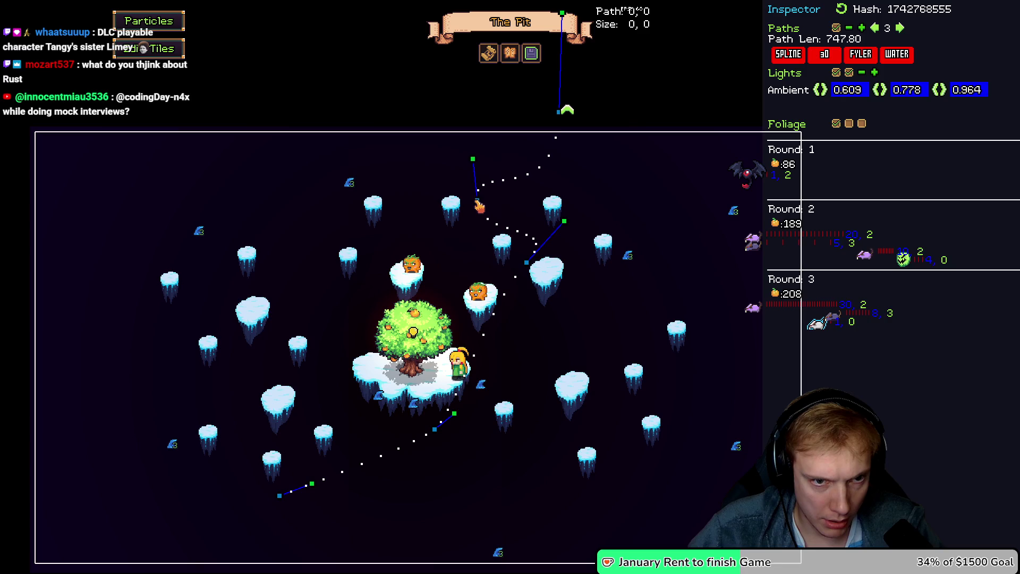
mouse_move(527, 263)
left_mouse_down()
mouse_move(496, 277)
mouse_move(521, 274)
mouse_move(516, 290)
left_mouse_up()
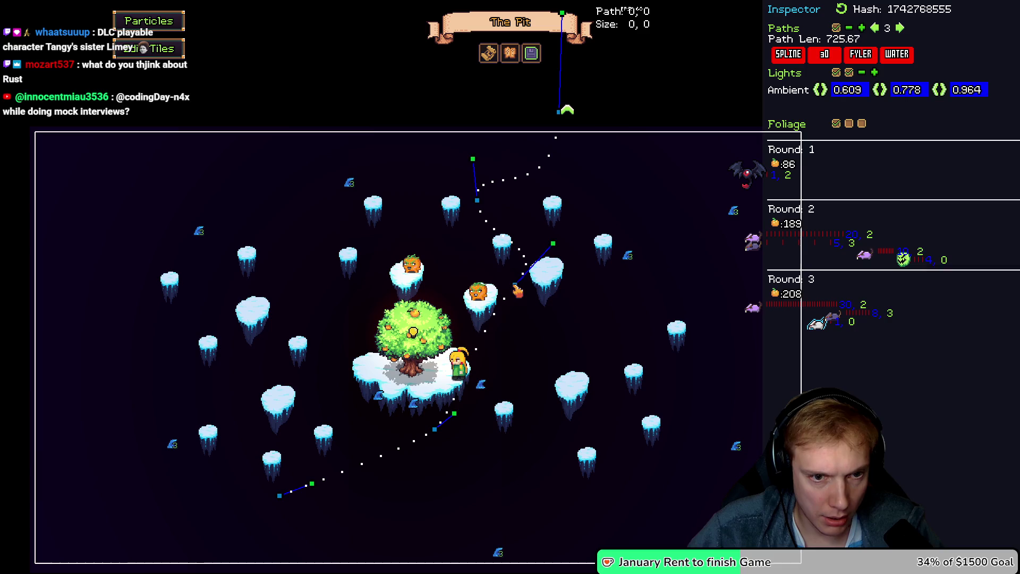
Delete path 3's last point, end it under the central tree, and smooth the curve there (487.59 long)
right_click(278, 496)
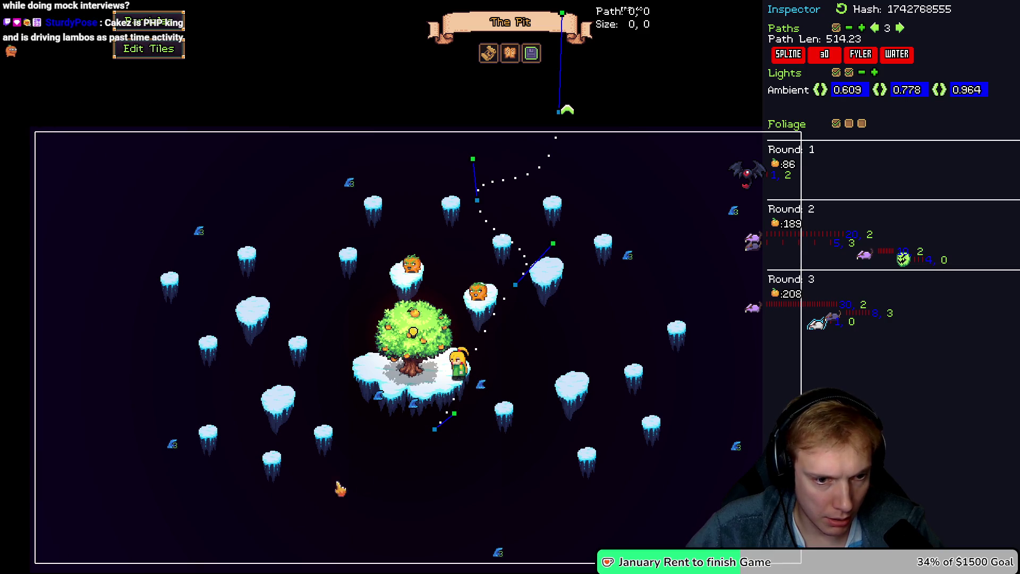
left_click_drag(435, 429, 415, 372)
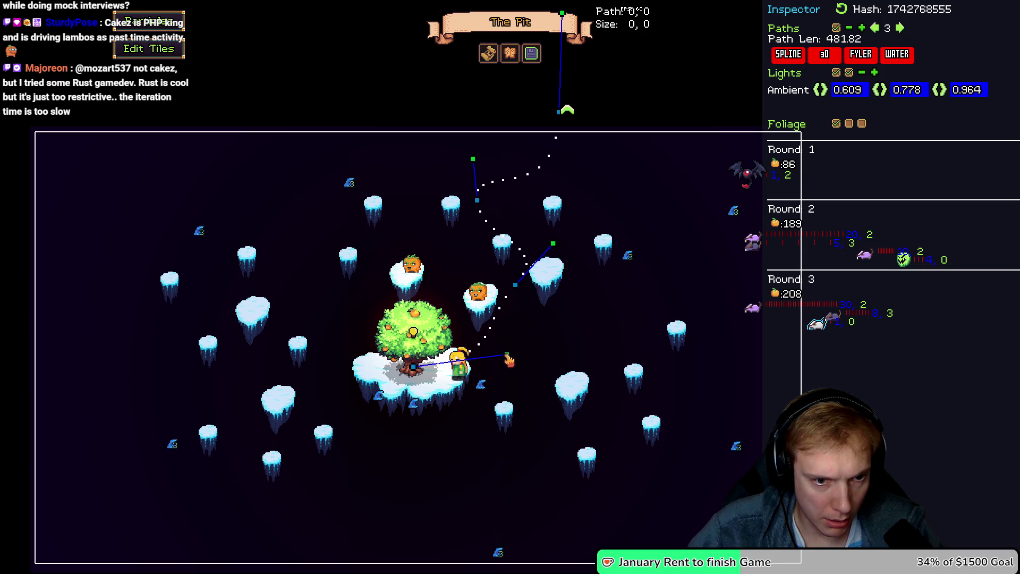
mouse_move(554, 245)
left_mouse_down()
mouse_move(550, 221)
mouse_move(526, 240)
left_mouse_up()
left_click_drag(515, 284, 529, 272)
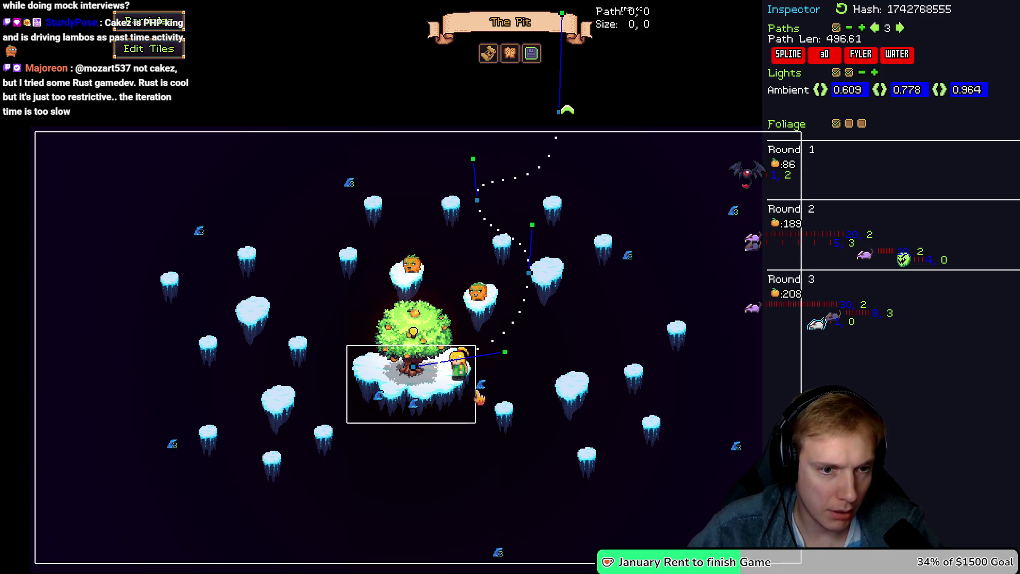
left_click_drag(504, 354, 492, 345)
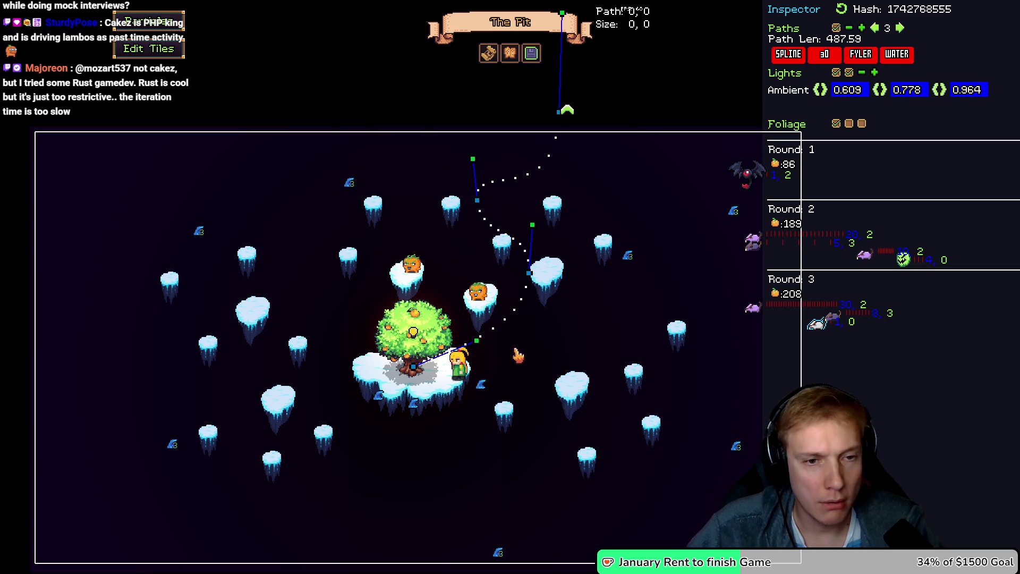
key("Left")
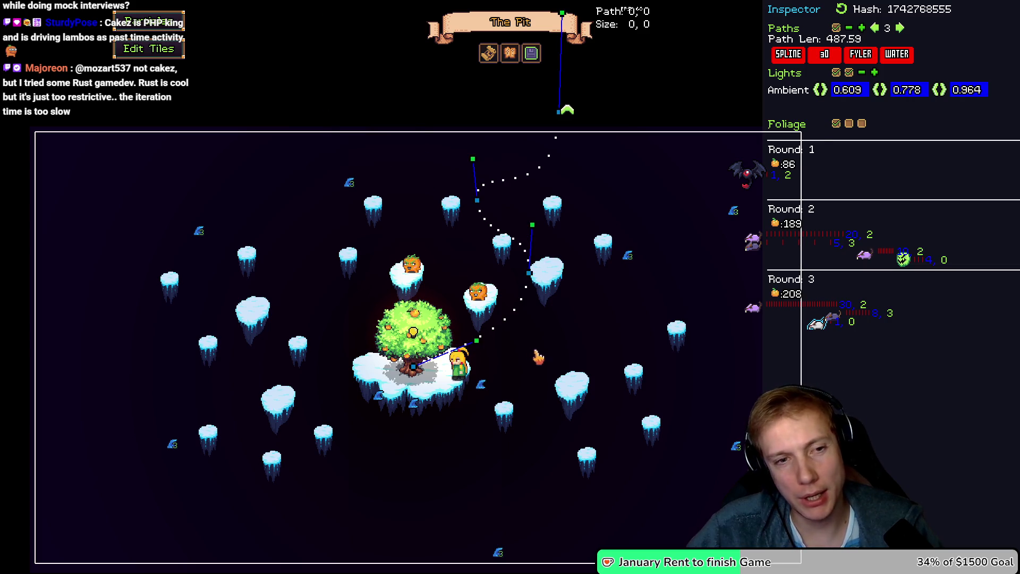
key("Right")
key("Right")
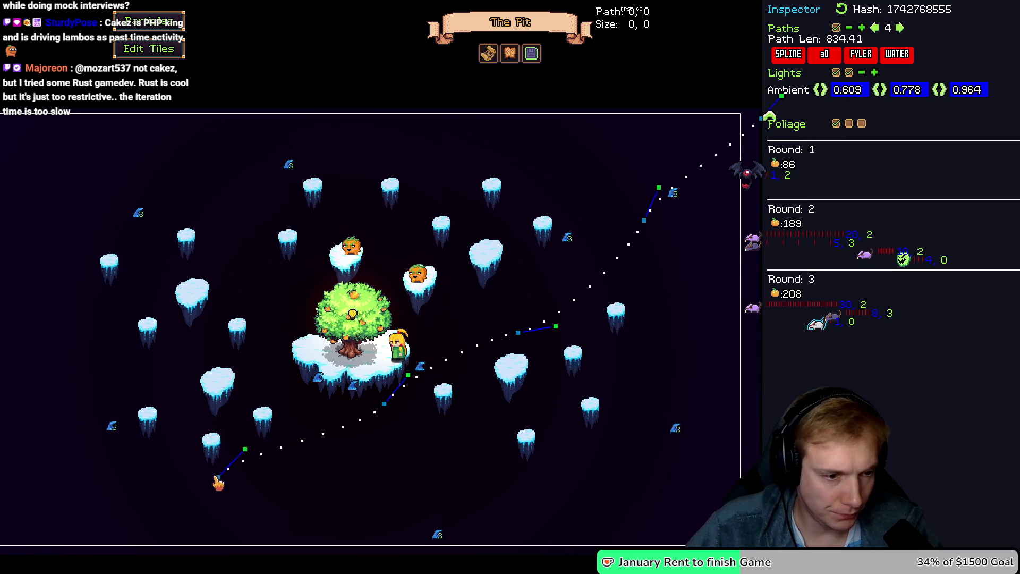
Move path 4's end onto the central tree and route its far end down the right edge
mouse_move(221, 481)
left_mouse_down()
mouse_move(293, 463)
mouse_move(391, 406)
mouse_move(354, 360)
left_mouse_up()
key("Left")
key("Left")
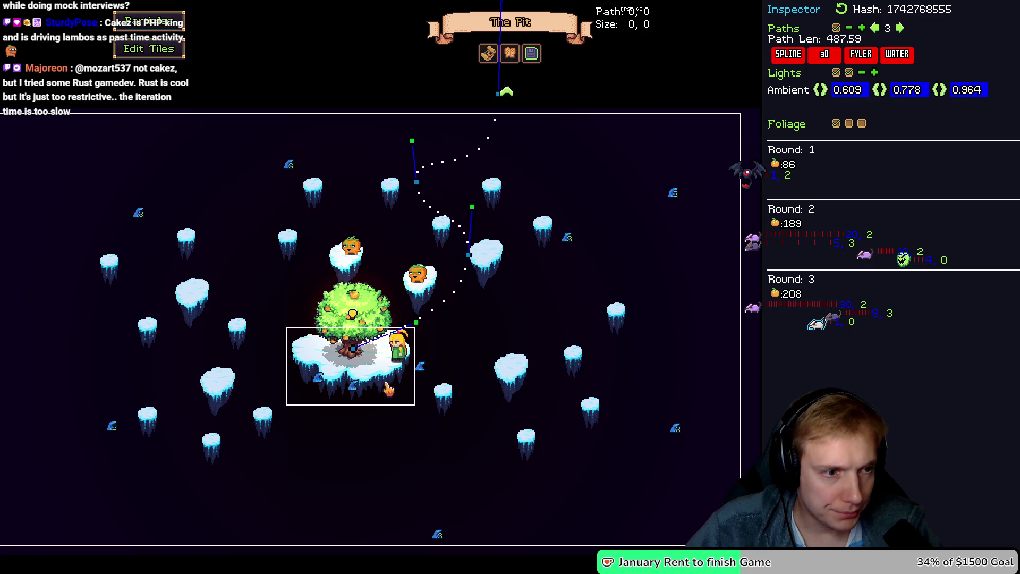
key("Right")
key("Right")
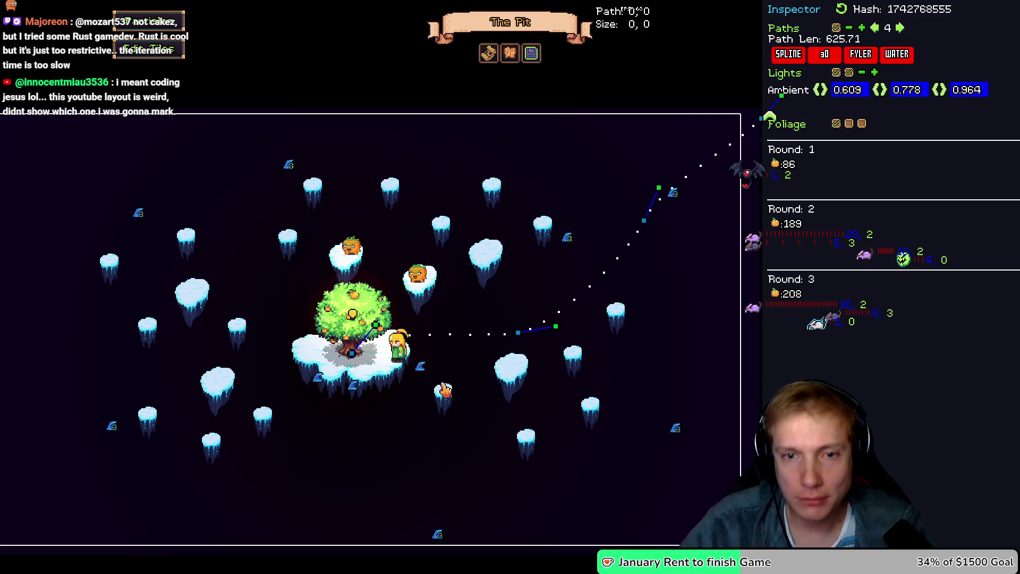
key("d")
left_click_drag(680, 120, 701, 218)
left_click_drag(559, 228, 571, 330)
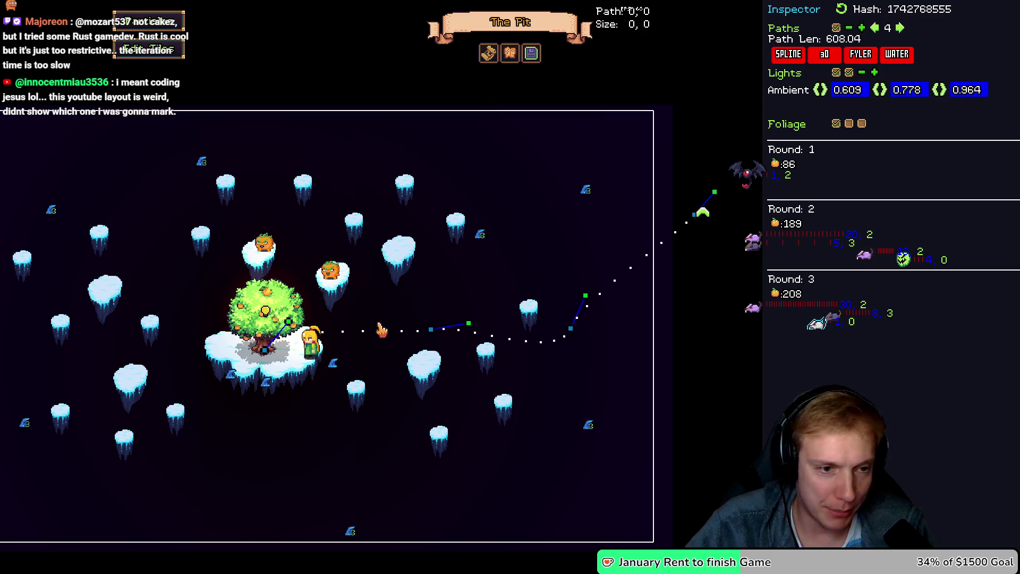
mouse_move(429, 338)
left_mouse_down()
mouse_move(415, 341)
mouse_move(457, 302)
mouse_move(452, 291)
left_mouse_up()
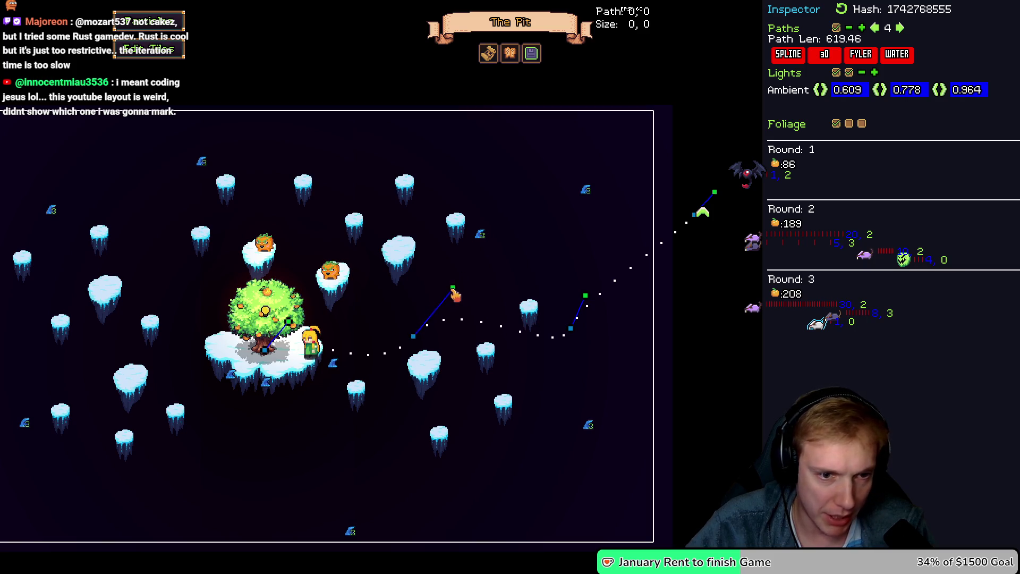
left_click_drag(412, 349, 408, 359)
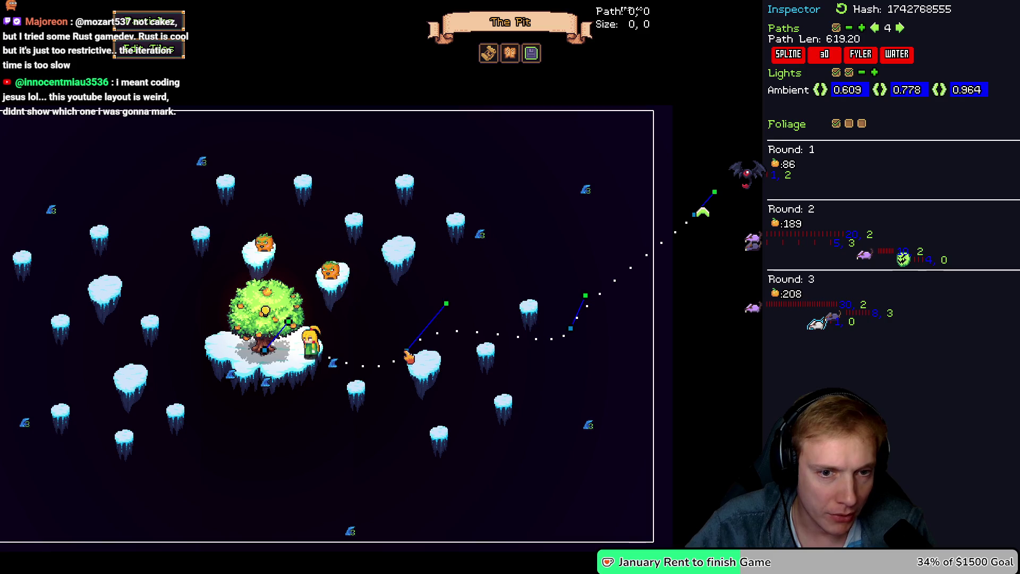
mouse_move(715, 192)
left_mouse_down()
mouse_move(731, 220)
mouse_move(682, 234)
left_mouse_up()
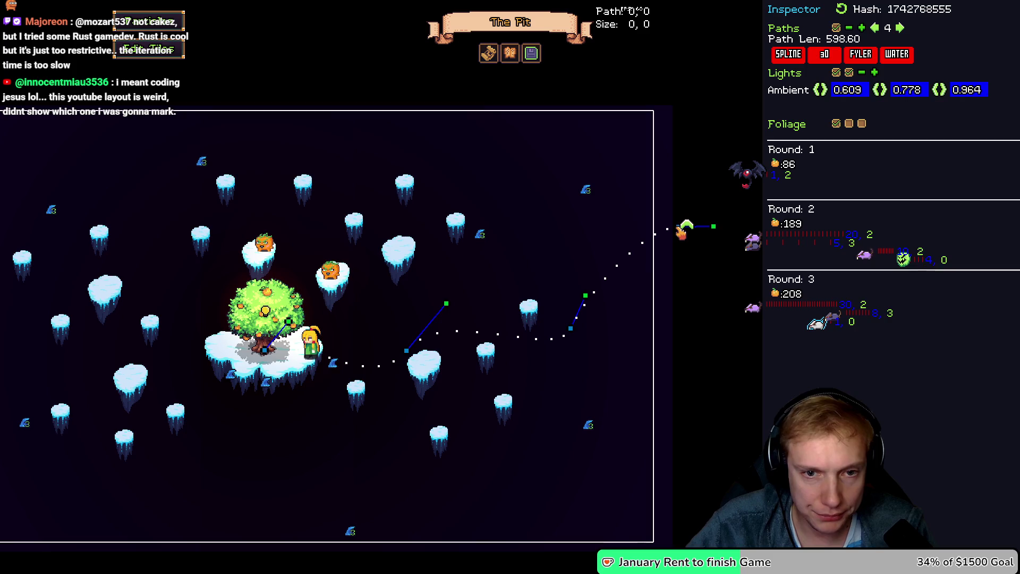
Lower path 5's end control point and bend its curve beneath the lower islands (729.93 long)
key("Tab")
left_click_drag(646, 369, 608, 319)
left_click_drag(649, 272, 635, 353)
mouse_move(545, 280)
left_mouse_down()
mouse_move(543, 331)
mouse_move(519, 301)
mouse_move(487, 342)
mouse_move(498, 393)
mouse_move(470, 401)
left_mouse_up()
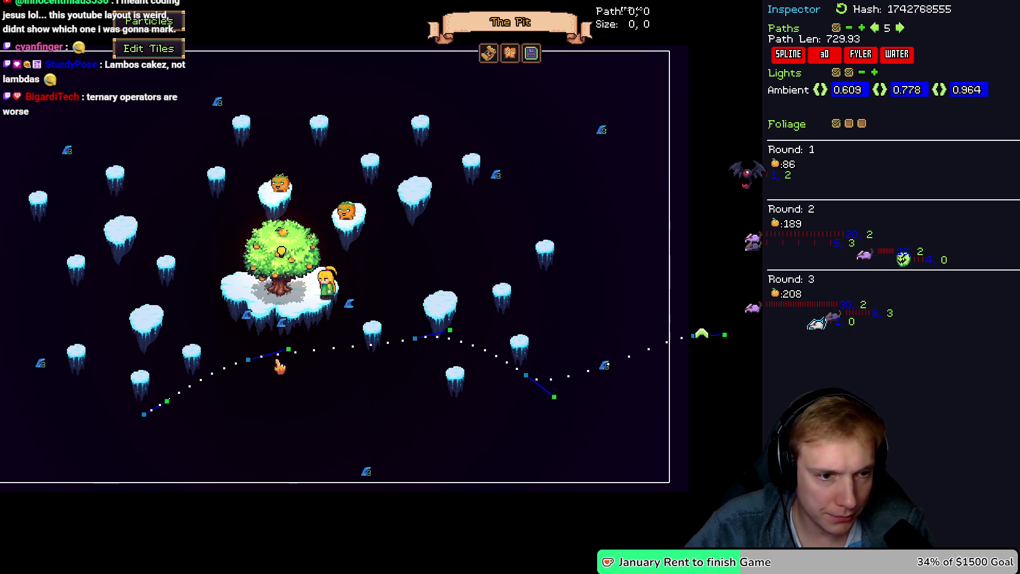
Delete path 5's lower-left first point and move its start up beside the central tree
right_click(146, 416)
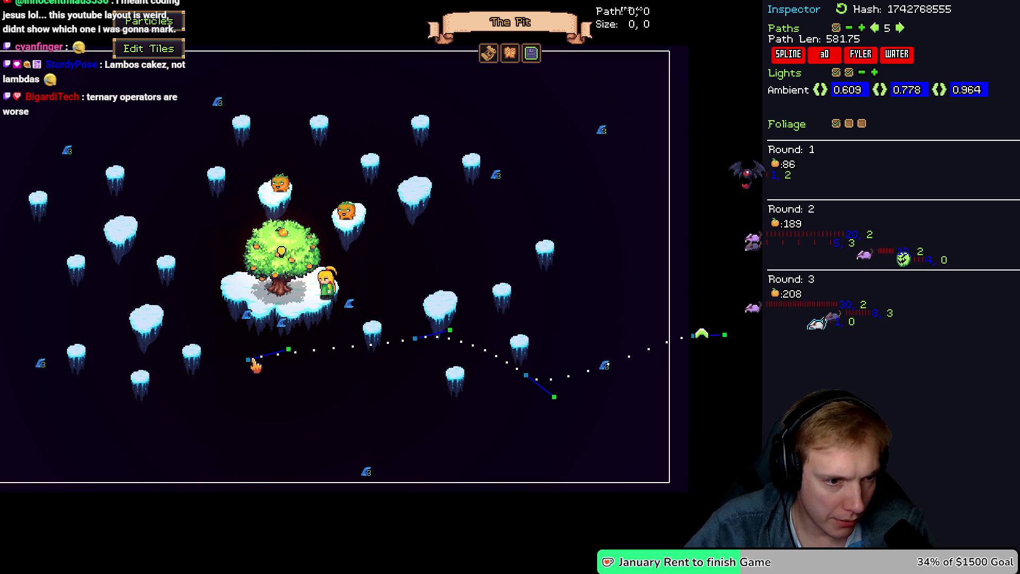
left_click_drag(249, 363, 286, 292)
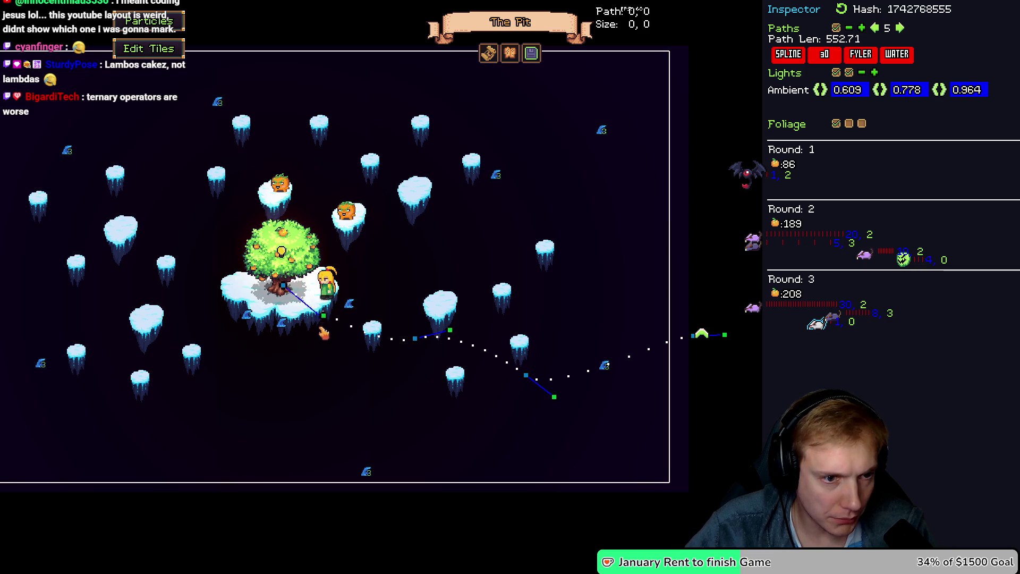
left_click_drag(323, 330, 316, 340)
Cycle through the level's paths to review them, then bring up the level list
key("Tab")
key("Tab")
key("Tab")
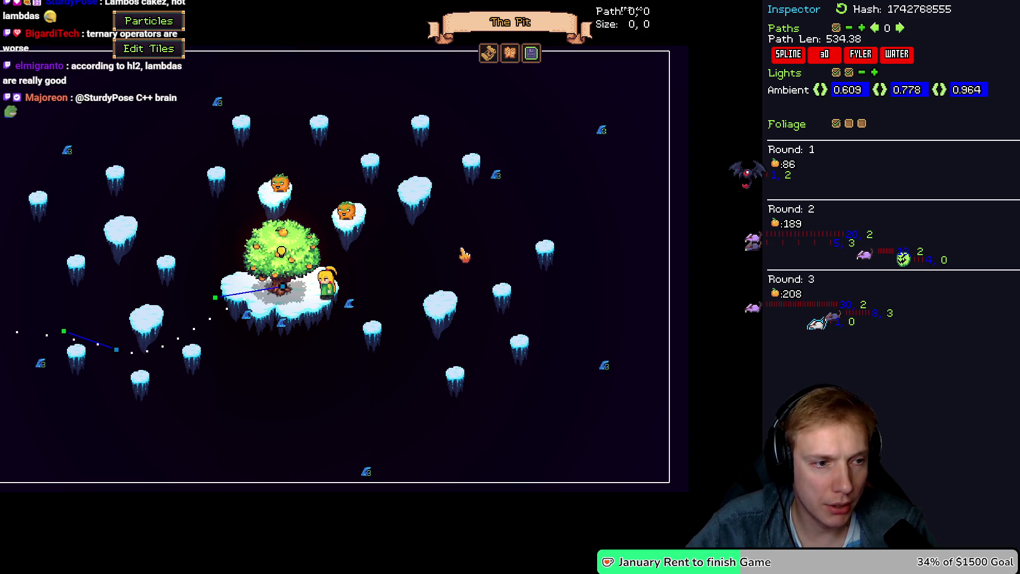
key("Tab")
key("shift+Tab")
key("Tab")
key("Tab")
key("Tab")
key("Tab")
key("Tab")
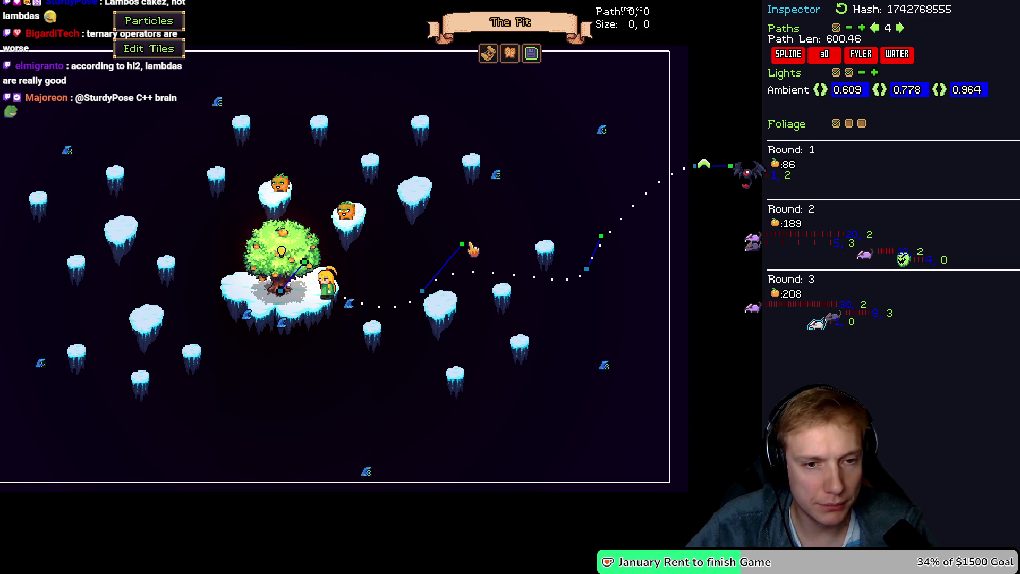
left_click(488, 52)
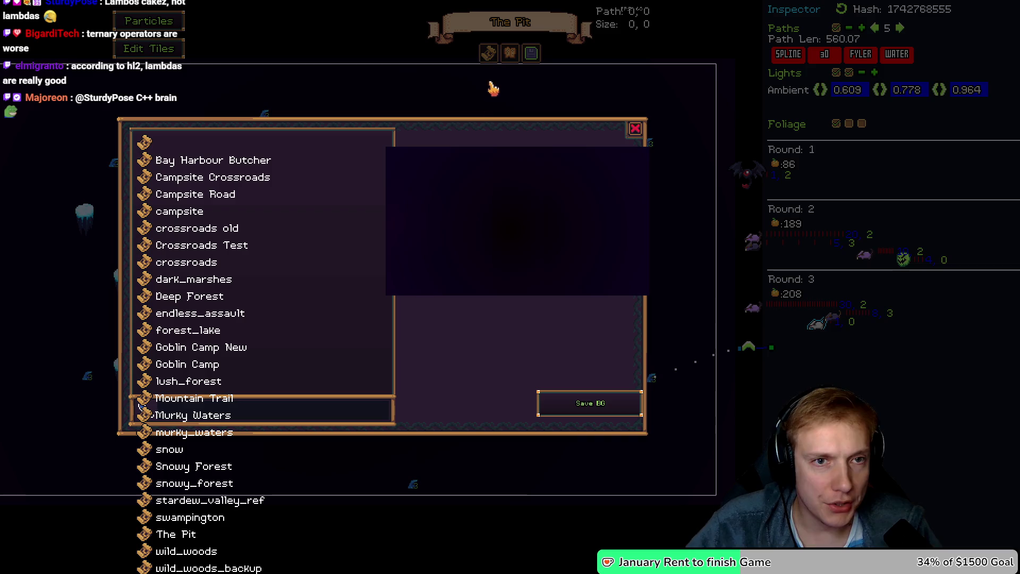
Name the level 'The Pit', save and confirm it, then close the level list
left_click(310, 410)
type("The Pit")
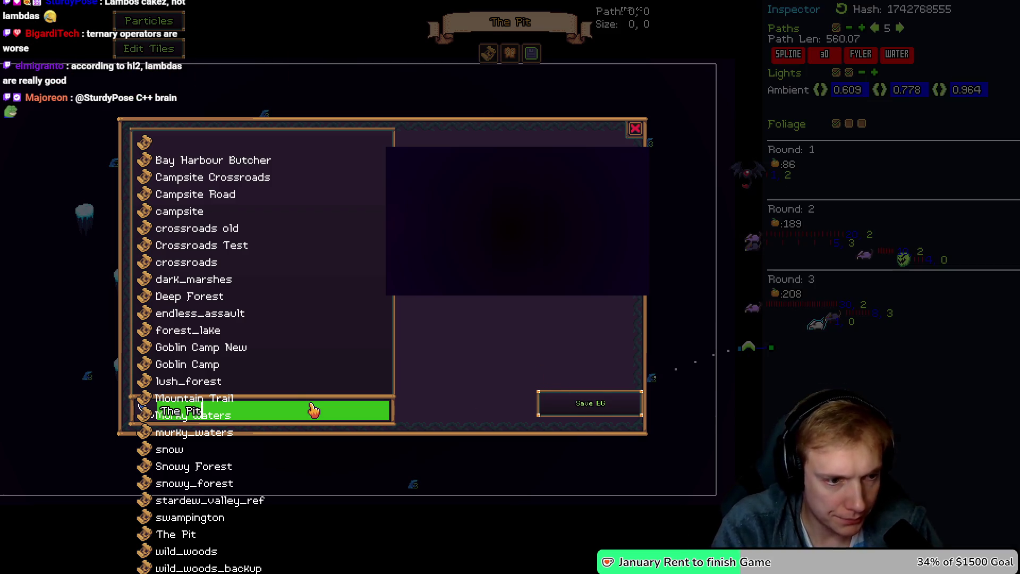
key("Return")
left_click(592, 417)
left_click(563, 319)
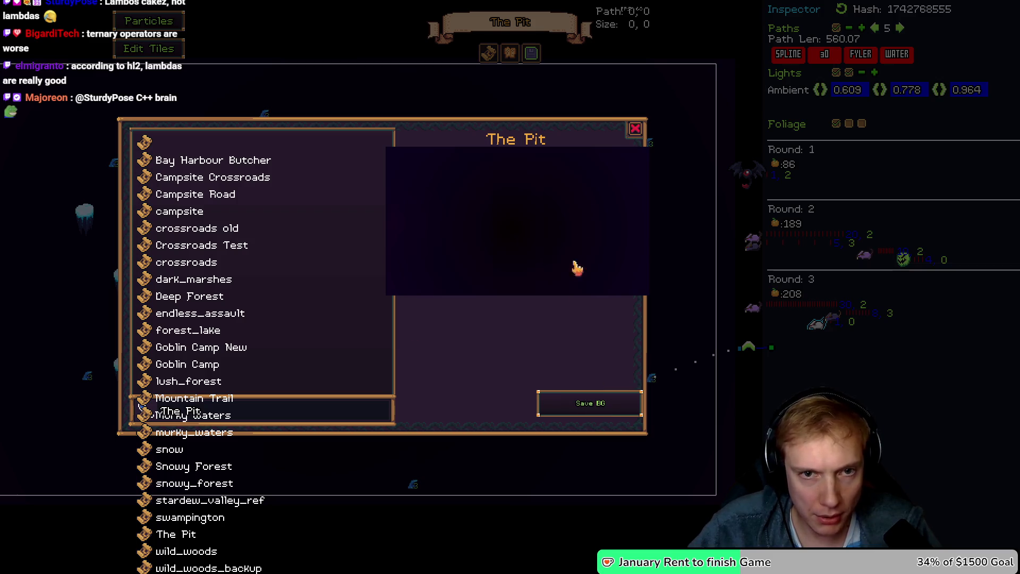
left_click(636, 129)
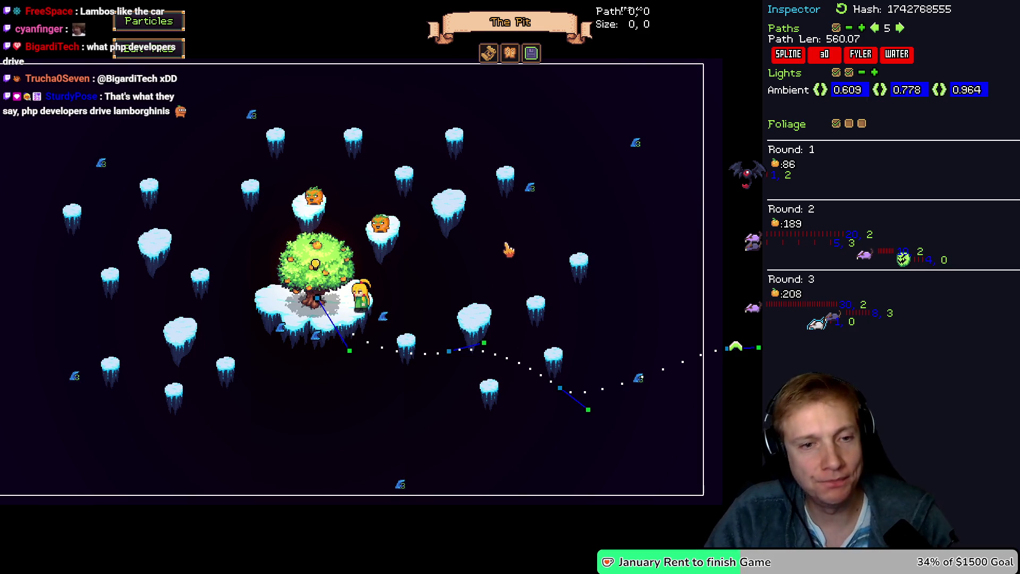
Re-save The Pit level, confirming with Yes, and launch it in play mode with F5
left_click_drag(508, 252, 494, 241)
left_click(532, 54)
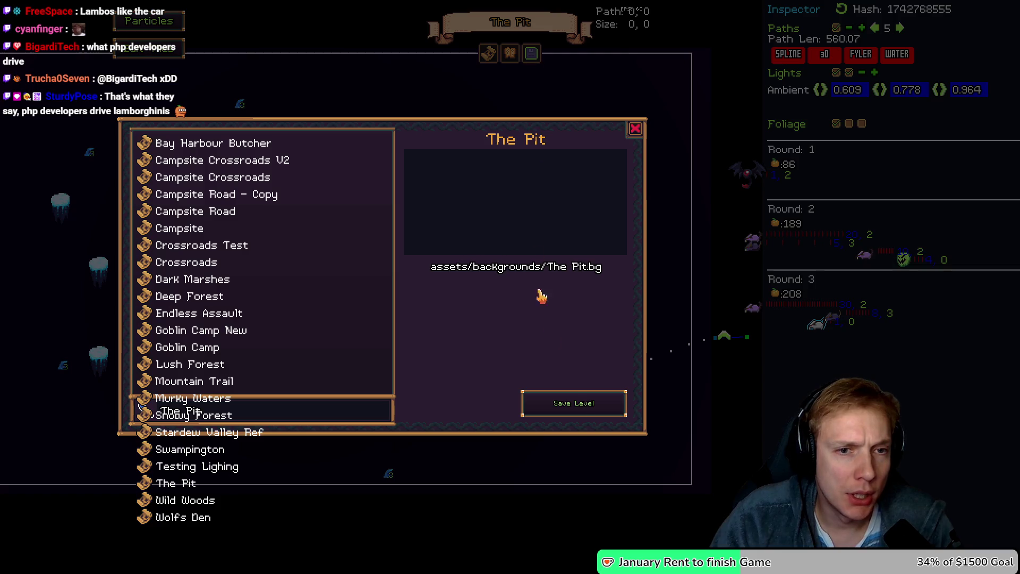
left_click(582, 404)
left_click(565, 320)
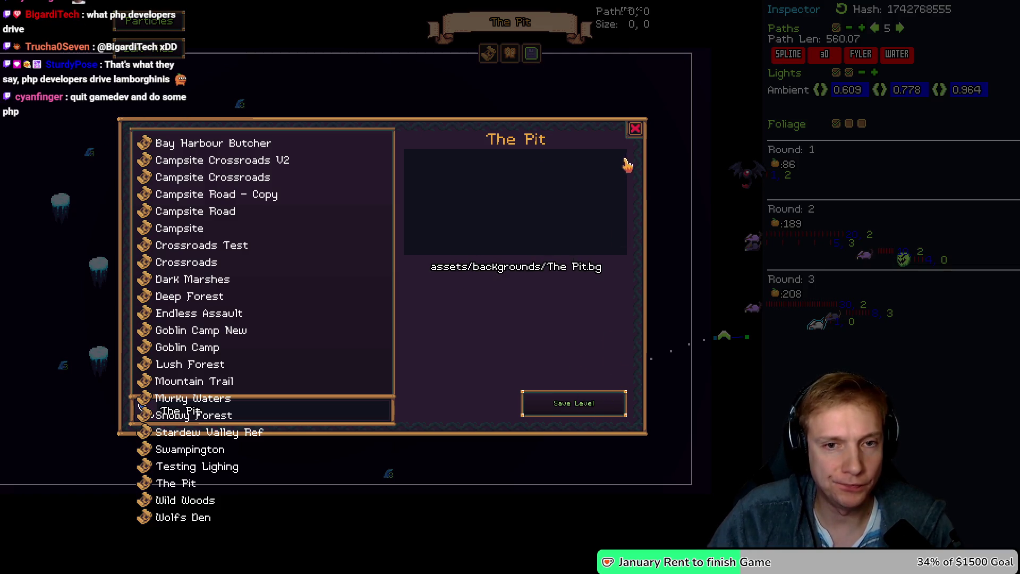
left_click(636, 132)
key("F5")
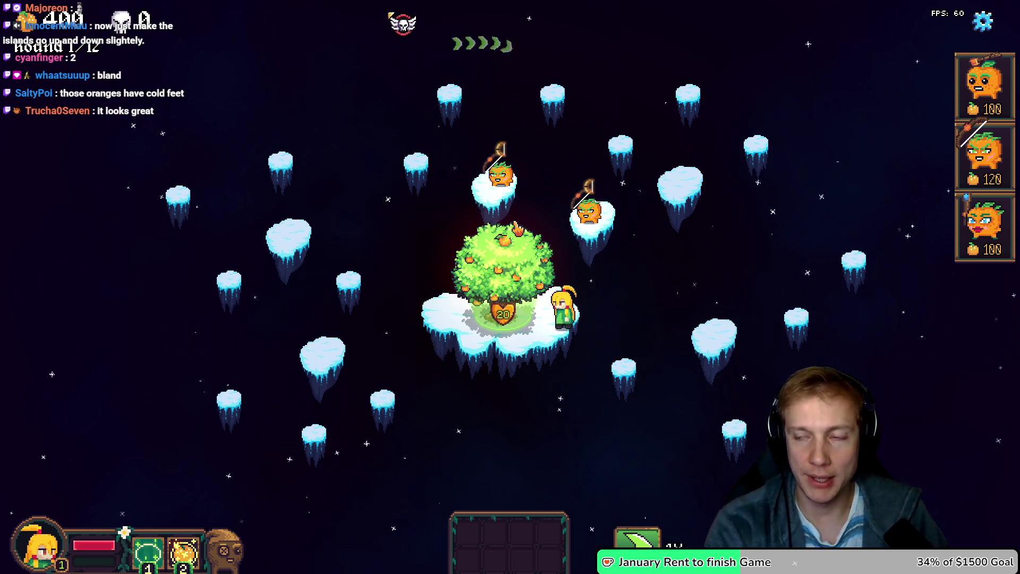
Duplicate Round 1's first ENEMY_BAT spawn batch in game.cpp
key("alt+Tab")
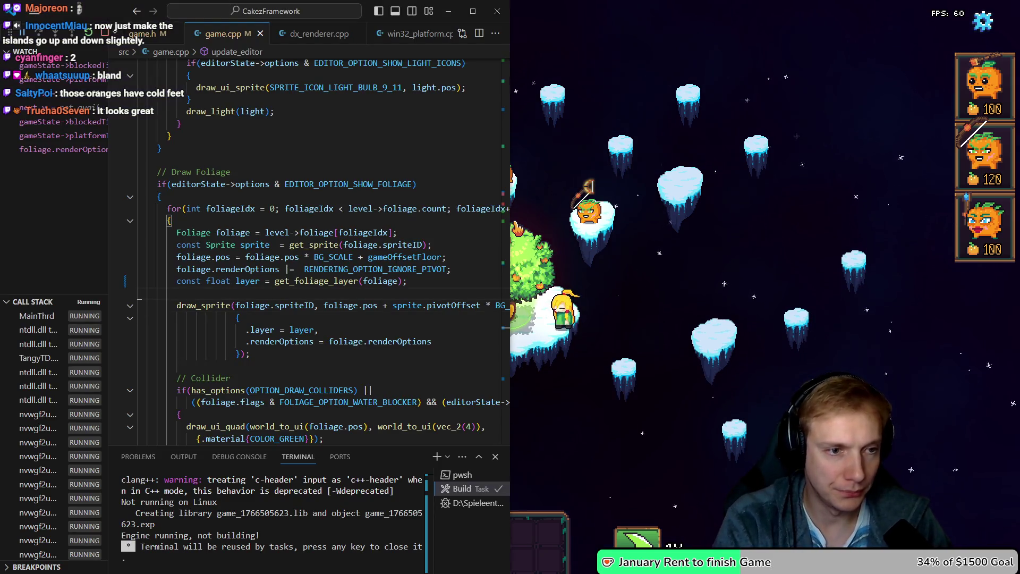
scroll(308, 249, "up", 15)
scroll(308, 249, "down", 2)
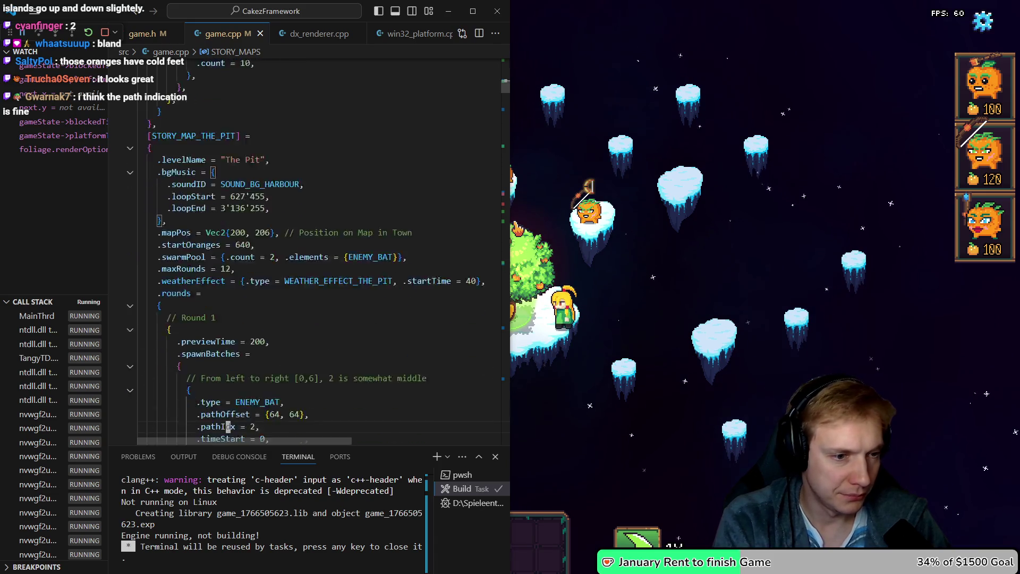
scroll(229, 426, "down", 5)
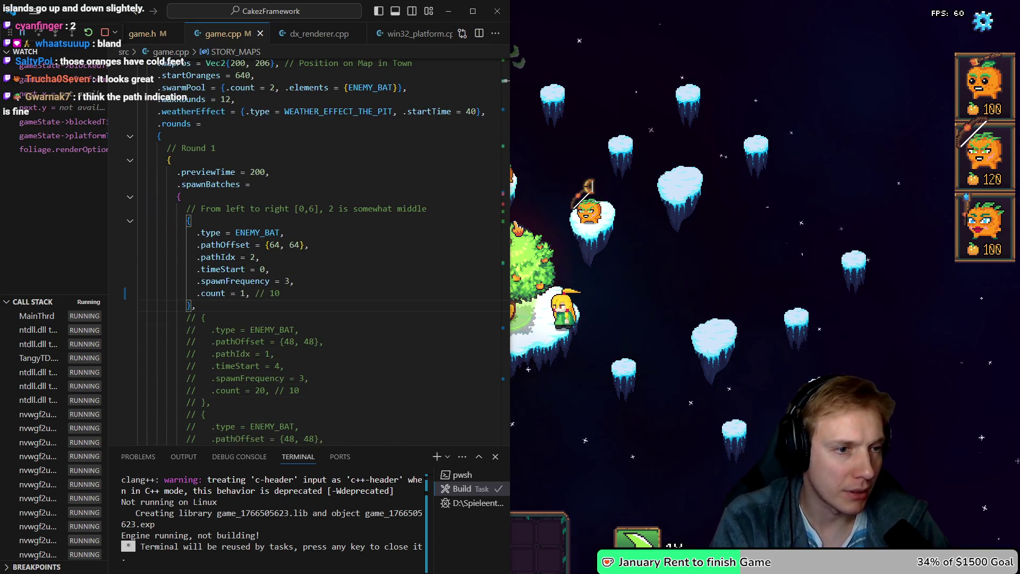
left_click_drag(140, 305, 139, 232)
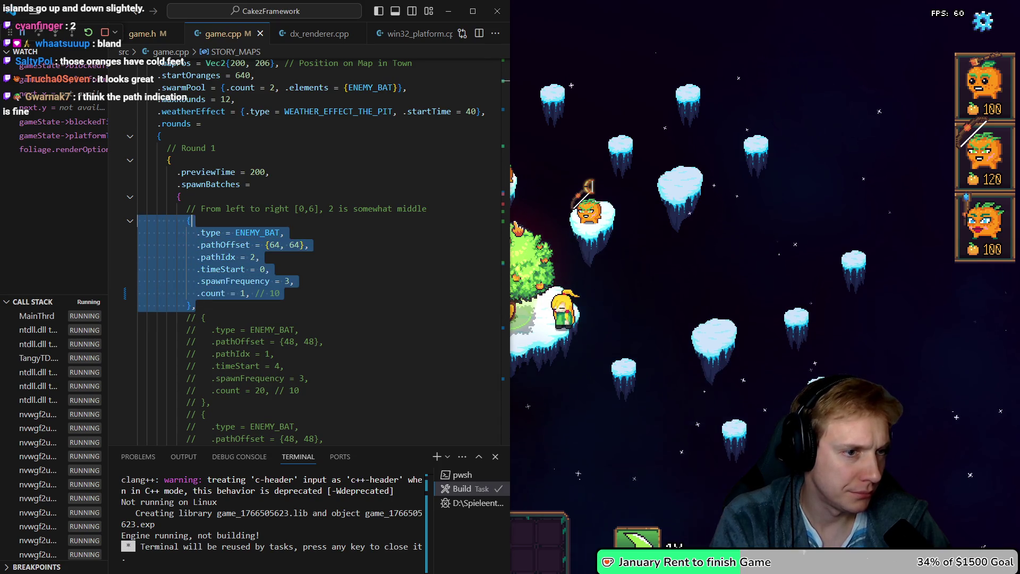
left_click(140, 245)
left_click(187, 318)
key("ctrl+v")
Set the copied batch's pathIdx to 0 and the spawn frequency to 2
key("Home")
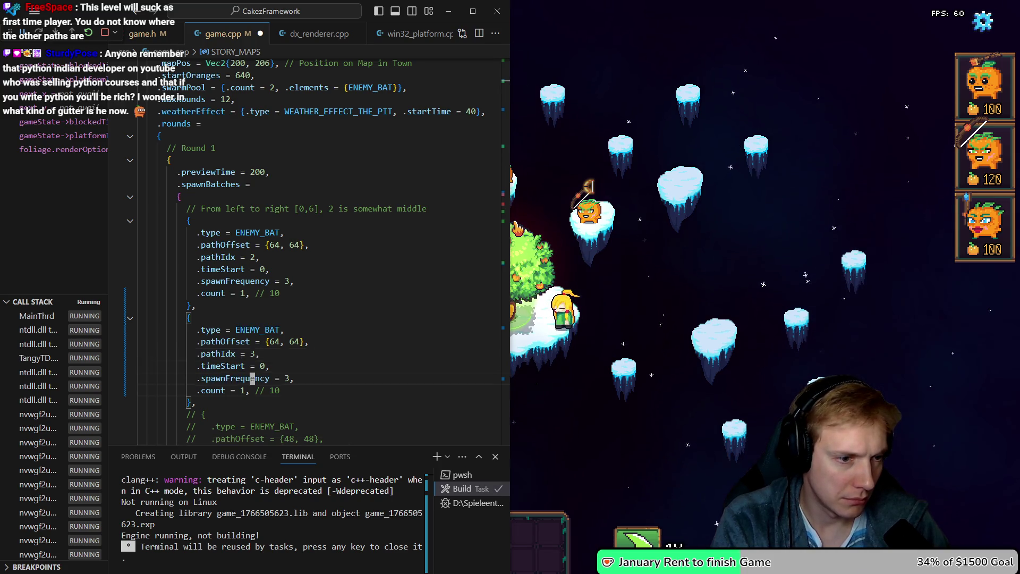
type("0")
key("Up")
key("Up")
key("Up")
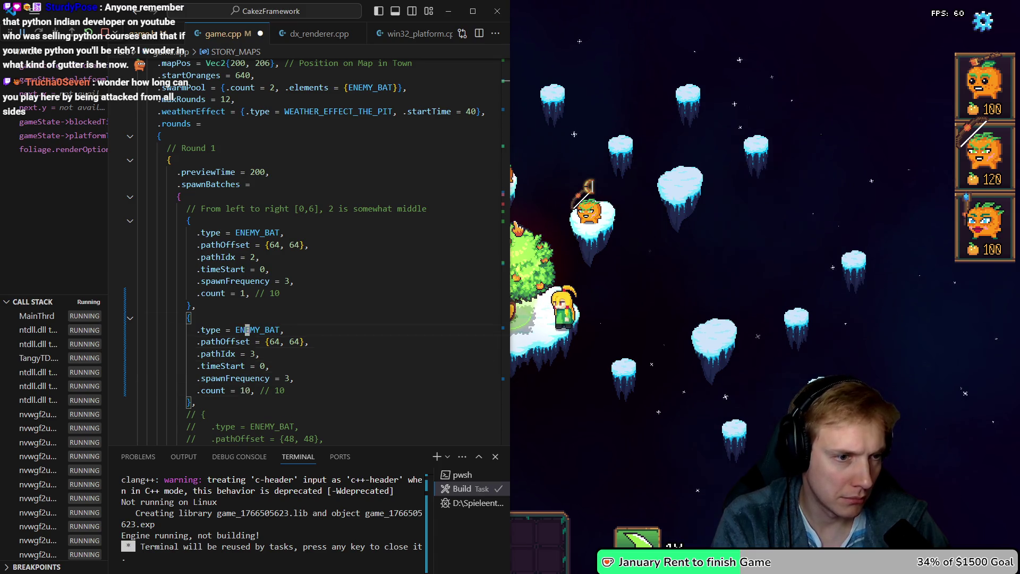
key("Up")
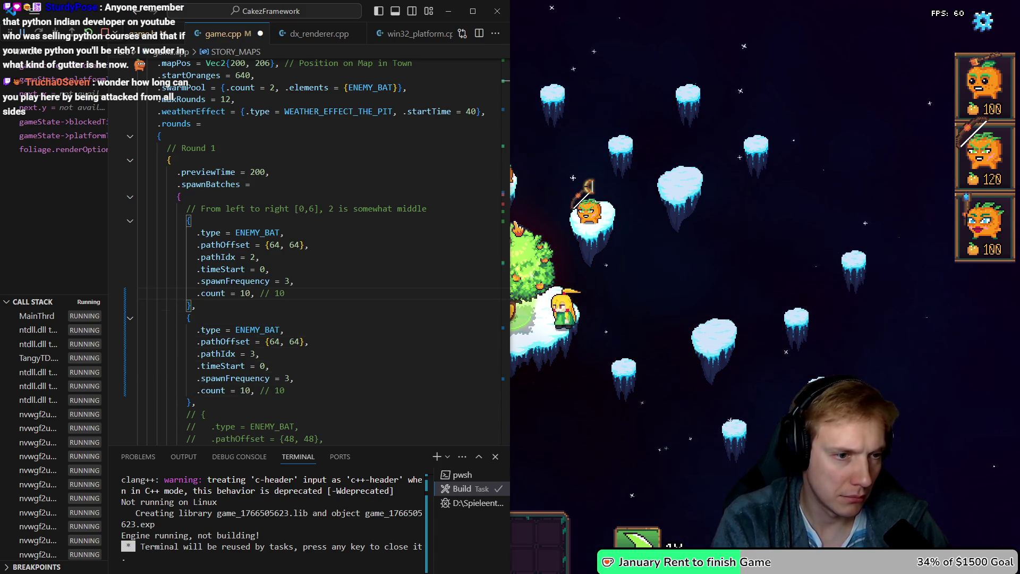
key("Down")
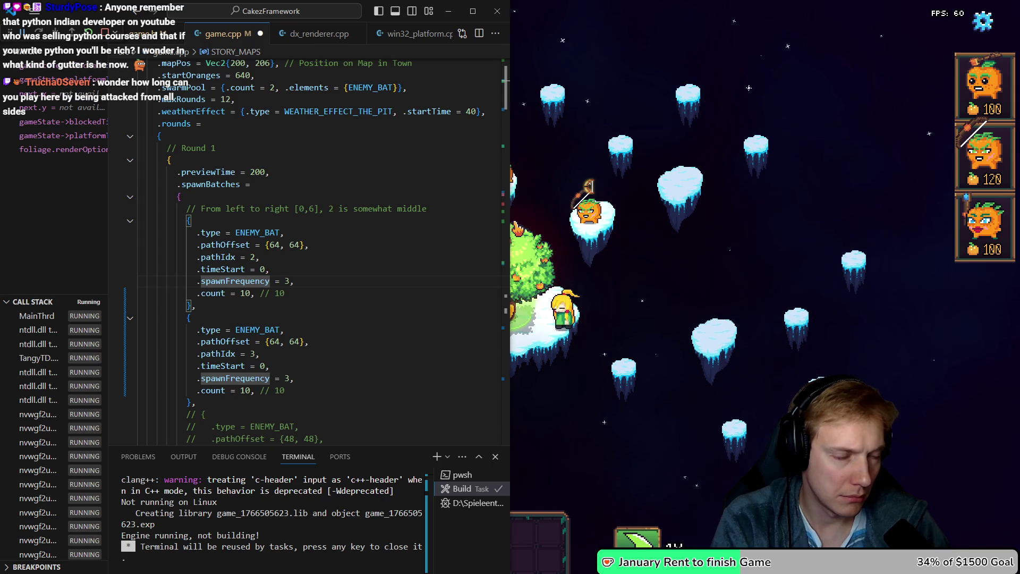
key("End")
key("Left")
key("BackSpace")
type("4")
key("Down")
key("Down")
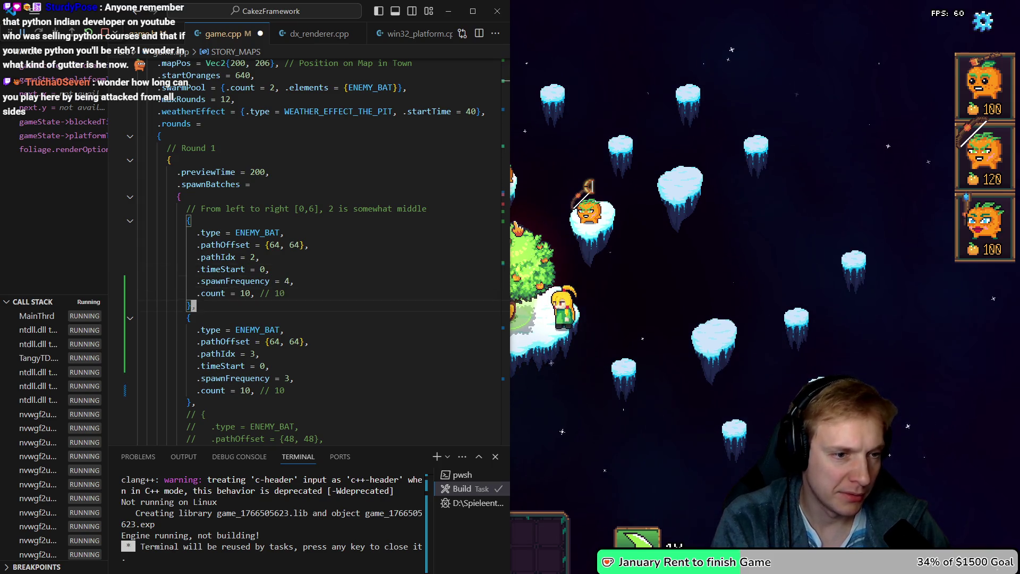
key("Up")
key("Up")
key("Up")
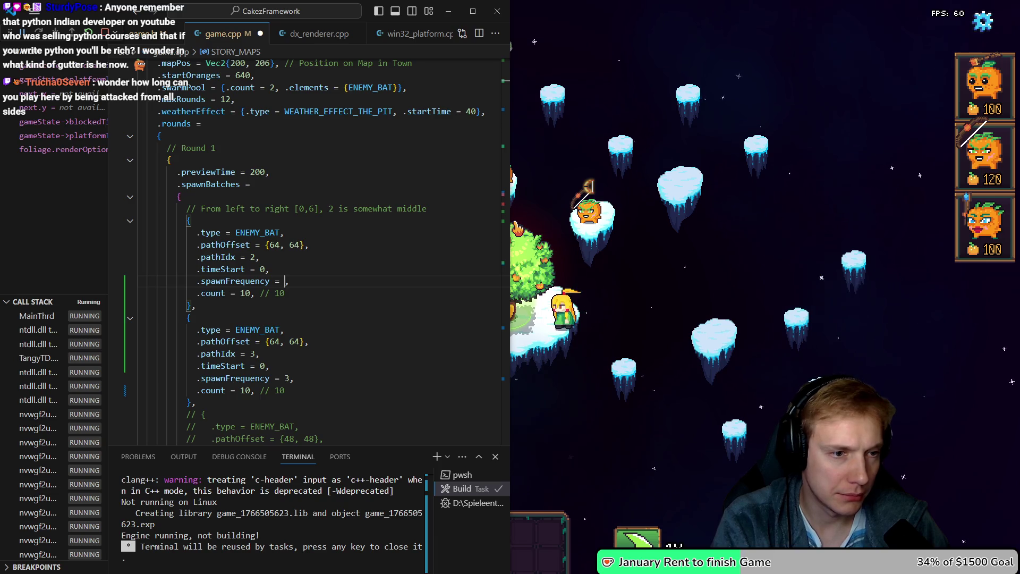
type("4")
key("Down")
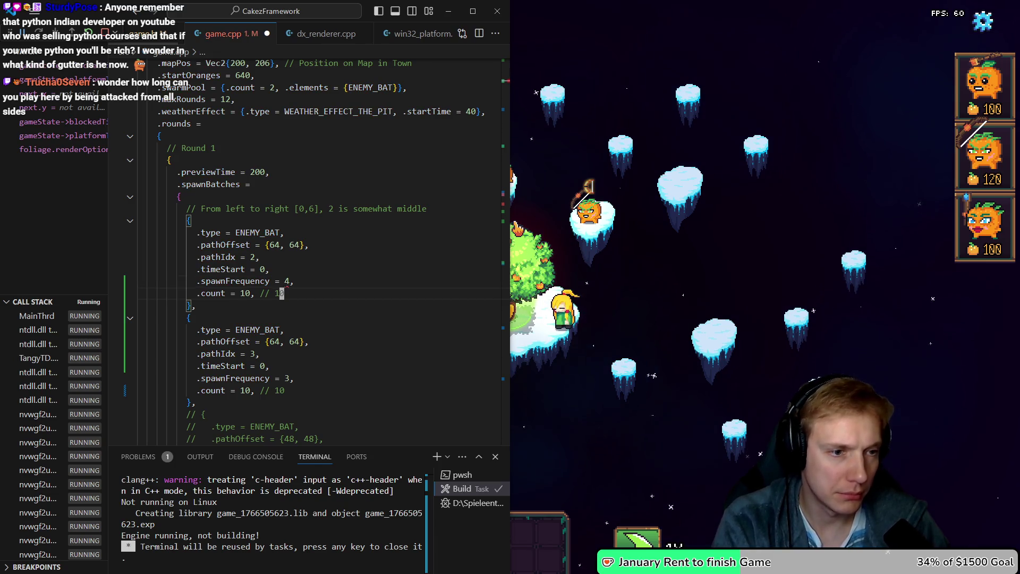
key("Up")
key("BackSpace")
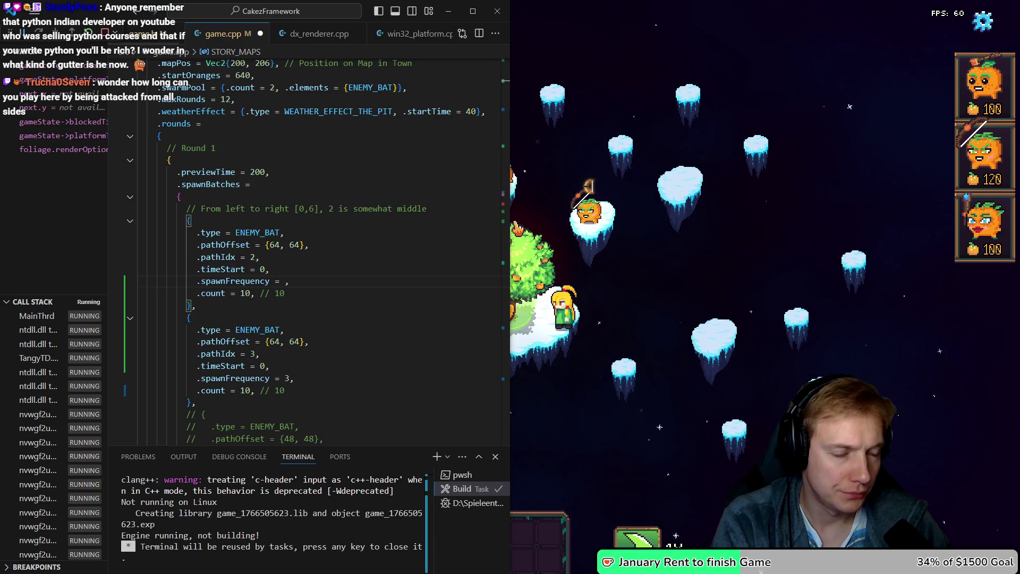
type("2")
key("Down")
Set the first bat batch's count to 4 and clear the second batch's spawn frequency
key("ctrl+Left")
key("ctrl+Left")
key("ctrl+Left")
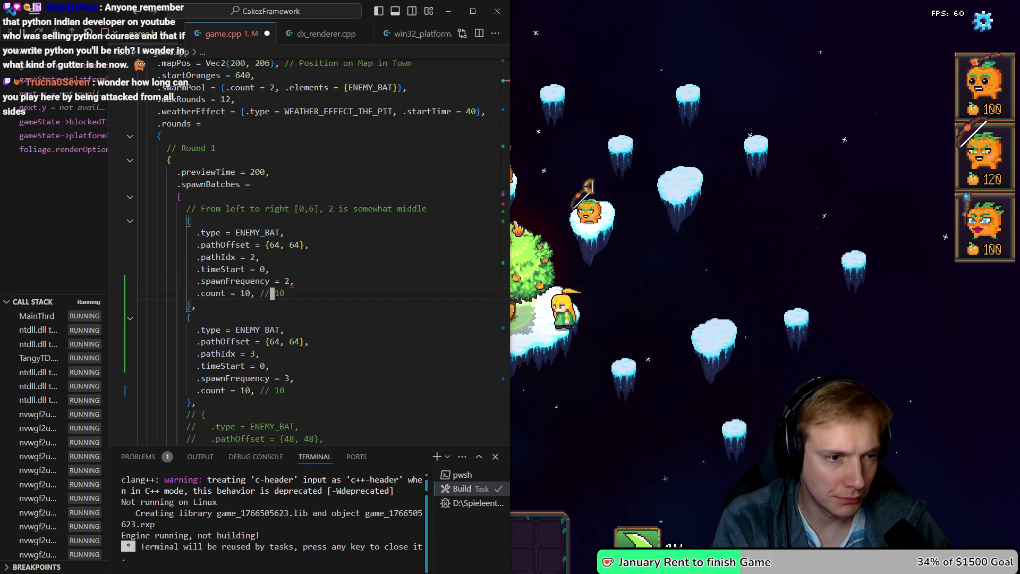
key("BackSpace")
key("BackSpace")
type("4")
key("Down")
key("Down")
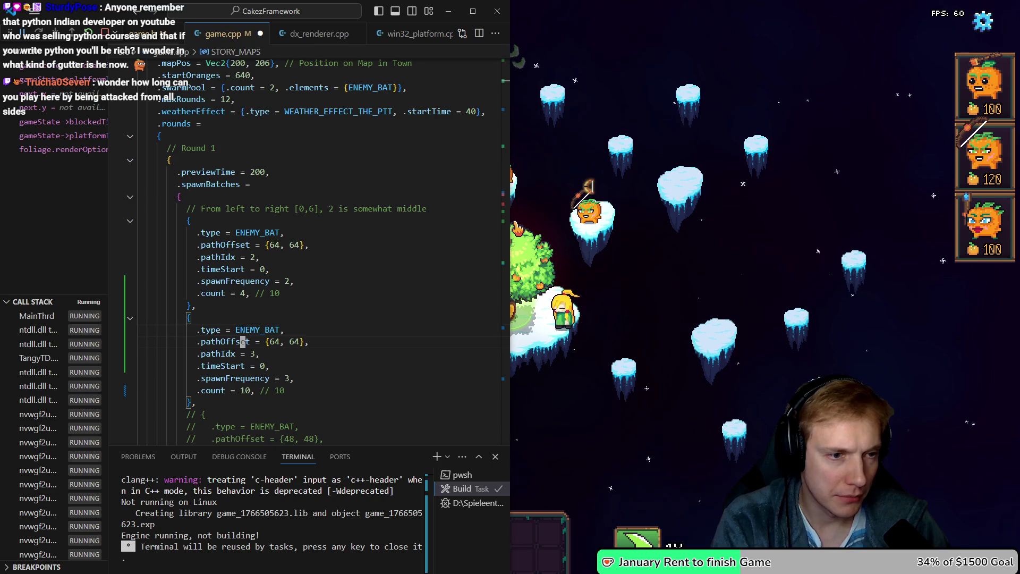
key("Up")
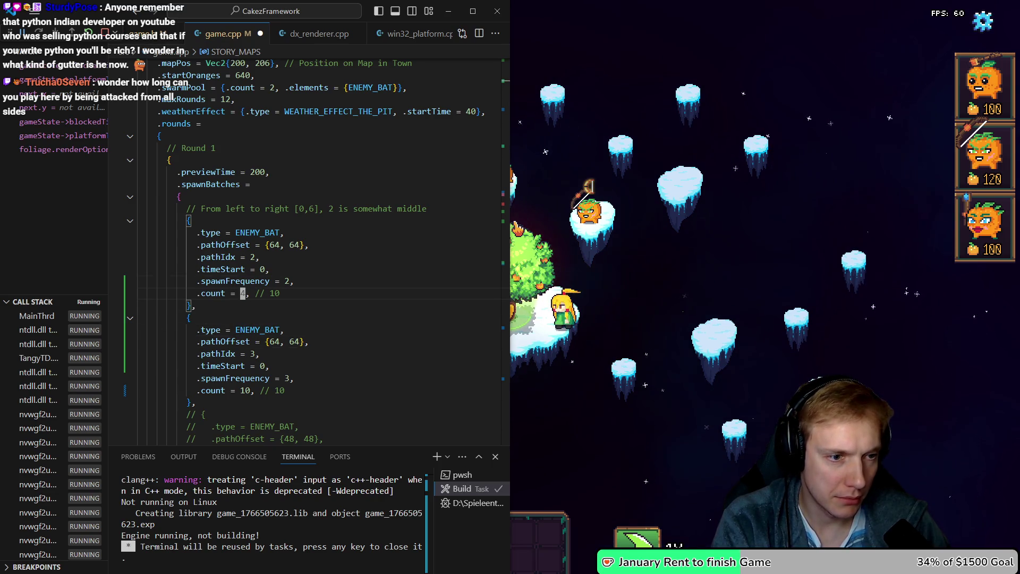
left_click(241, 390)
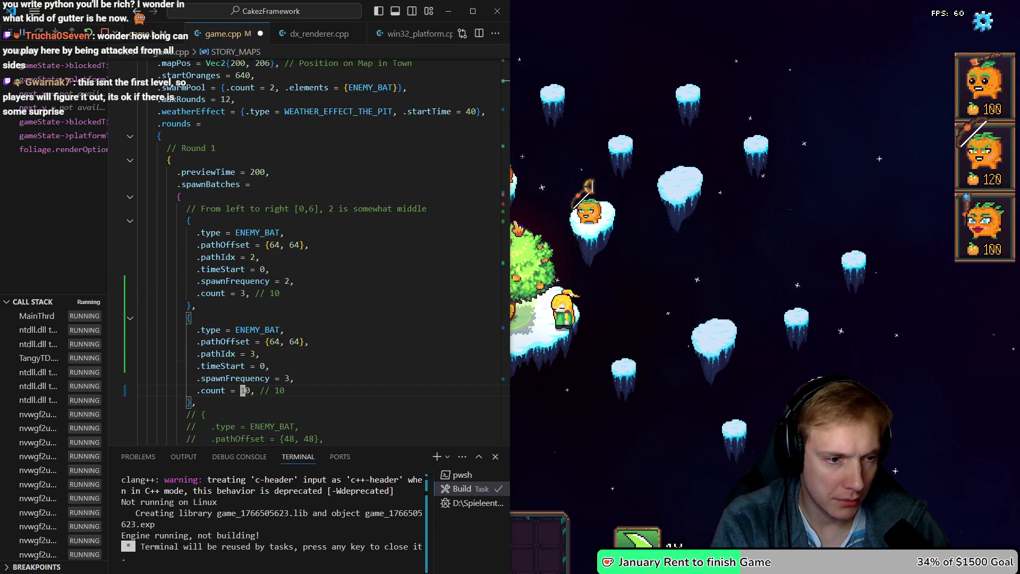
type("3")
key("BackSpace")
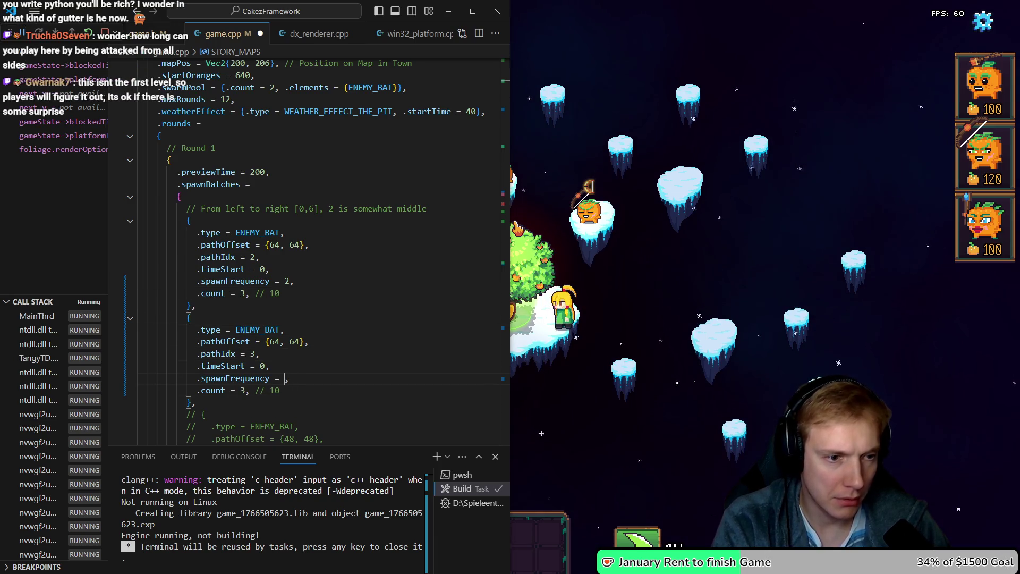
left_click(246, 378)
type("2")
type("2,")
Paste copies of both bat batches and set the third batch's timeStart to 10
key("shift+Up")
key("shift+Up")
key("shift+Up")
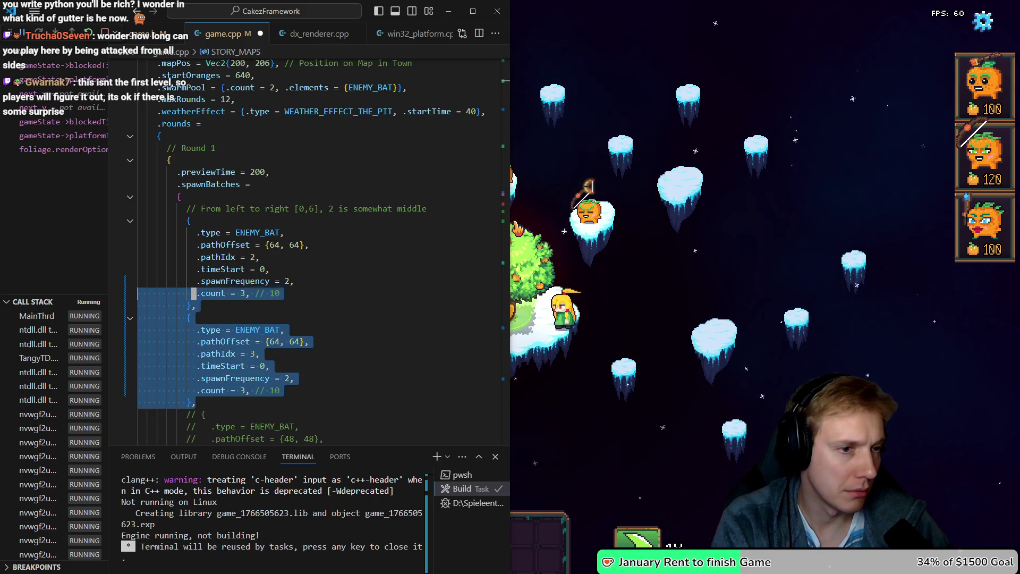
key("Escape")
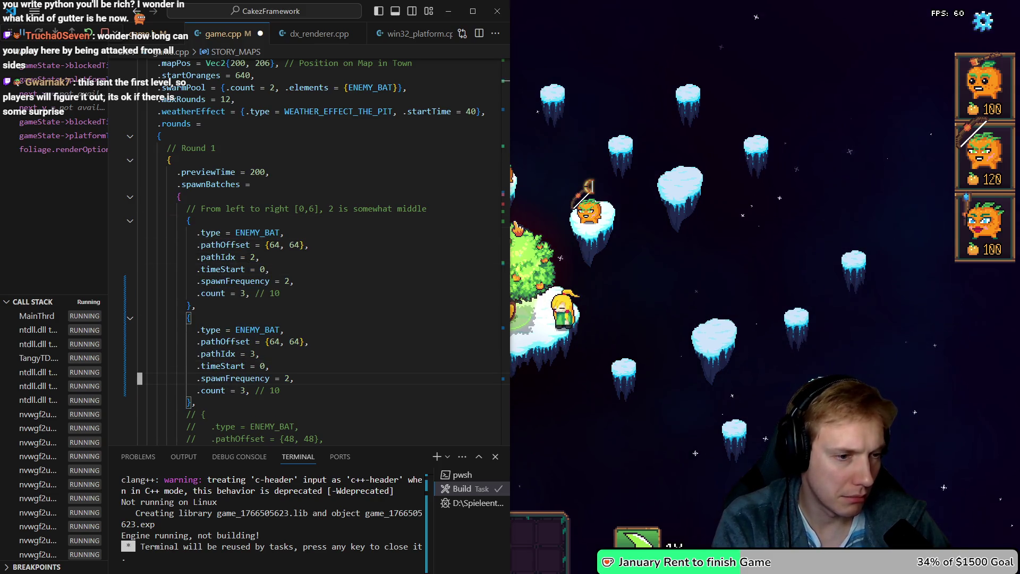
key("ctrl+v")
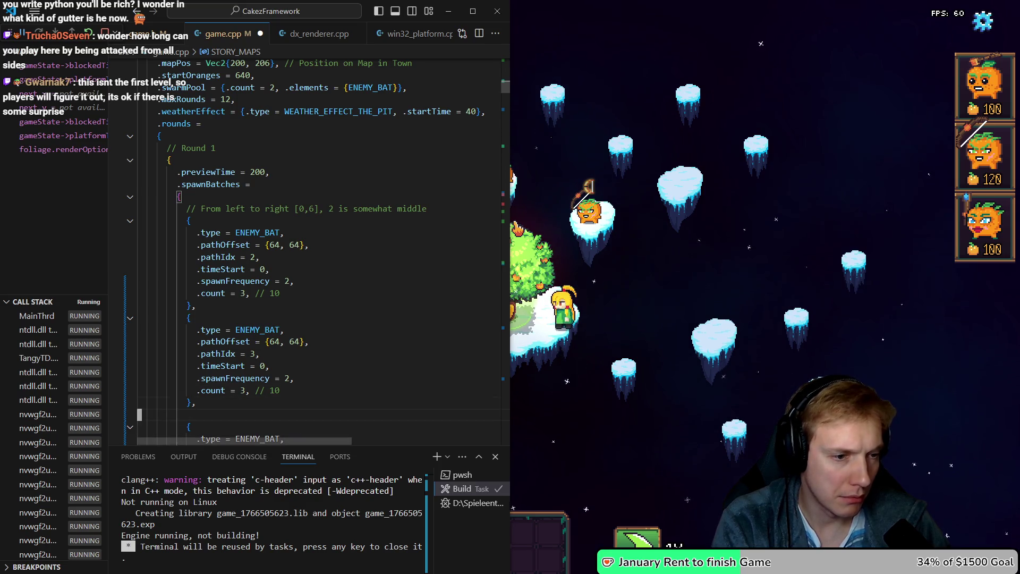
scroll(140, 427, "down", 5)
left_click(140, 269)
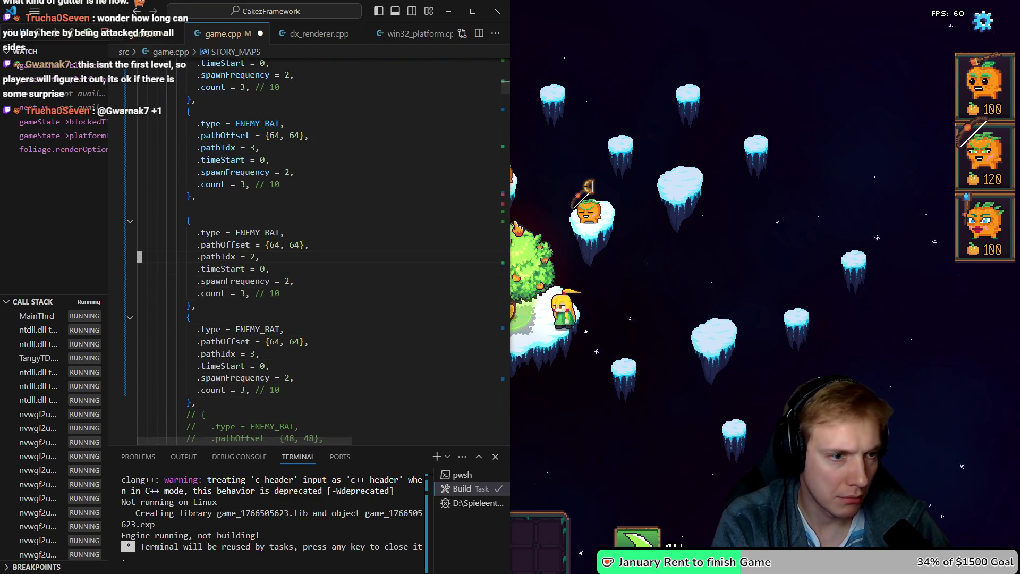
left_click(265, 268)
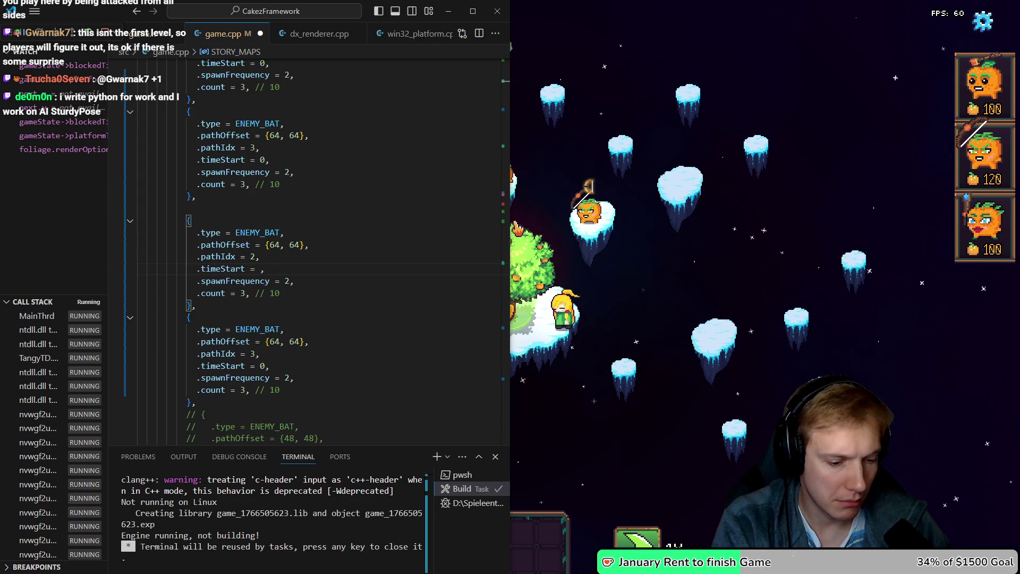
type("10")
key("j")
key("j")
key("j")
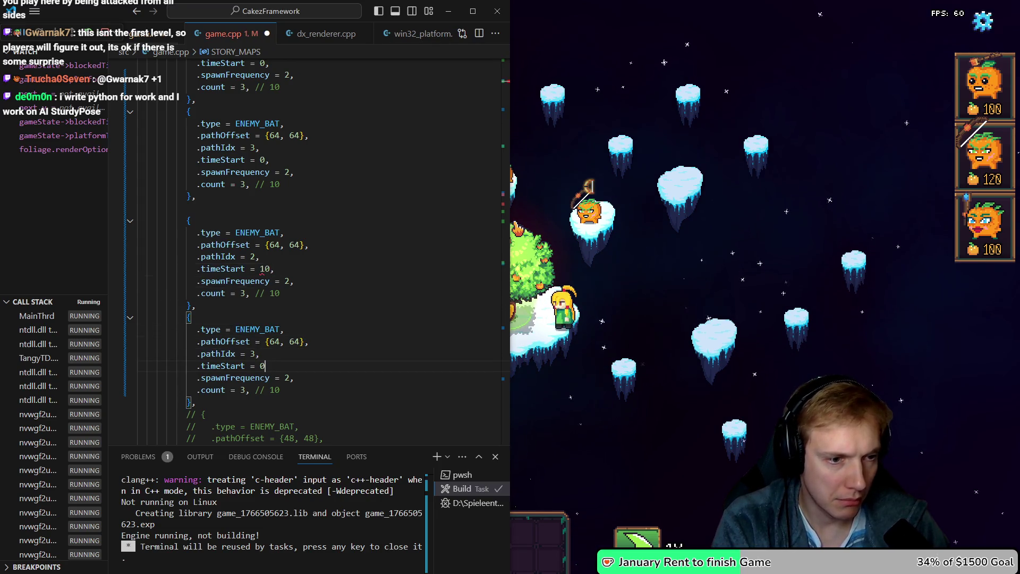
key("BackSpace")
type("10,")
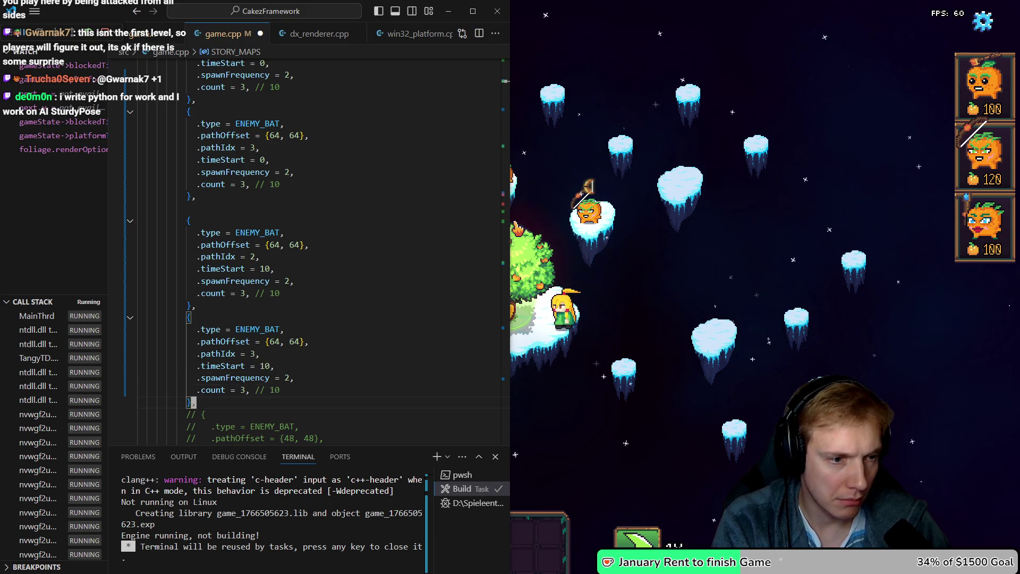
Yank the two delayed bat batches with vim and paste another copy below
key("shift+v")
key("k")
key("k")
key("k")
key("y")
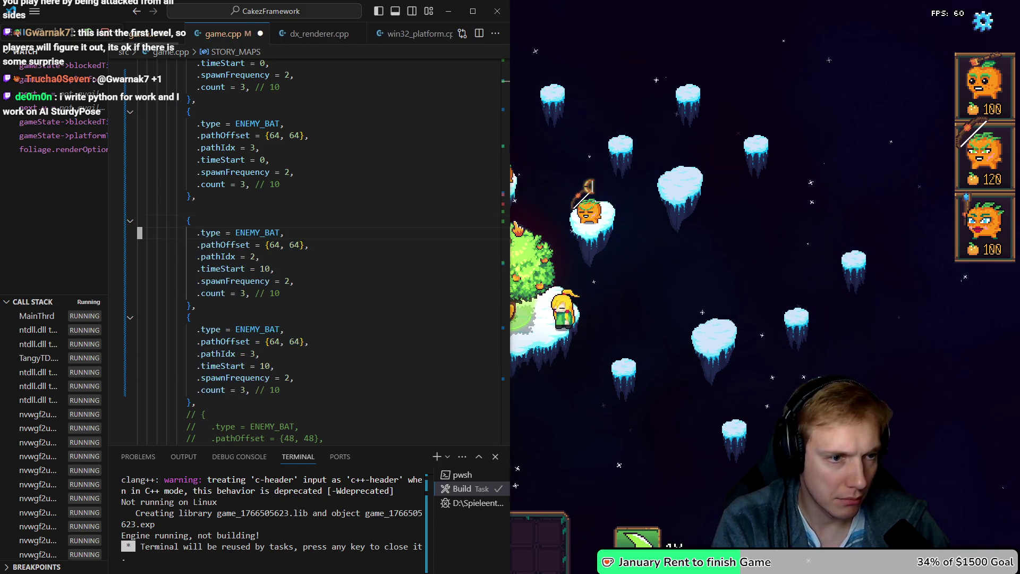
key("j")
key("j")
key("j")
key("p")
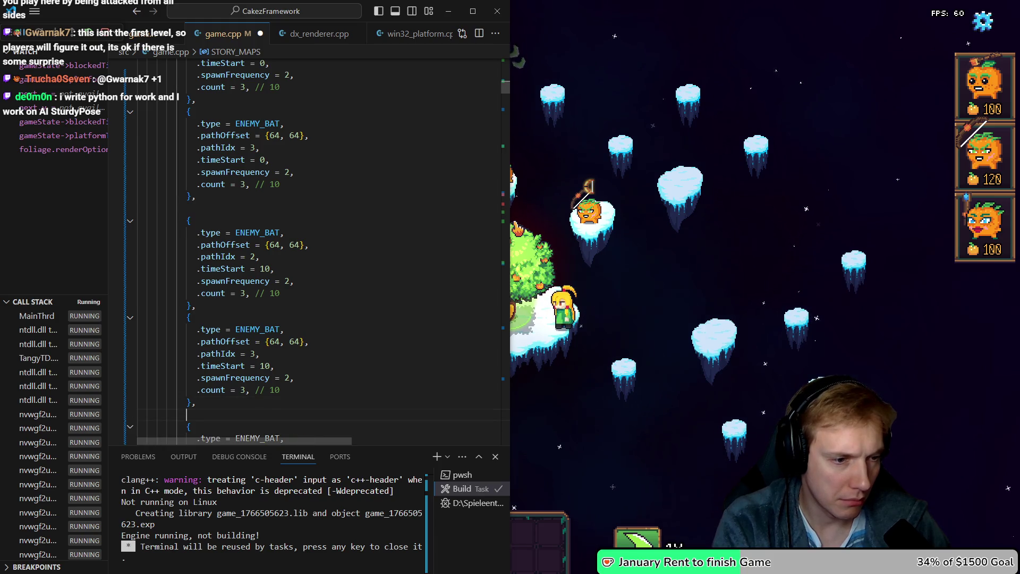
key("j")
key("j")
key("j")
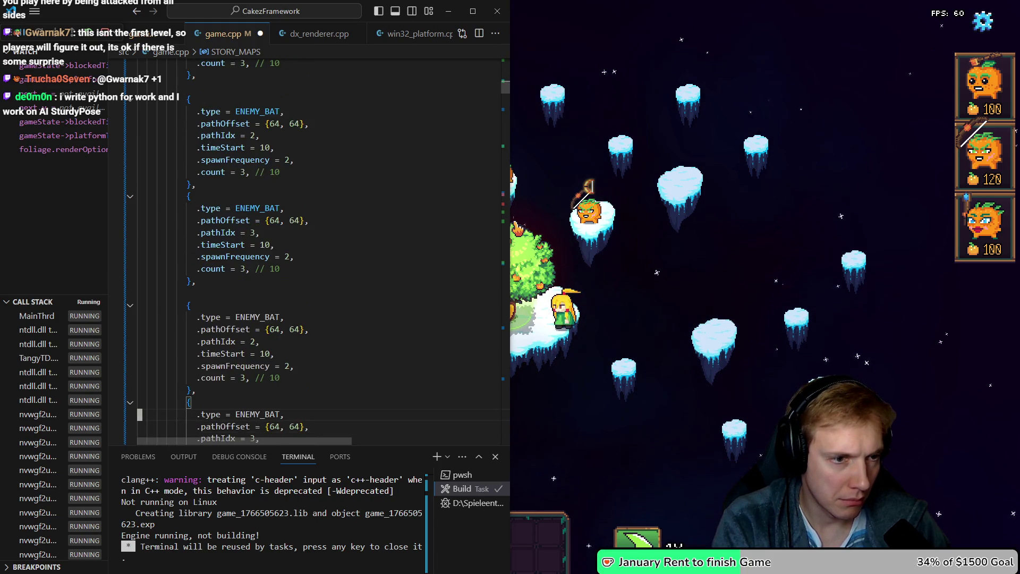
left_click(140, 353)
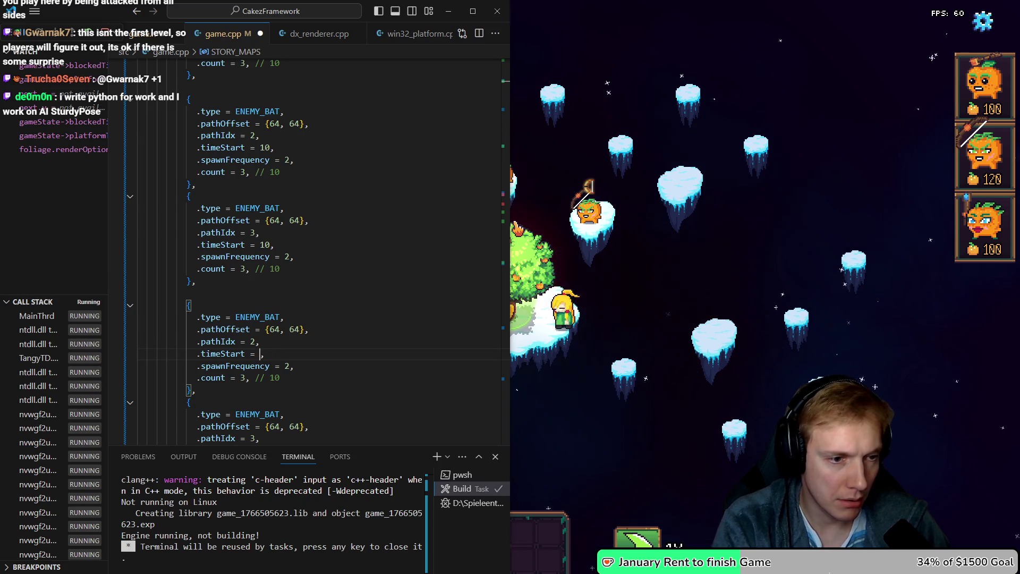
Remove the // 10 comment after count 4 in the last batches
key("j")
key("j")
key("j")
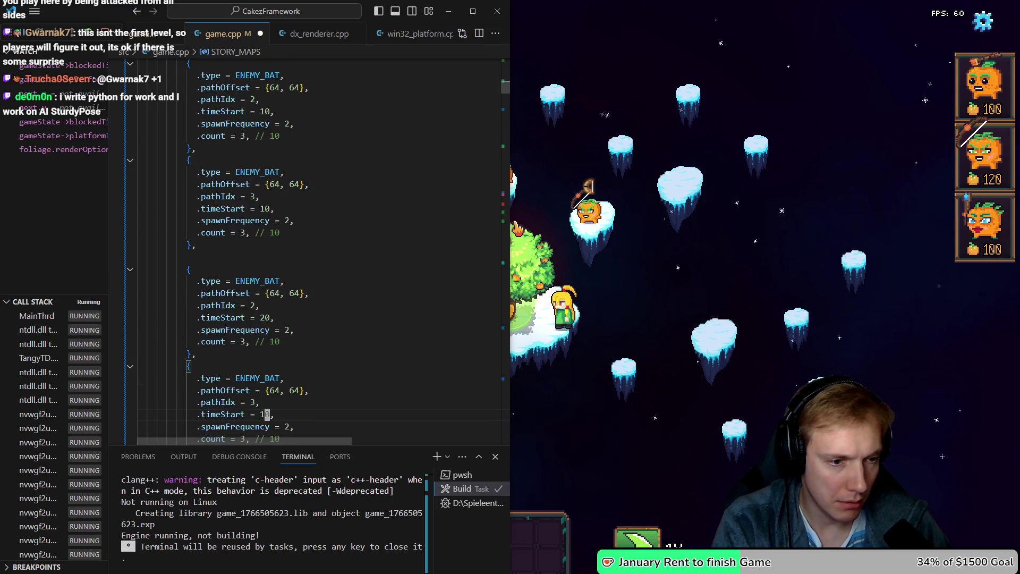
type("2")
key("j")
key("b")
key("b")
key("b")
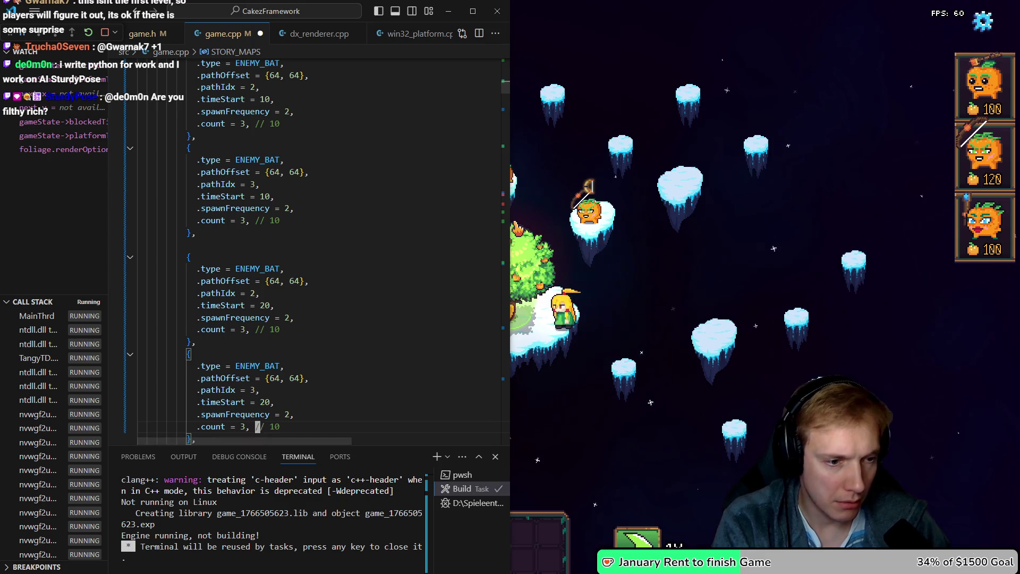
type("4")
key("b")
key("b")
key("b")
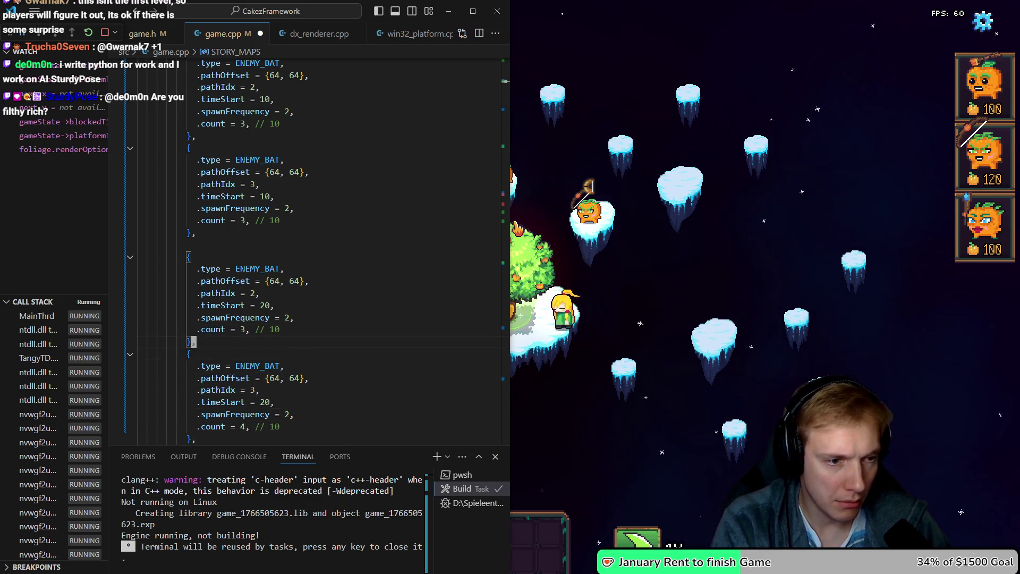
key("l")
key("l")
key("C")
type("4")
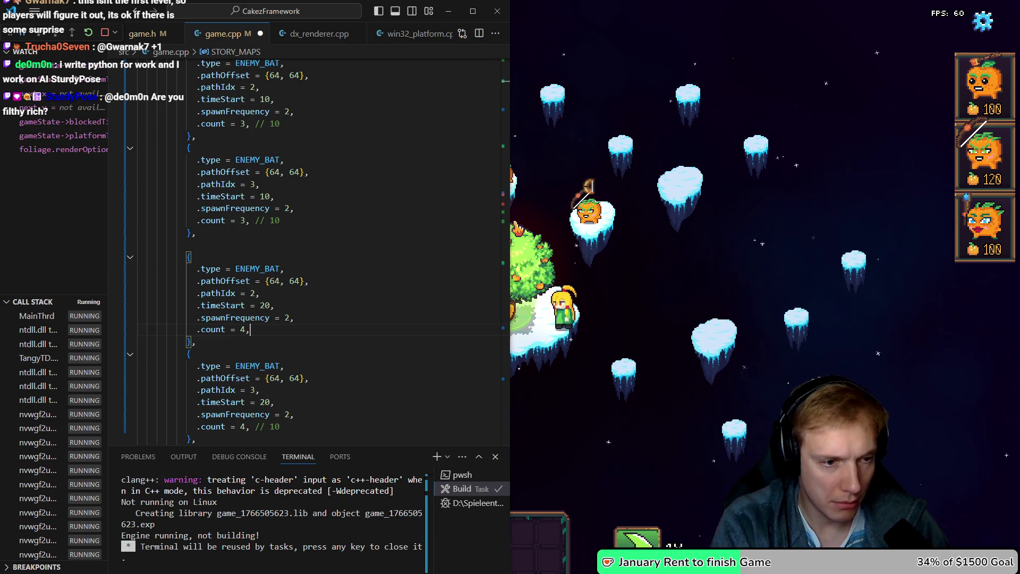
key("j")
key("j")
key("j")
key("w")
key("w")
key("w")
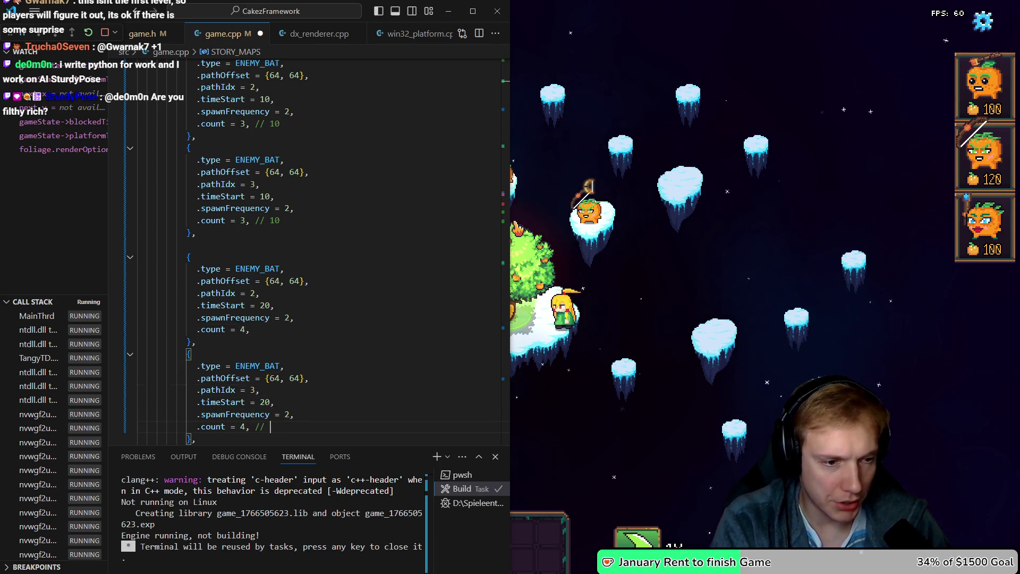
key("BackSpace")
key("BackSpace")
key("BackSpace")
key("Escape")
Delete the remaining // 10 comments from the earlier batches' count lines
key("k")
key("k")
key("k")
key("k")
key("k")
key("k")
key("w")
key("w")
key("C")
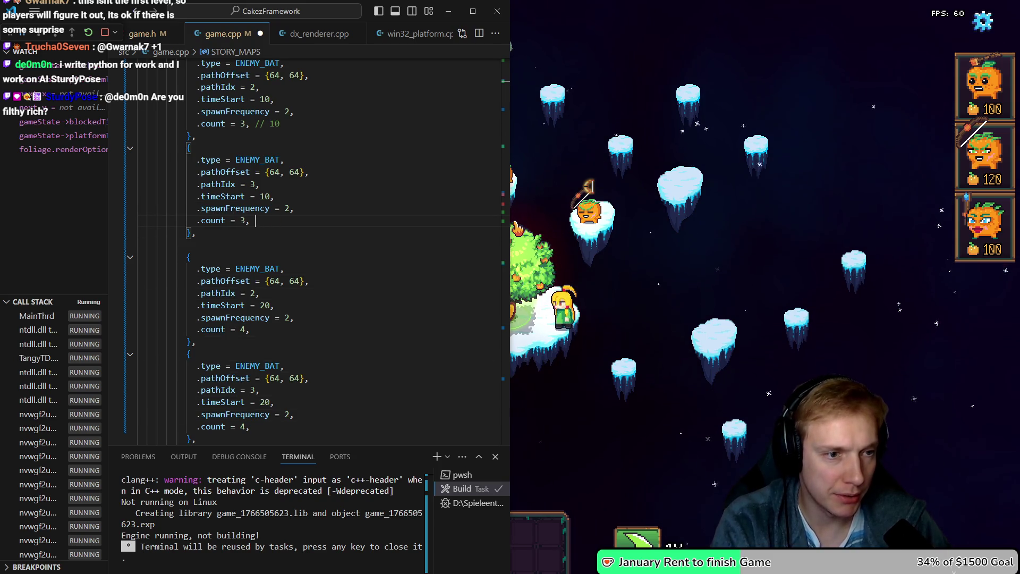
key("Escape")
key("k")
key("k")
key("k")
key("$")
key("F")
key("comma")
key("l")
key("D")
key("k")
key("k")
key("k")
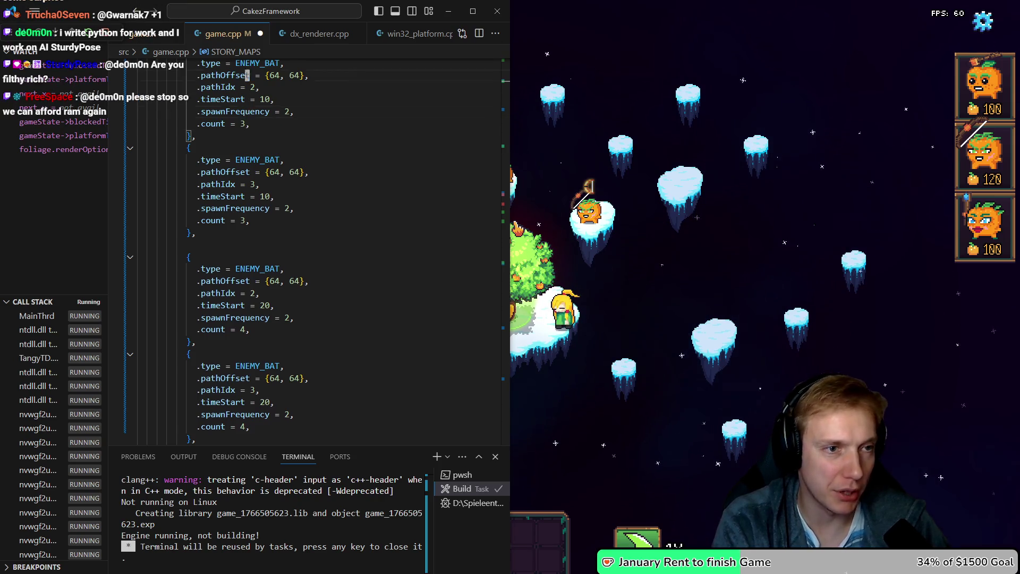
key("k")
key("k")
key("k")
type("A //")
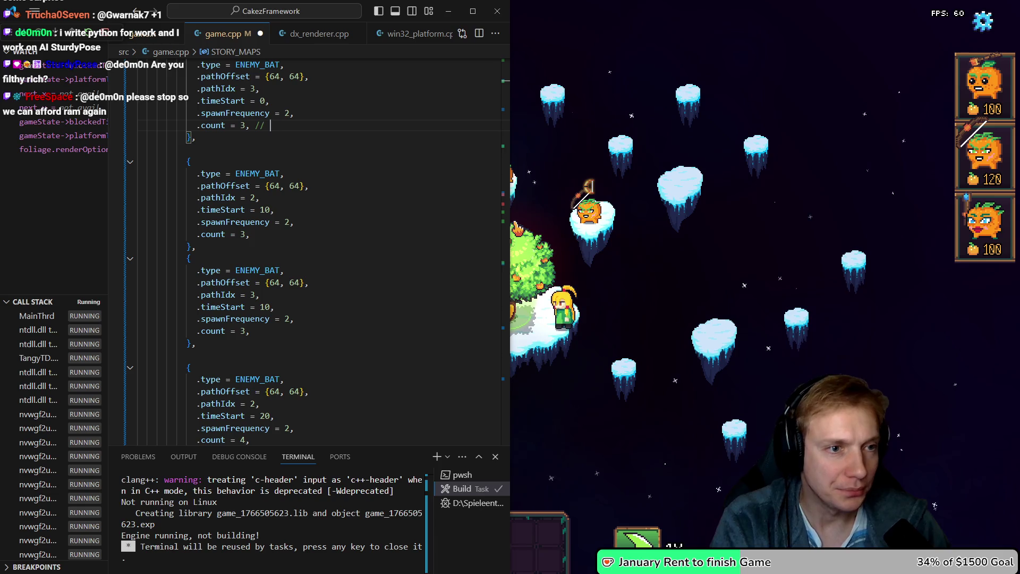
key("BackSpace")
key("BackSpace")
key("BackSpace")
key("k")
key("k")
key("k")
type("A //")
key("BackSpace")
key("BackSpace")
key("BackSpace")
key("Escape")
key("k")
key("k")
key("k")
Save game.cpp and run the build task with Ctrl+Shift+B
key("j")
key("ctrl+s")
key("ctrl+shift+b")
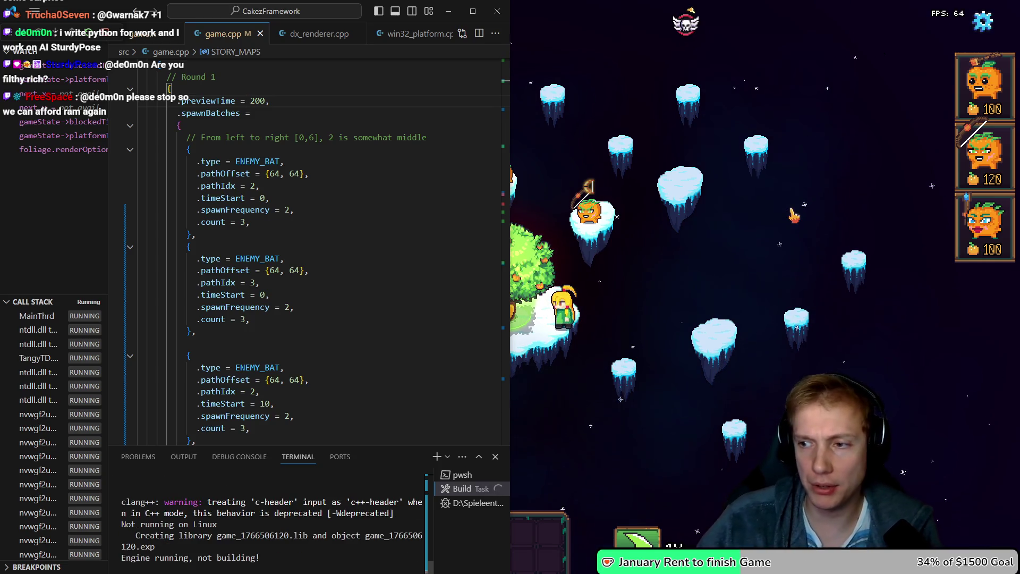
Focus the rebuilt Tangy Defense window to watch Round 1's bats spawn on paths 2 and 3
left_click(714, 218)
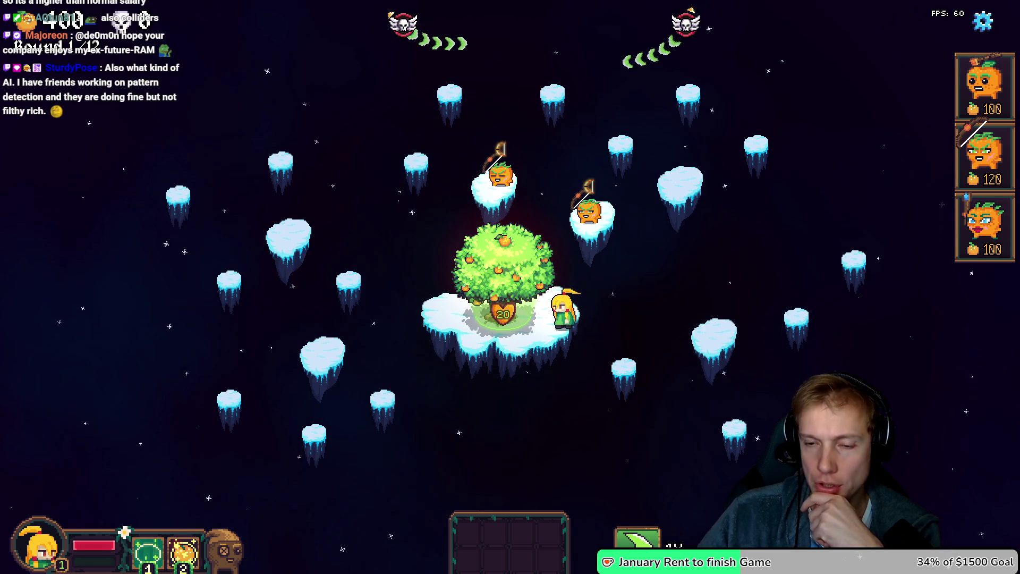
left_click(499, 168)
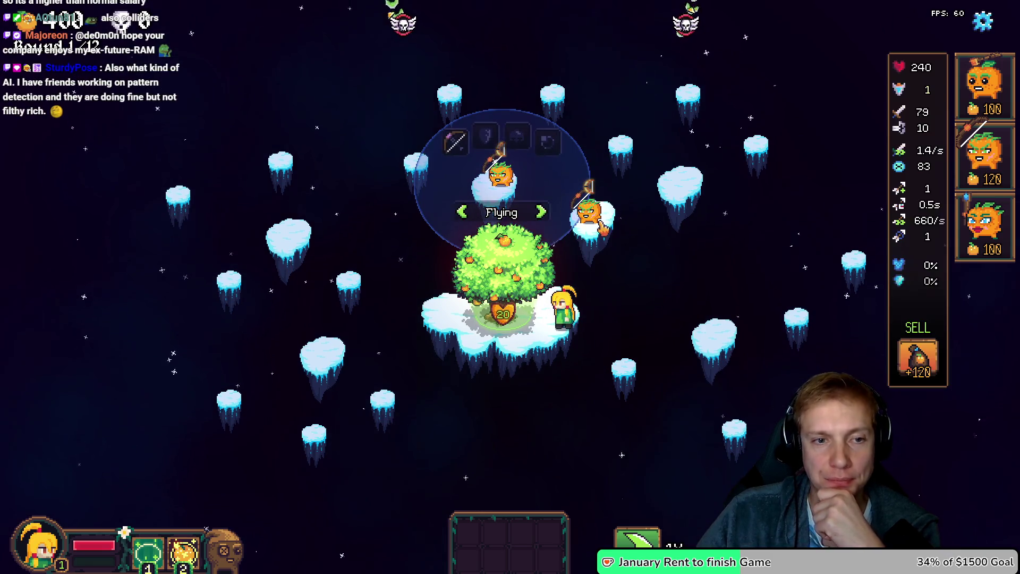
left_click(587, 210)
left_click(691, 280)
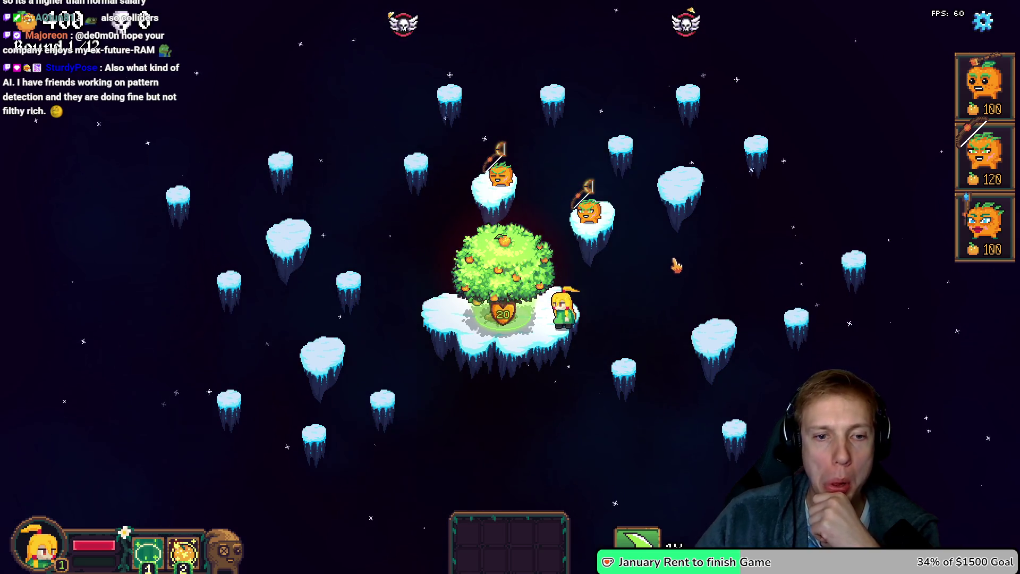
key("w")
key("s")
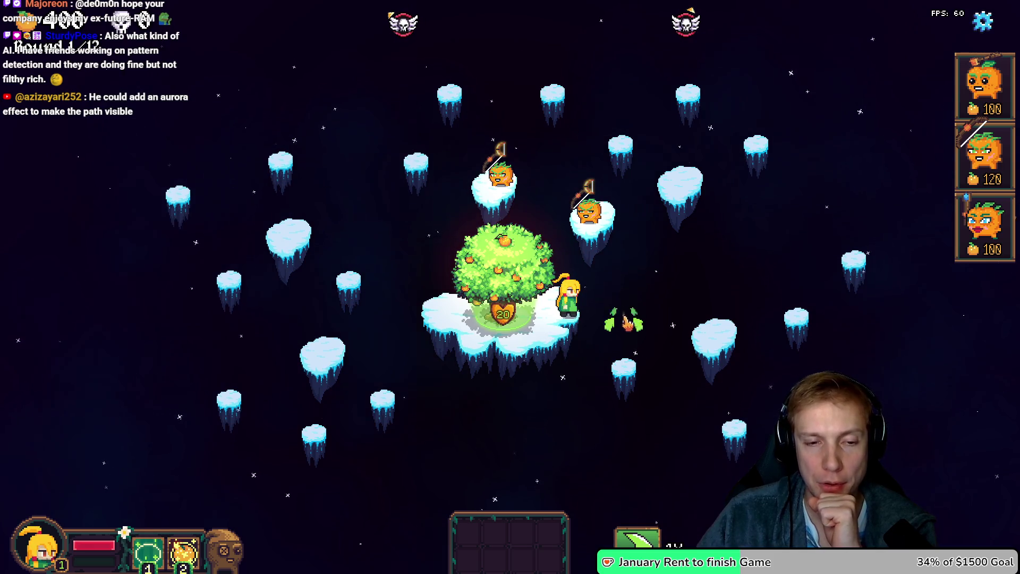
key("w")
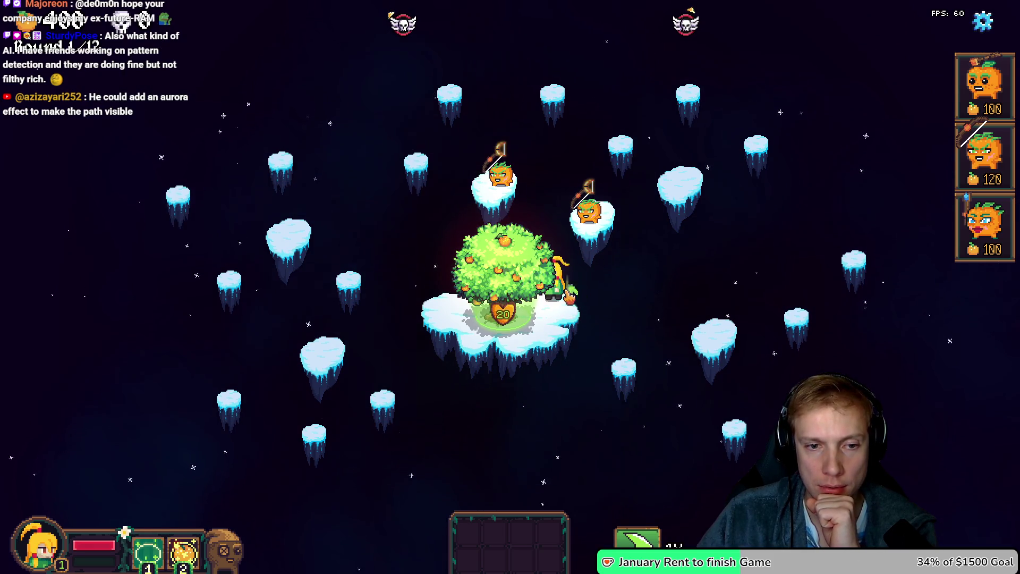
key("w")
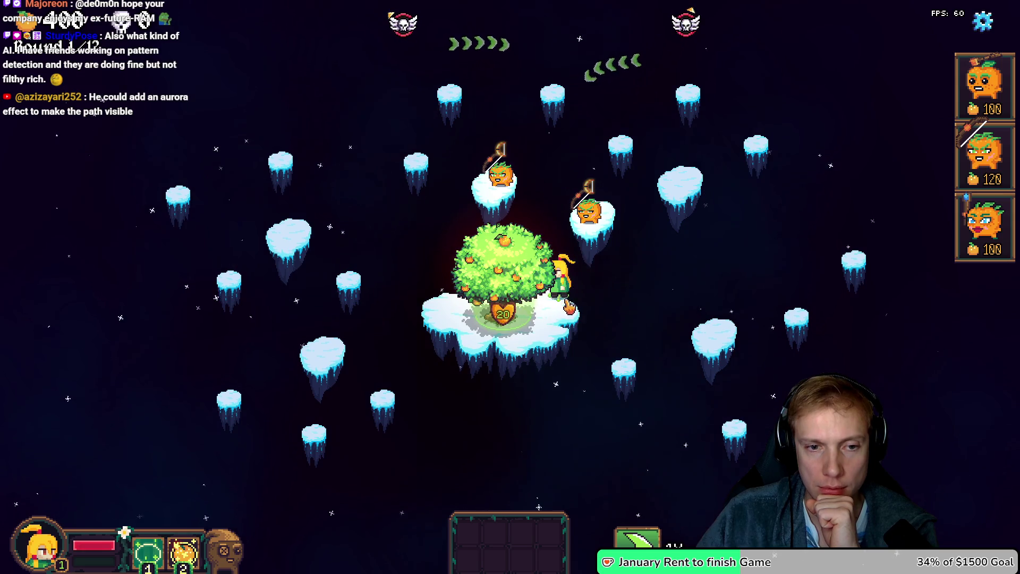
key("a")
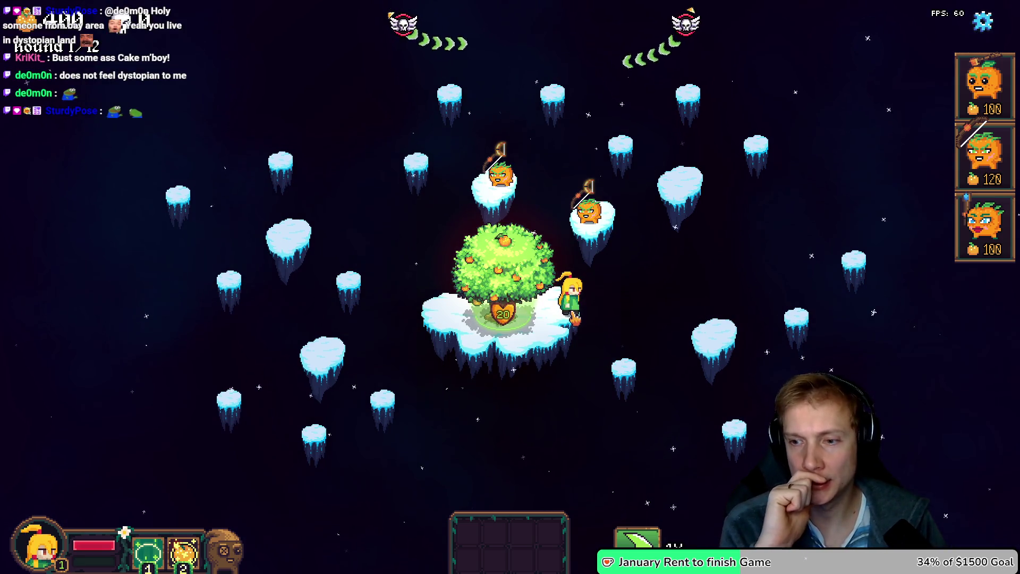
key("alt+Tab")
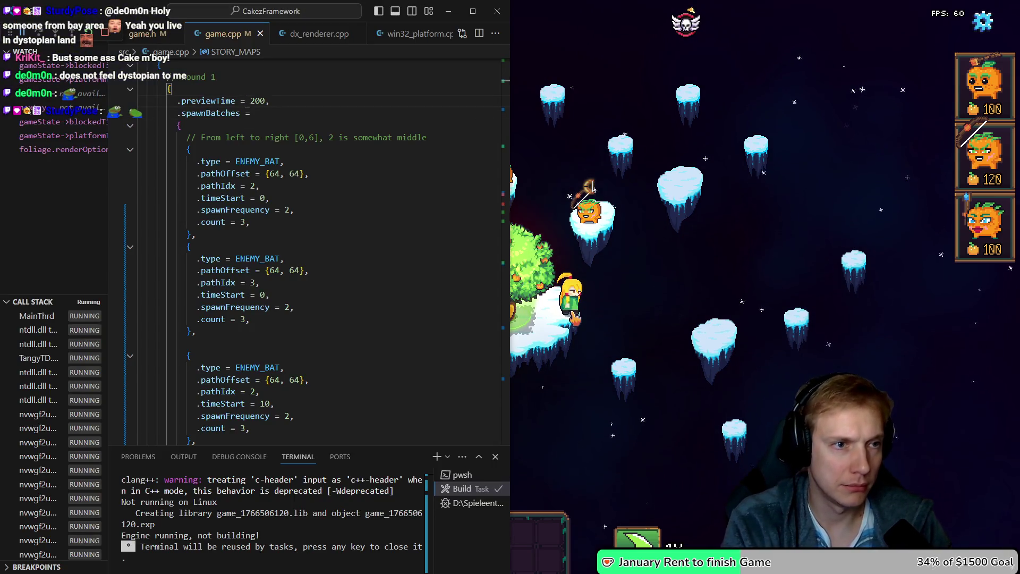
Find update_particle_emitters in game.cpp and step through its matches
key("ctrl+f")
type("update_pa")
key("Escape")
key("F3")
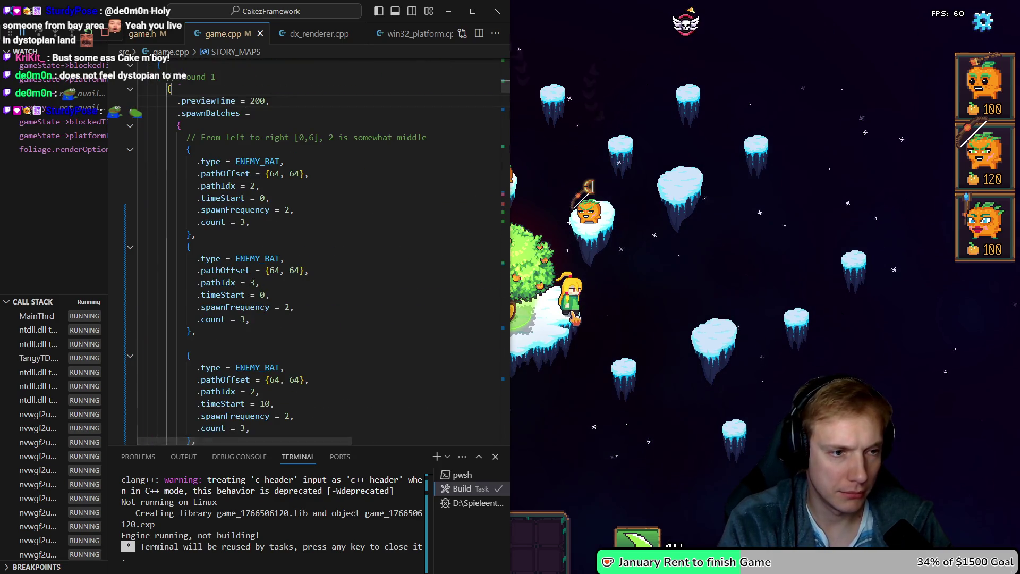
key("shift+F3")
Widen the editor and search panel, search the project for 'path indic', and open the first match
key("alt+Left")
key("ctrl+shift+f")
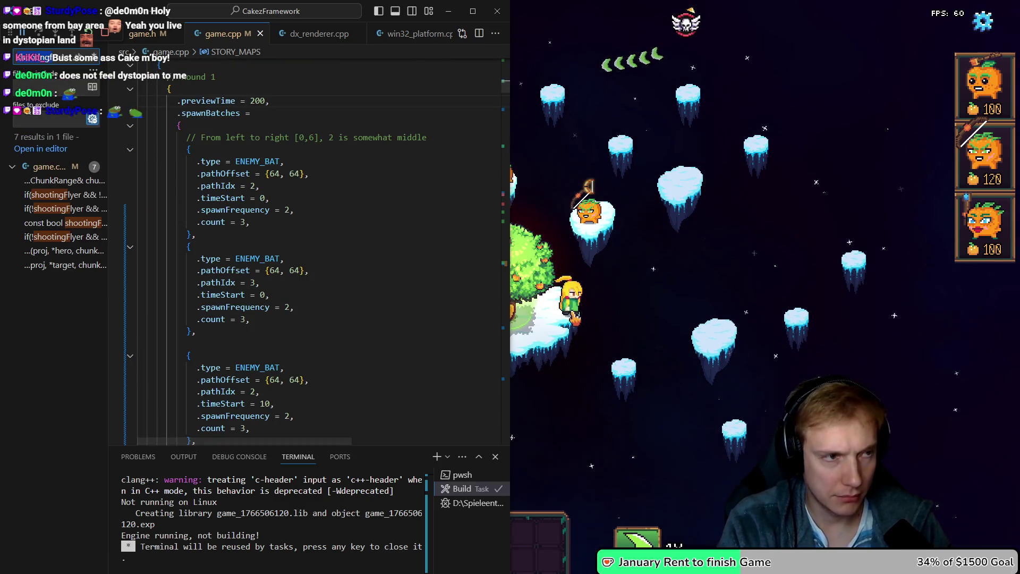
type("update_pa")
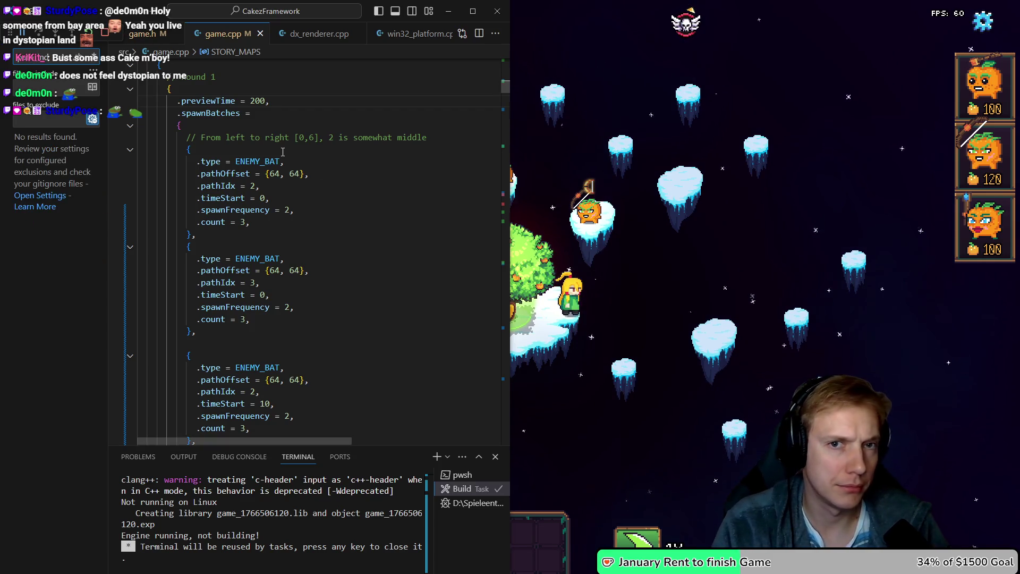
key("BackSpace")
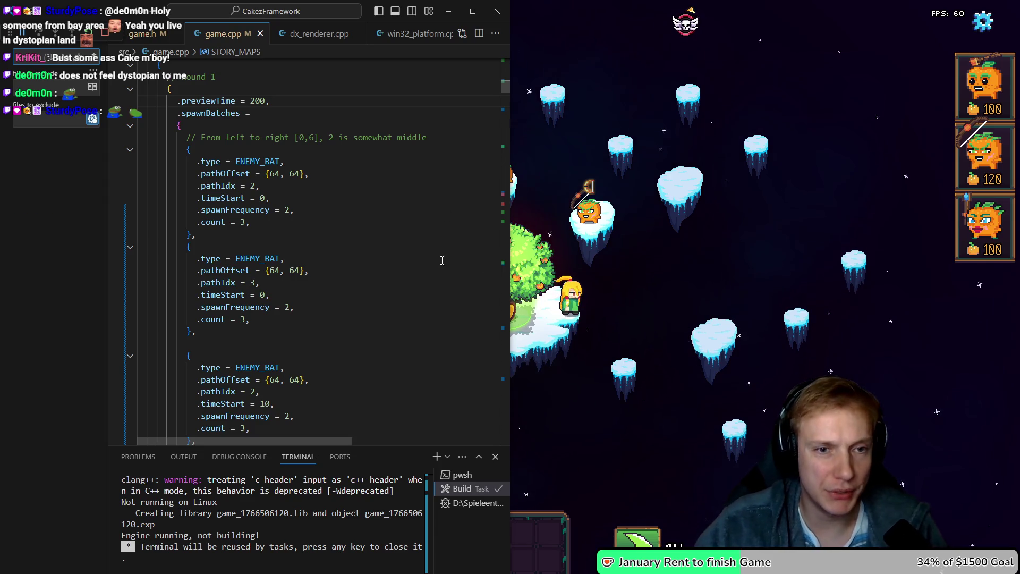
left_click_drag(509, 208, 790, 230)
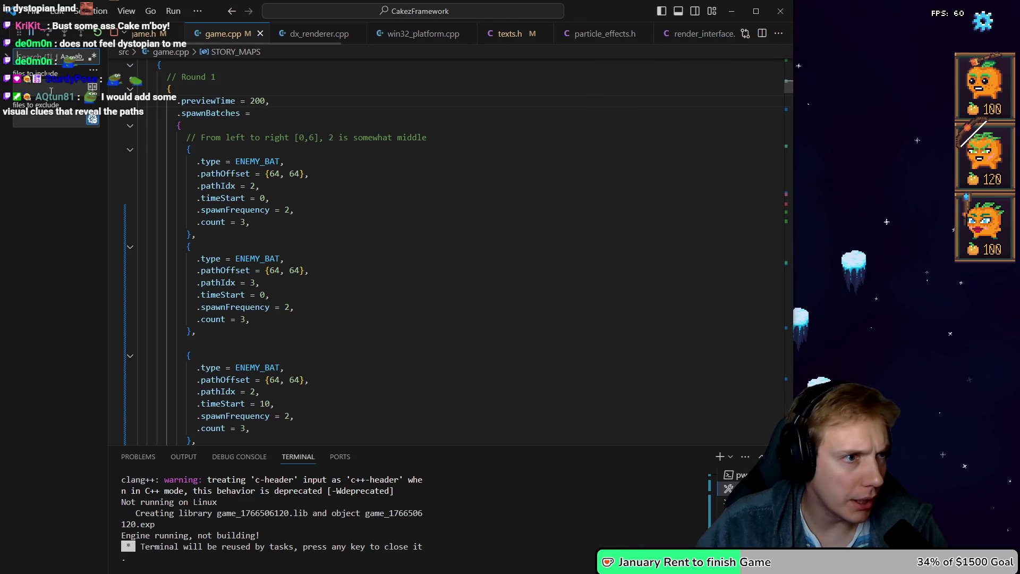
left_click_drag(108, 125, 298, 130)
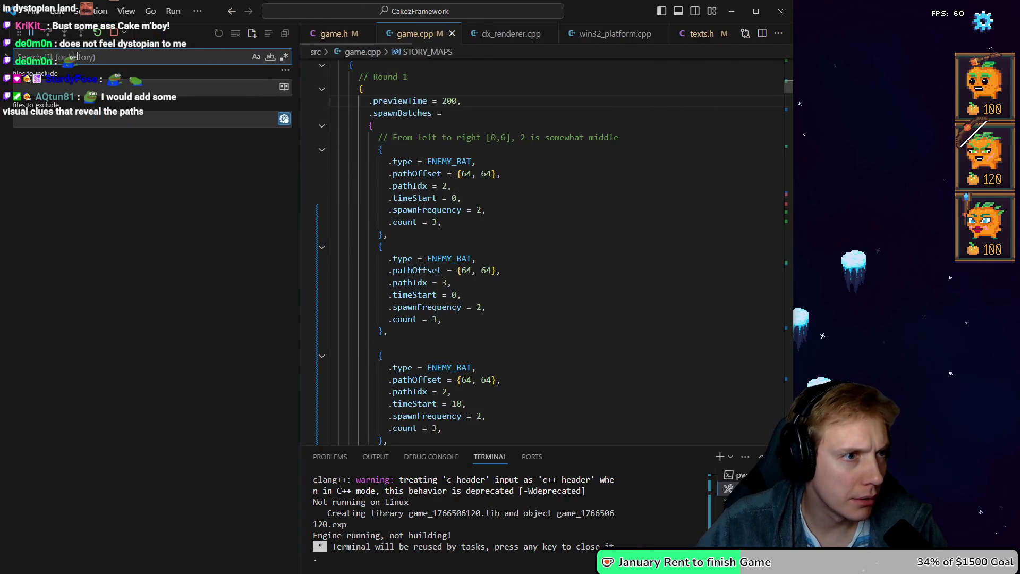
type("sp")
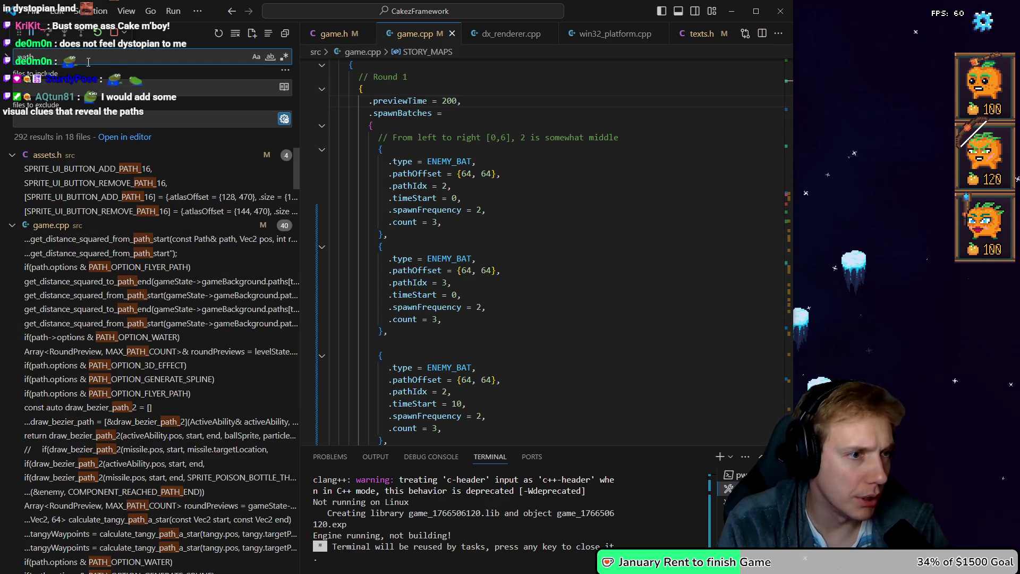
type("_in")
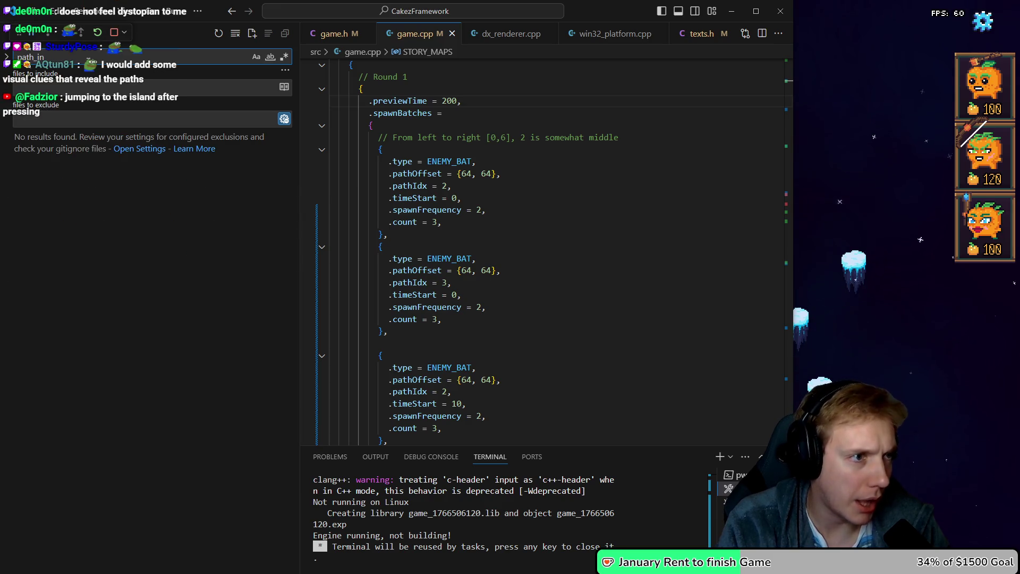
key("BackSpace")
key("BackSpace")
key("BackSpace")
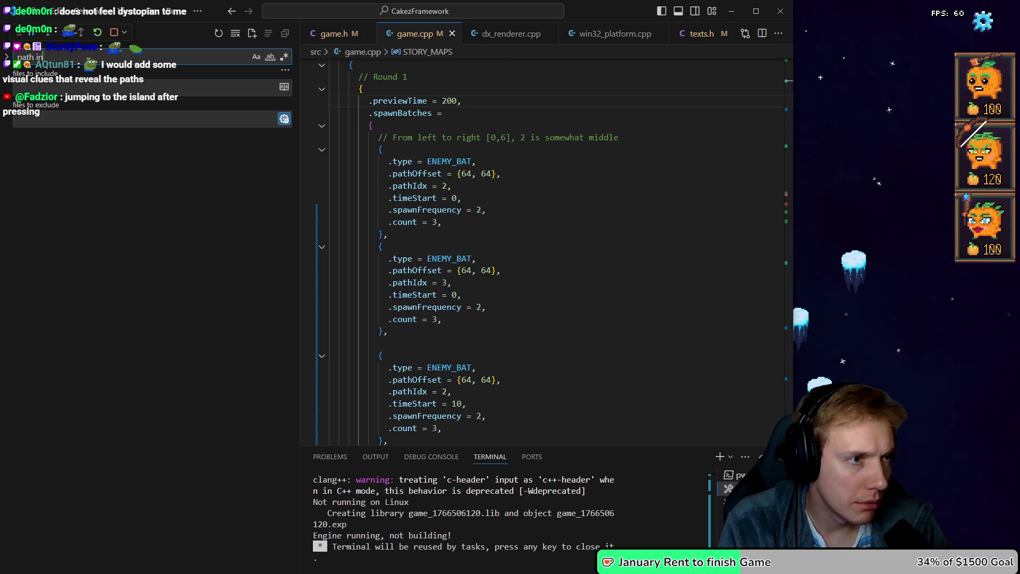
type("dic")
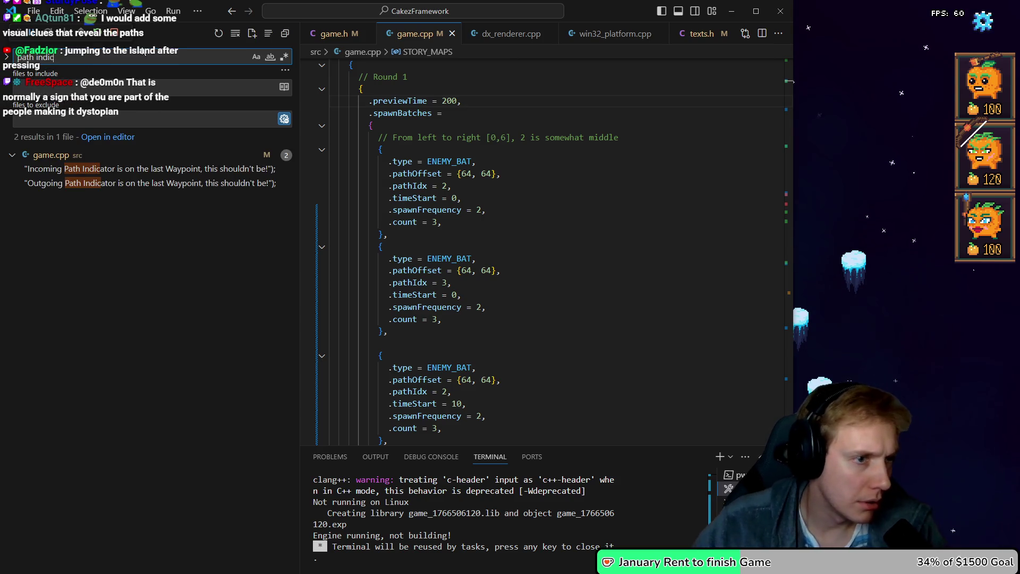
left_click(95, 169)
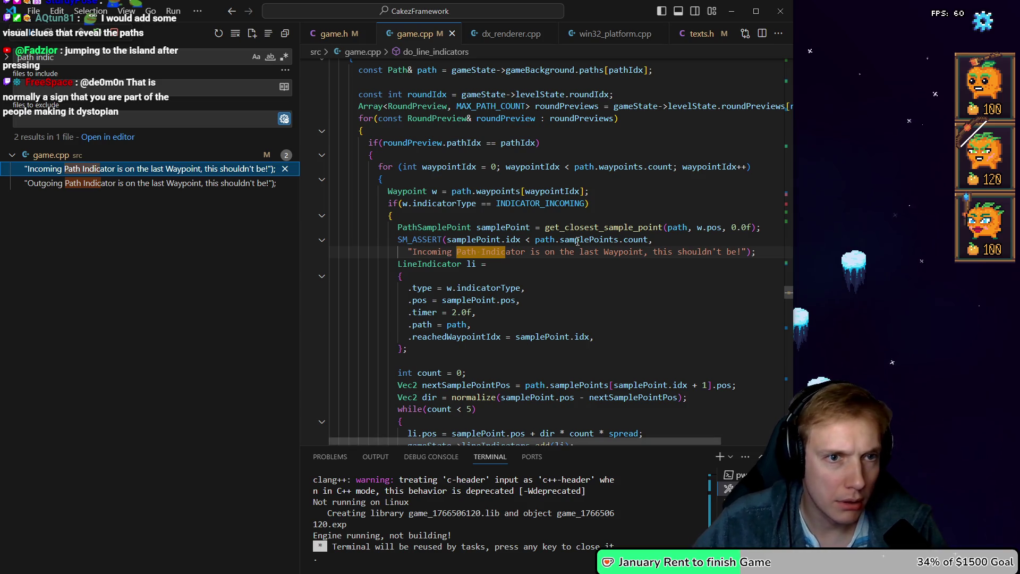
Rename do_line_indicators to do_path_indicators
scroll(578, 241, "up", 3)
scroll(577, 242, "up", 7)
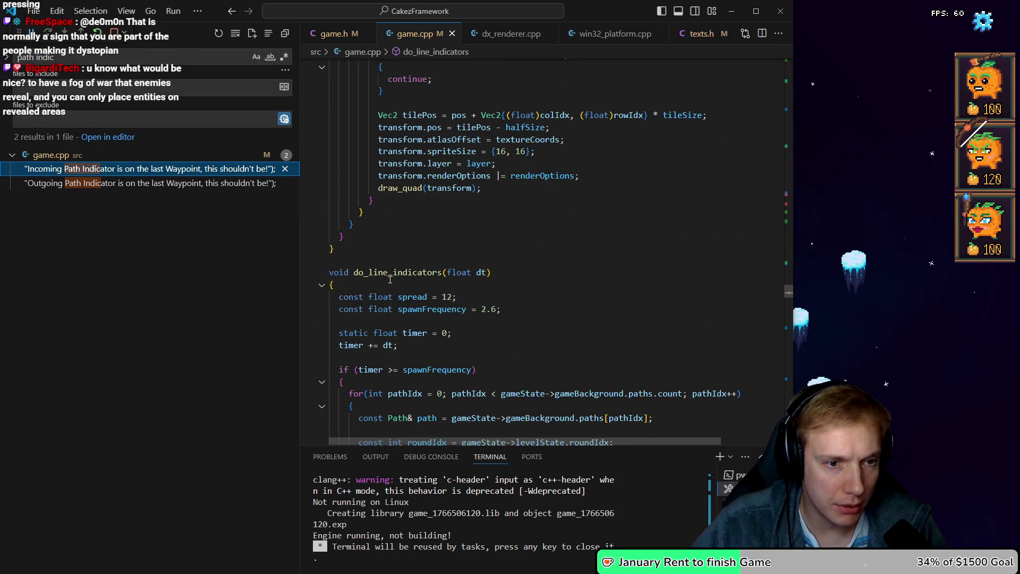
left_click(390, 273)
key("F2")
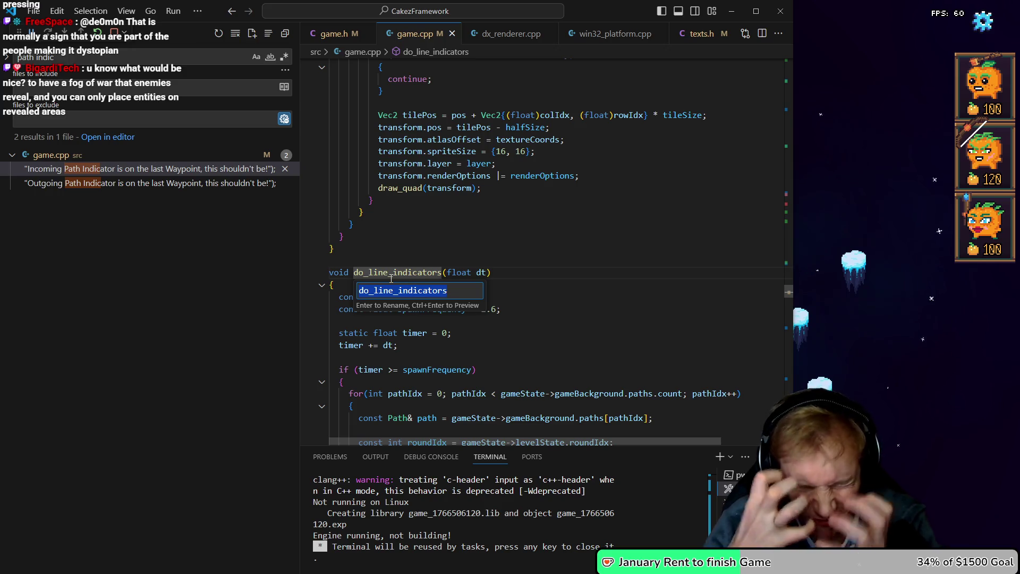
type("do_")
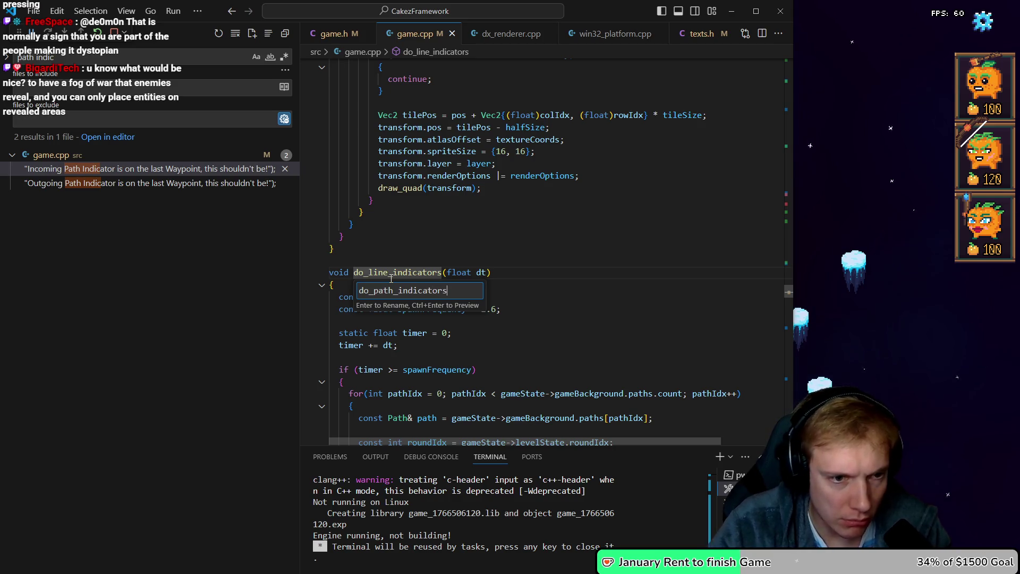
key("Return")
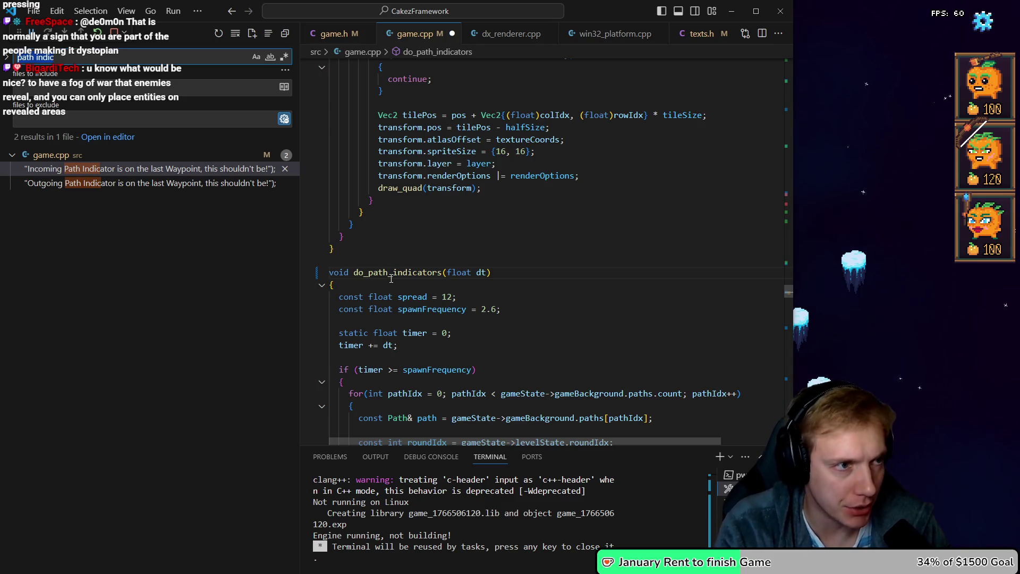
type("line_ind")
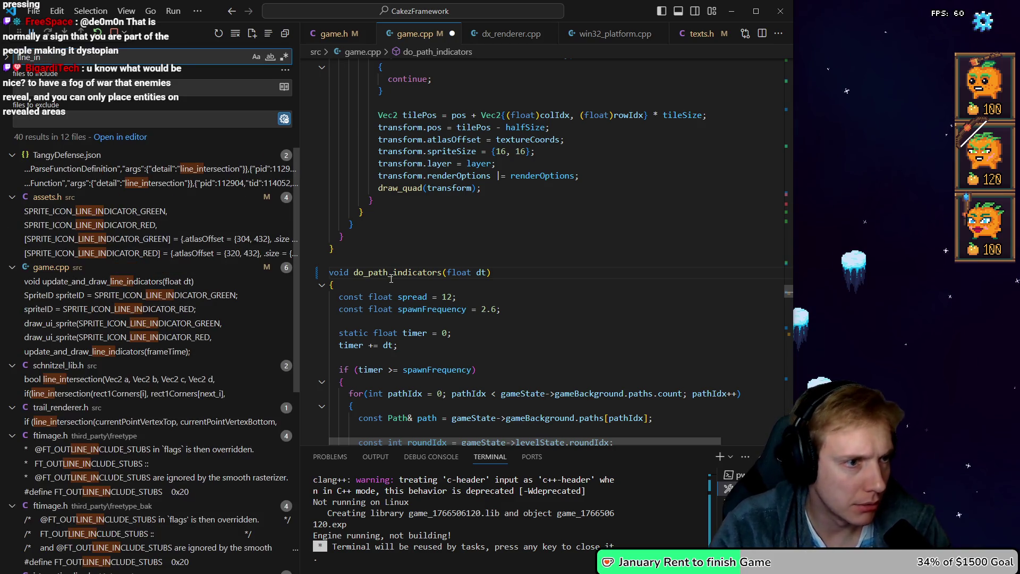
type("icators")
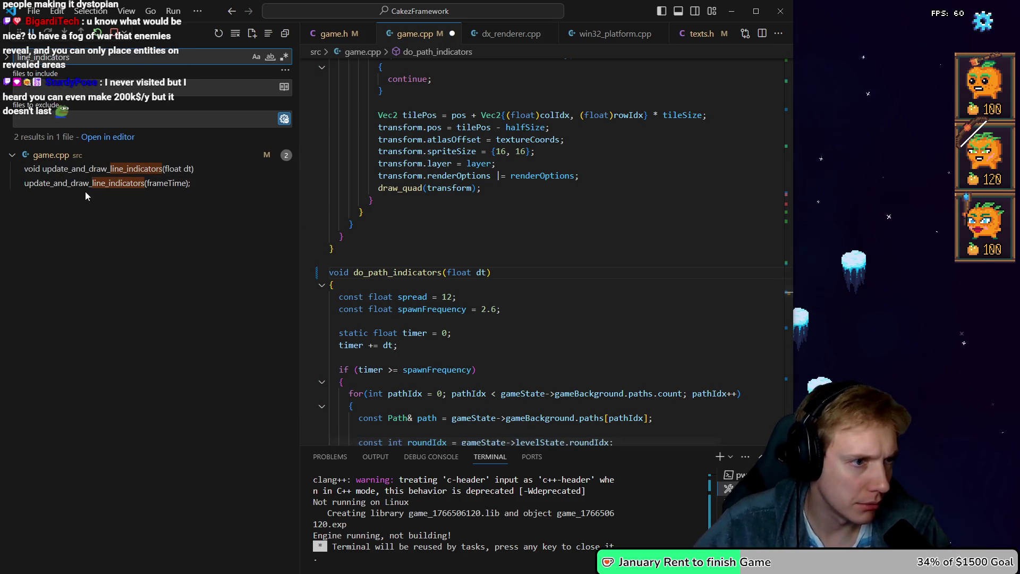
Rename update_and_draw_line_indicators to update_and_draw_path_indicators
left_click(88, 183)
key("F2")
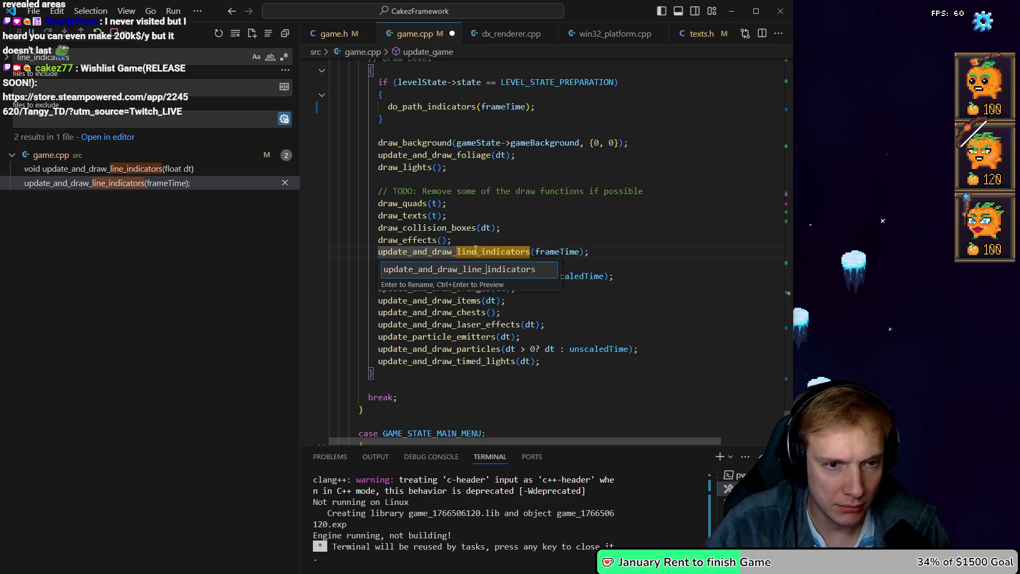
key("BackSpace")
key("BackSpace")
key("BackSpace")
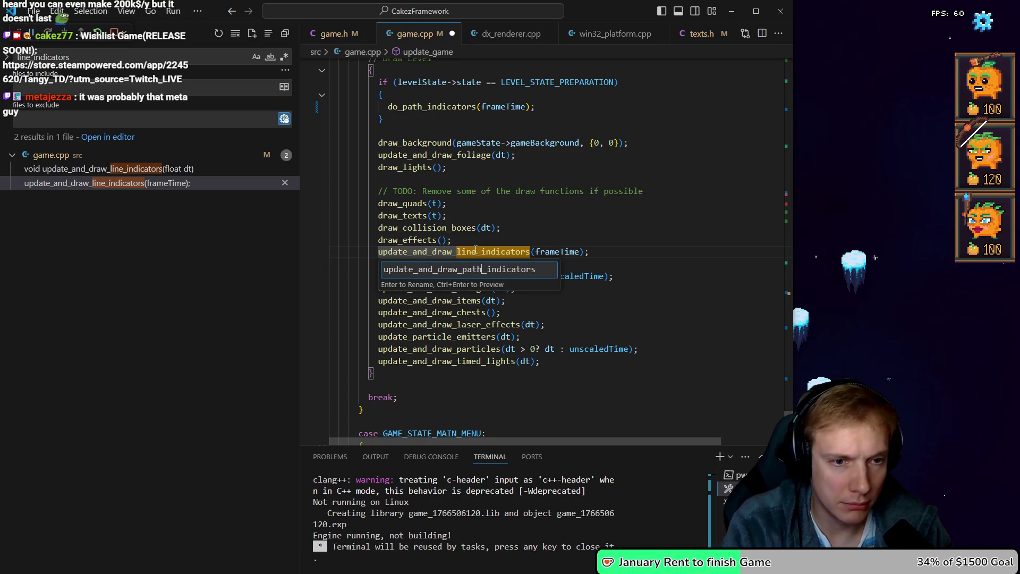
key("Return")
Rename SPRITE_ICON_LINE_INDICATOR_GREEN to SPRITE_ICON_PATH_INDICATOR_GREEN in assets.h
left_click(83, 56)
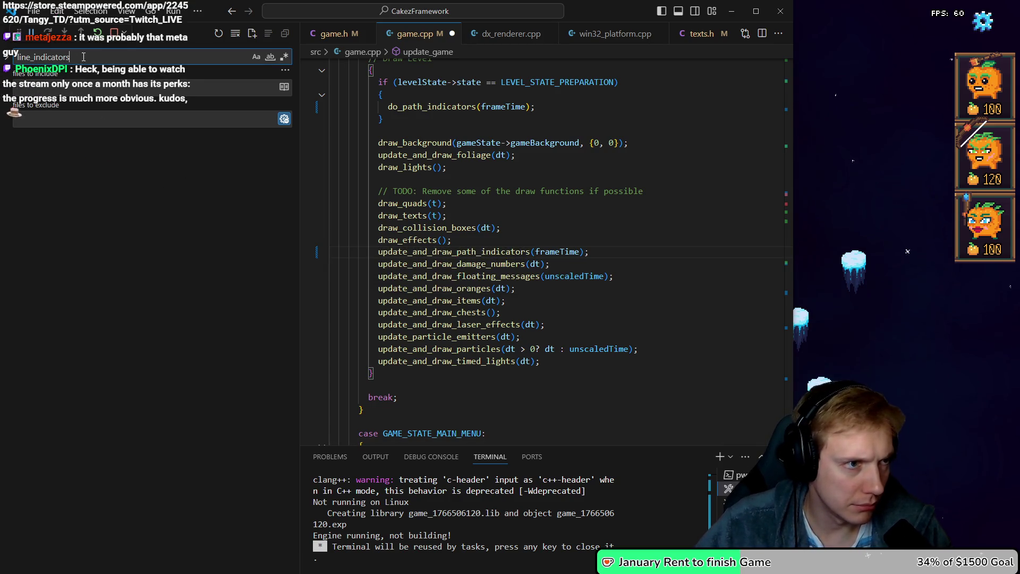
key("BackSpace")
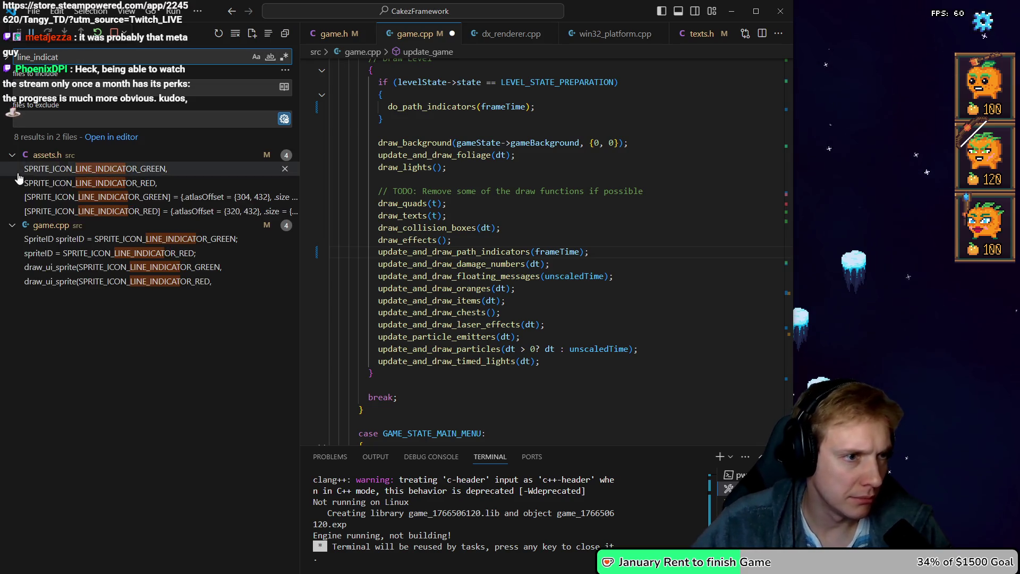
left_click(79, 169)
left_click(410, 251)
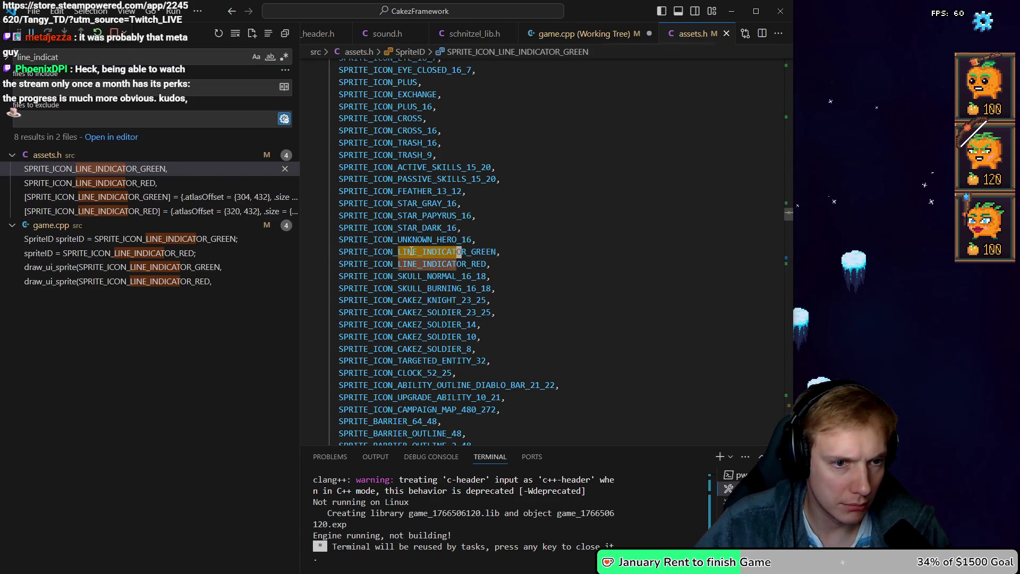
key("F2")
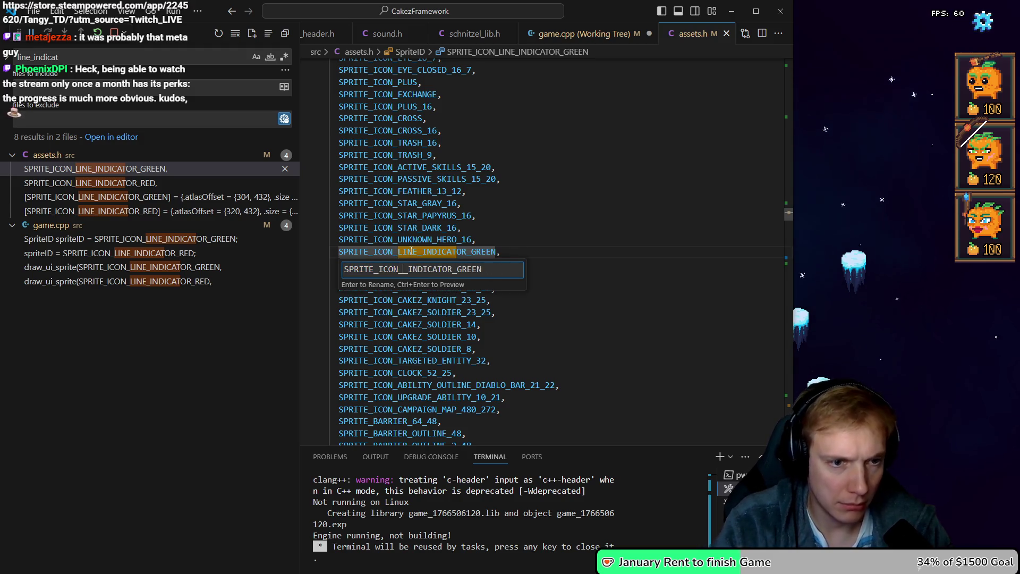
key("Return")
Rename SPRITE_ICON_LINE_INDICATOR_RED to SPRITE_ICON_PATH_INDICATOR_RED
key("Down")
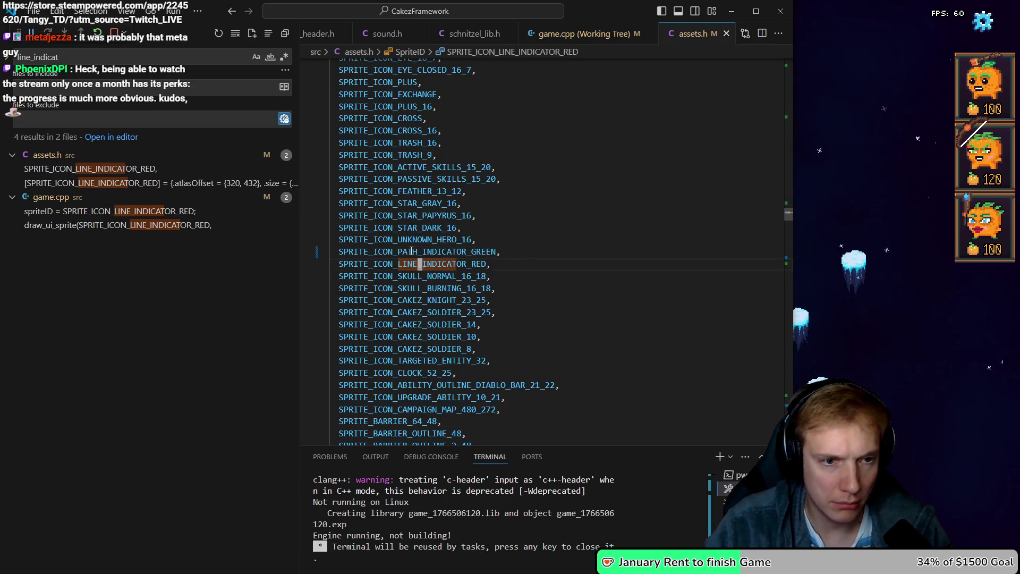
key("F2")
key("Right")
key("Left")
key("Left")
key("Left")
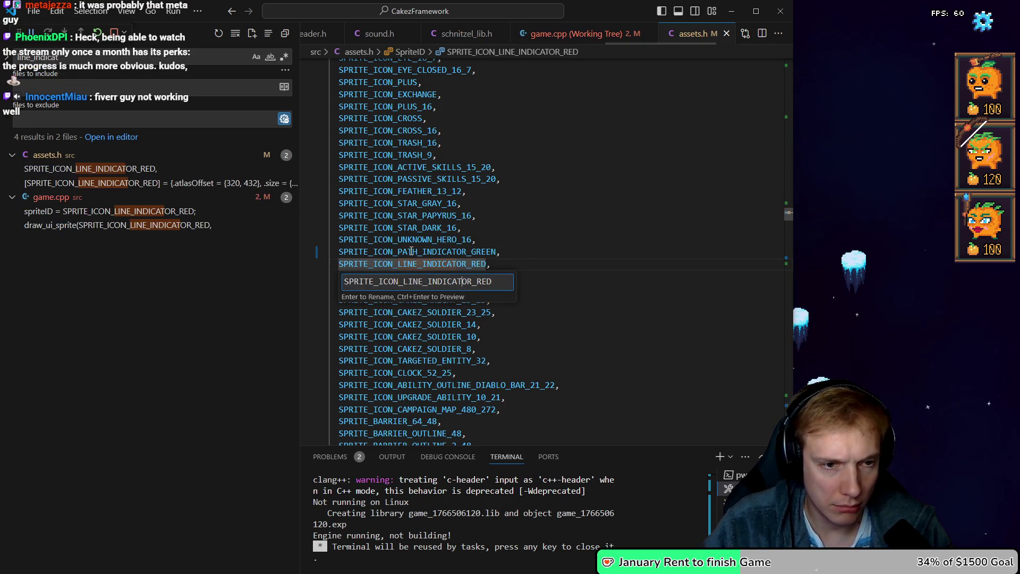
key("BackSpace")
type("P")
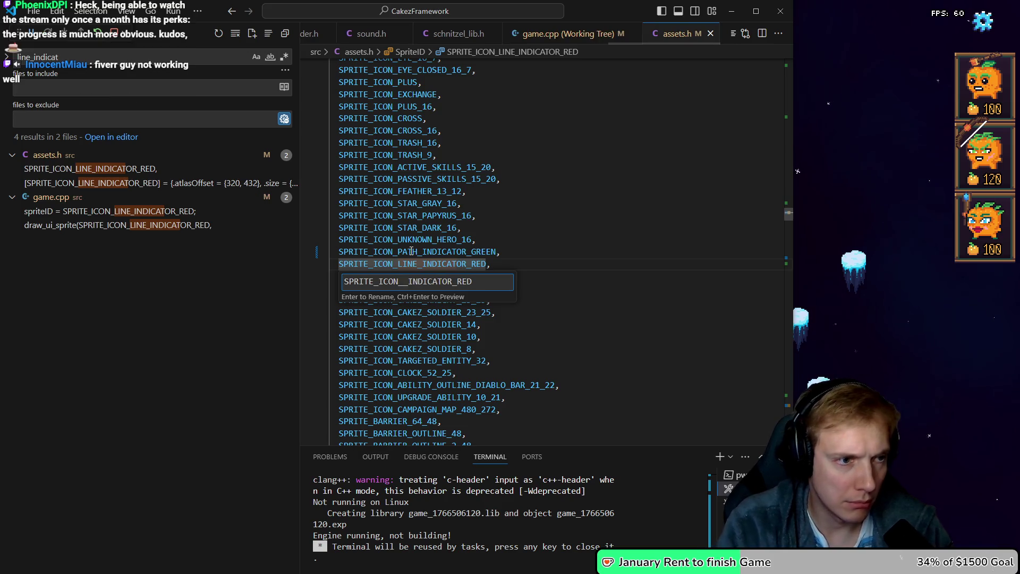
key("Return")
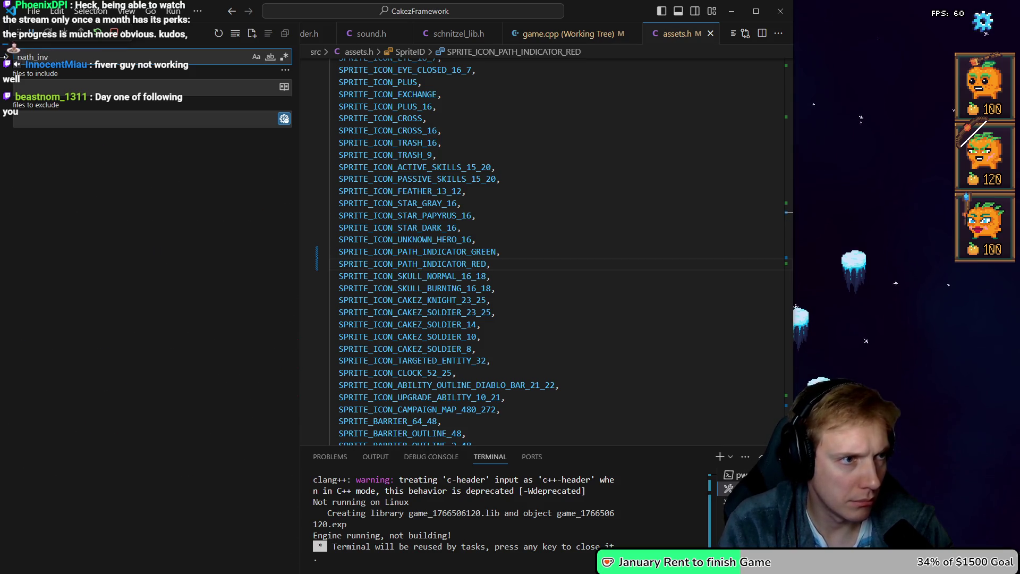
Search for 'path_indic' and open update_and_draw_path_indicators in game.cpp
key("BackSpace")
type("dicator")
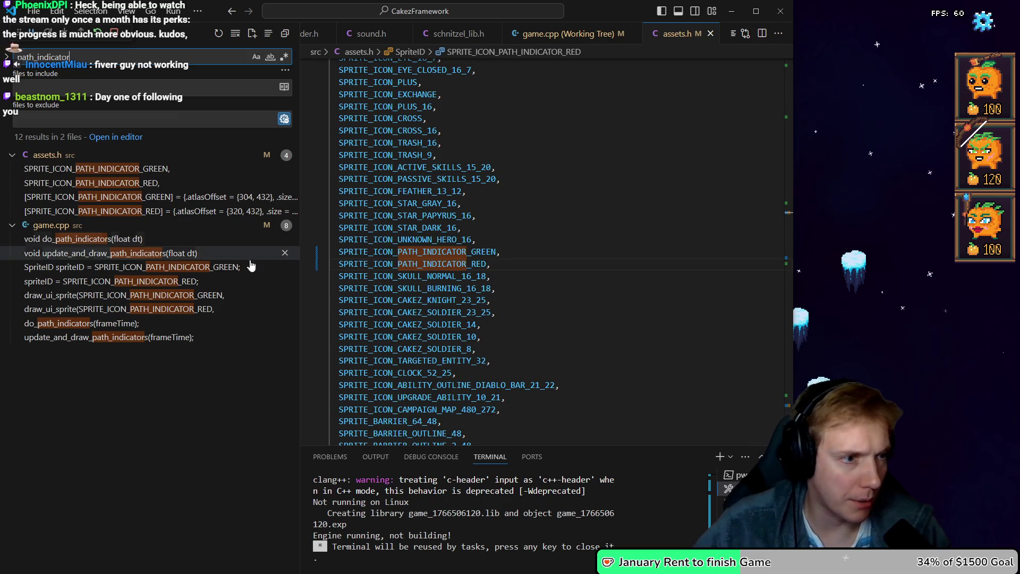
left_click(83, 257)
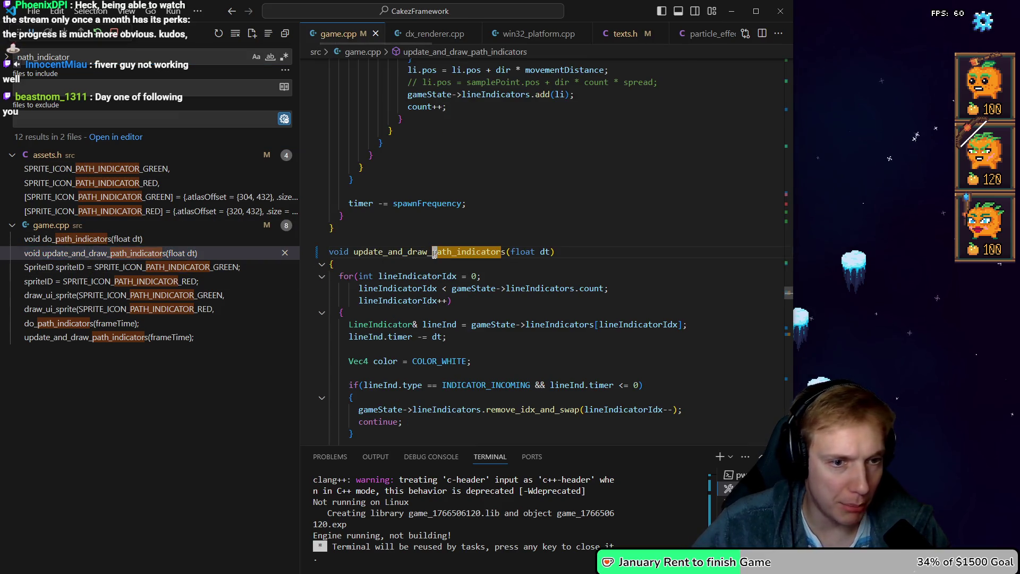
Insert blank lines after the opening brace of update_and_draw_path_indicators
left_click(419, 276)
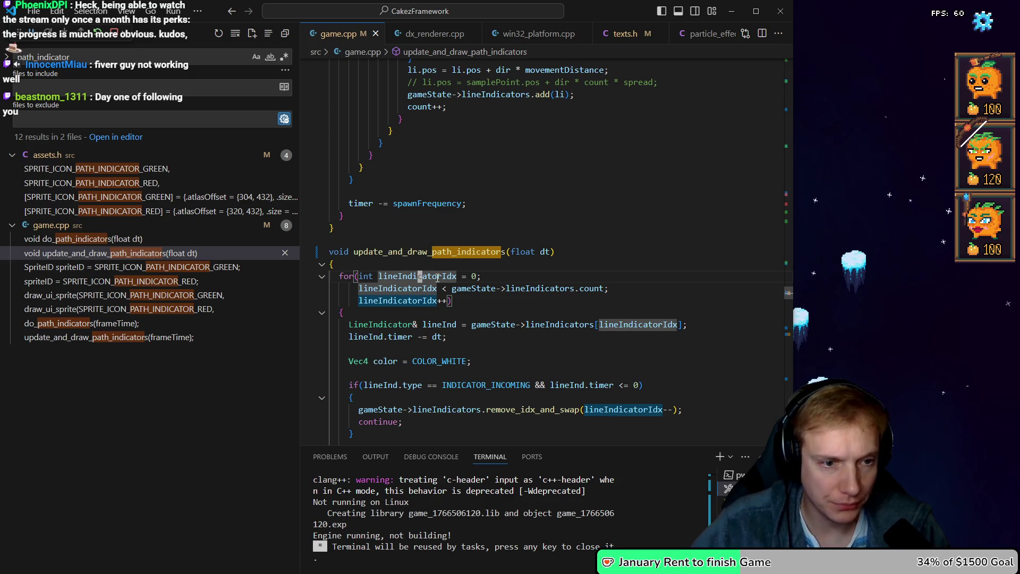
scroll(437, 277, "up", 1)
left_click(345, 292)
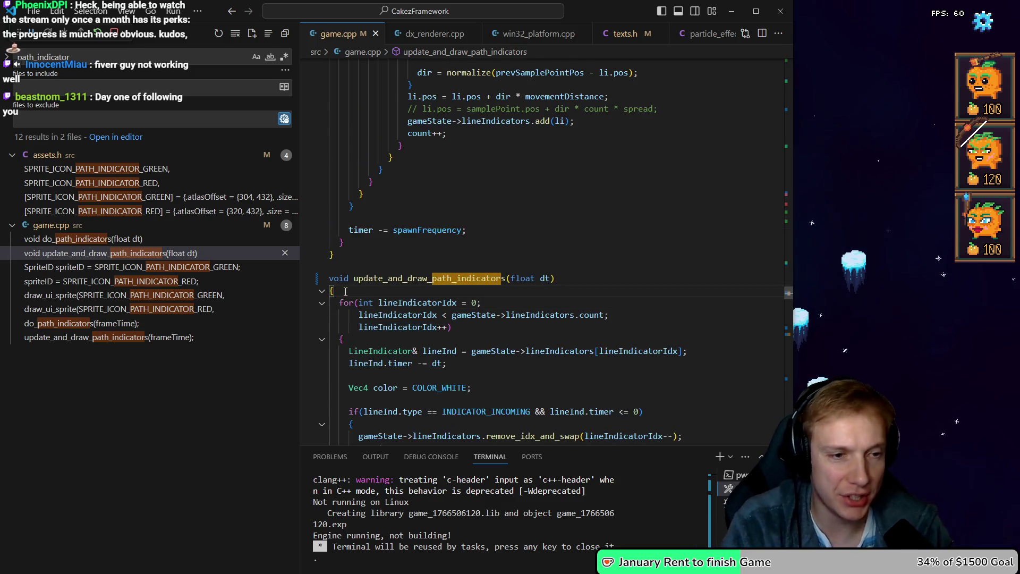
key("Return")
key("Return")
key("Return")
key("Up")
key("Return")
key("Up")
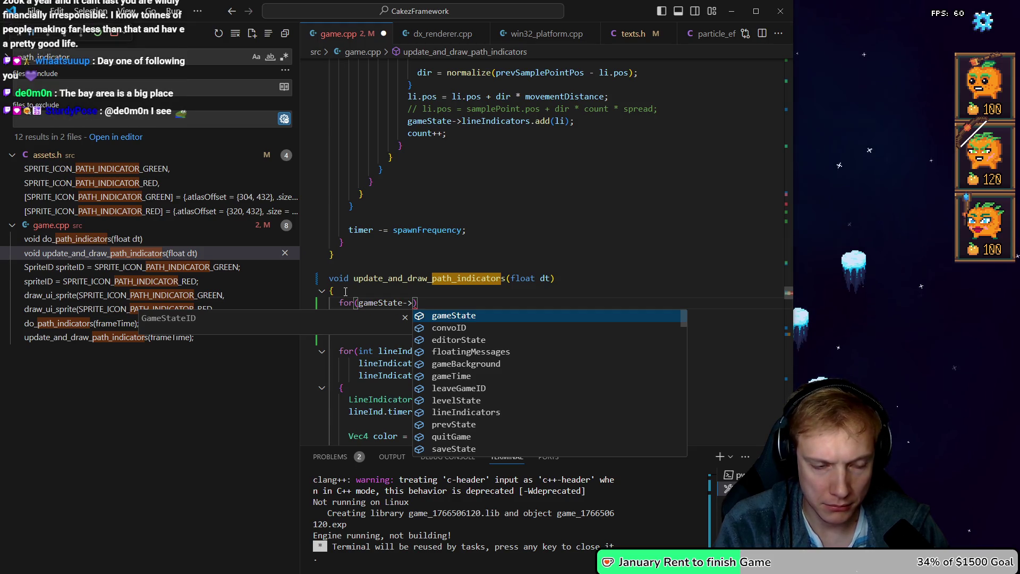
Write for(const Path& path : gameState->gameBackground.paths) and open its brace-enclosed body
type("l.pa")
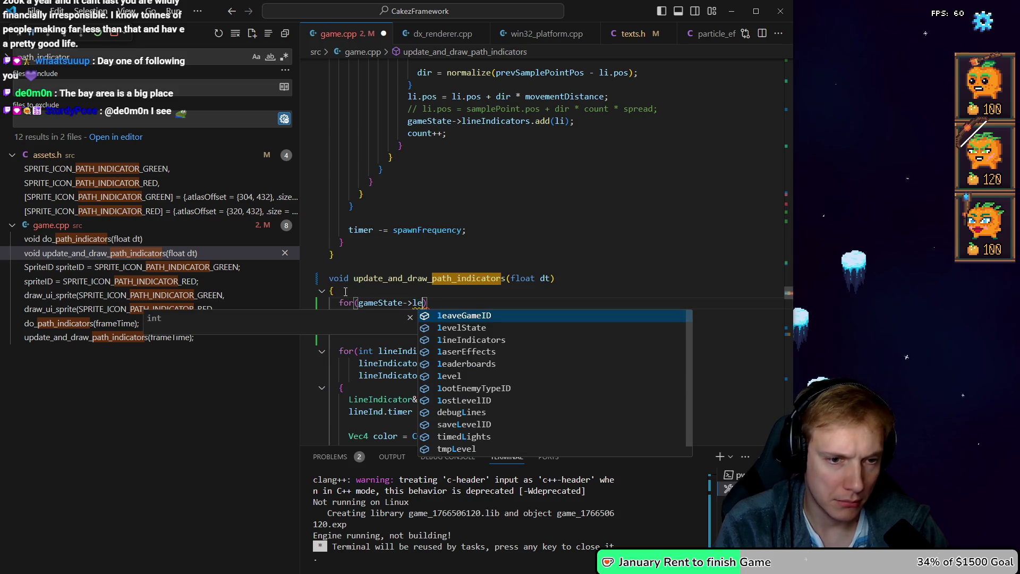
type("l.")
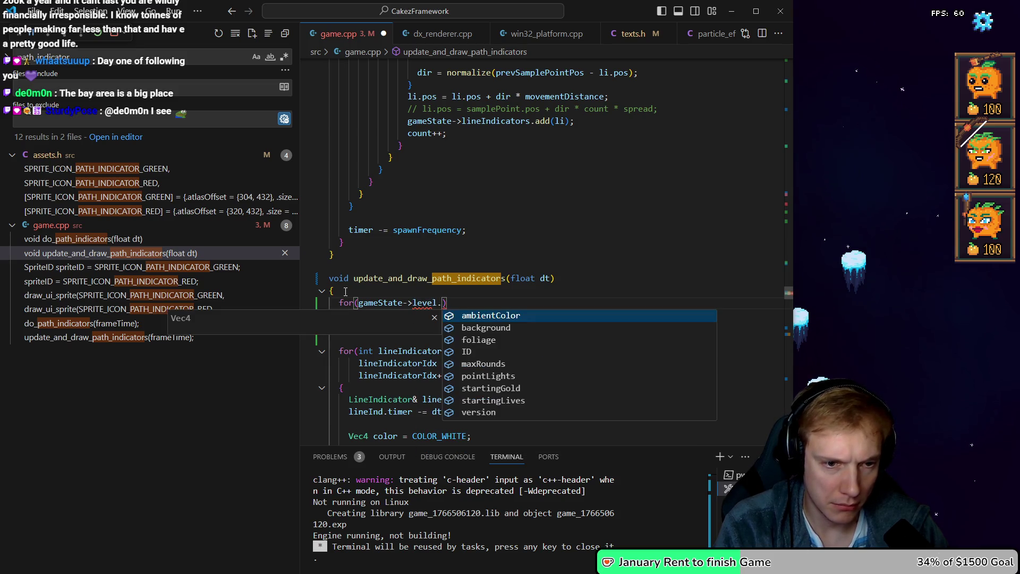
key("BackSpace")
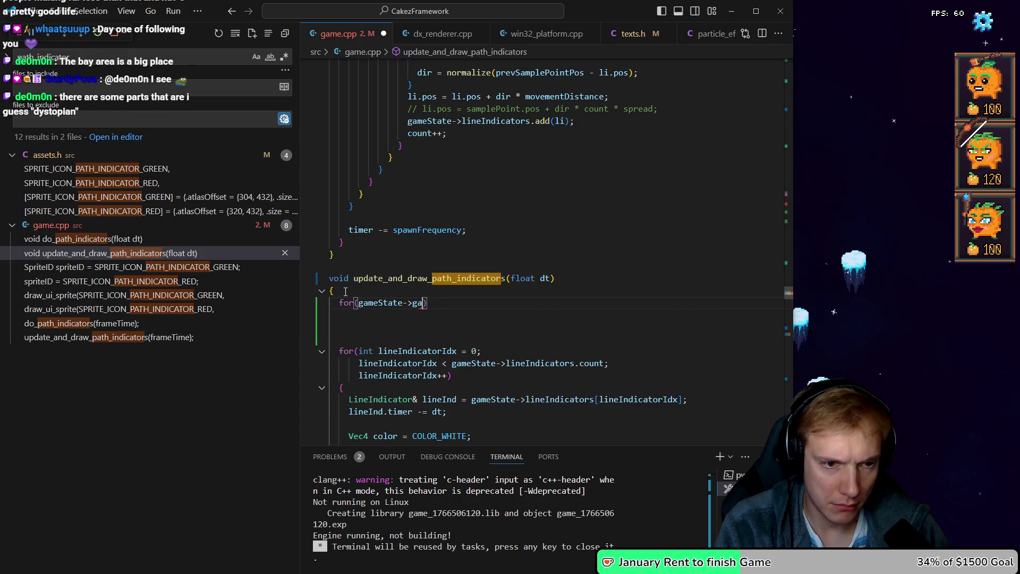
key("Tab")
type(".pa")
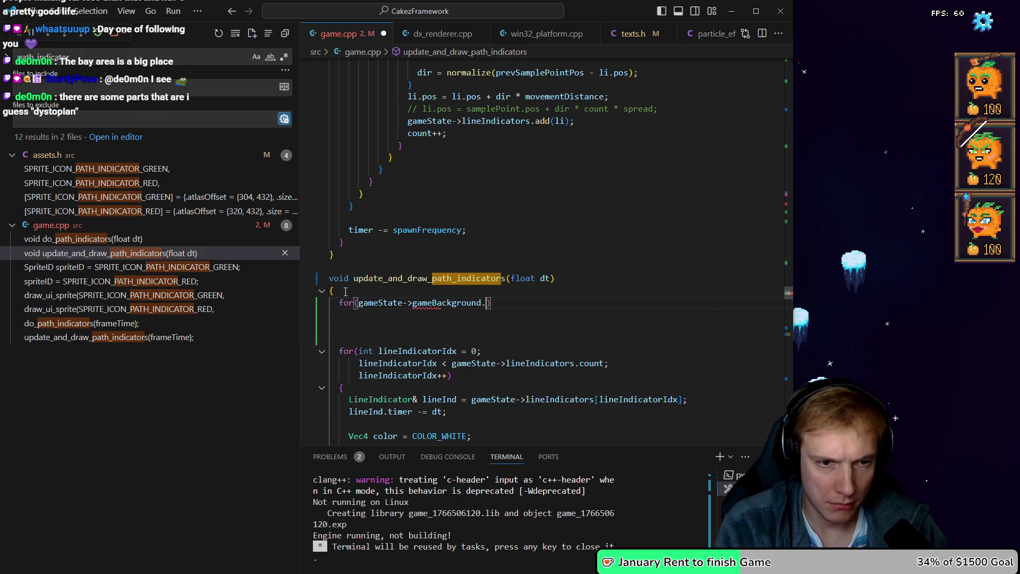
key("ctrl+Left")
type("const Path")
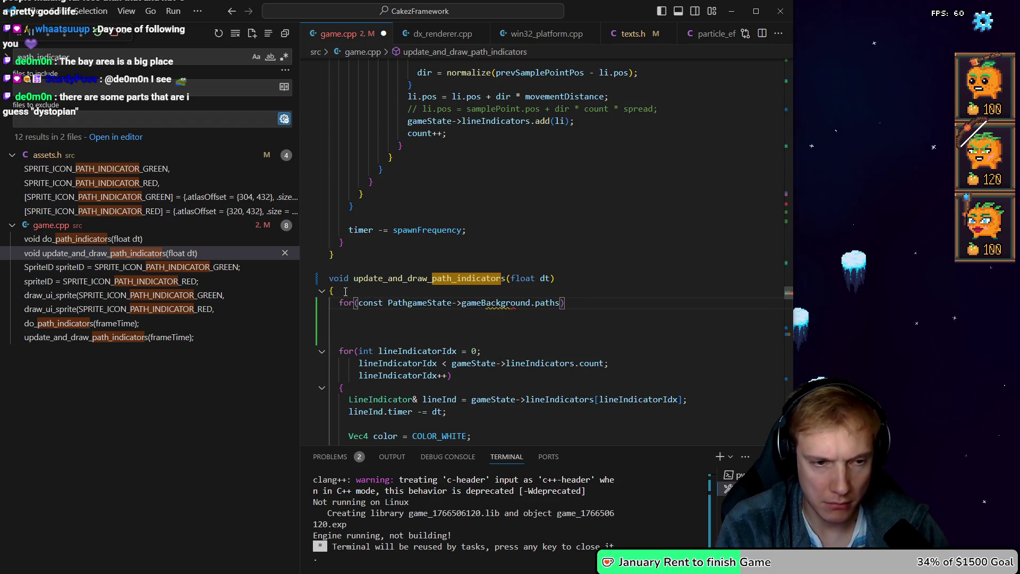
type("& path :")
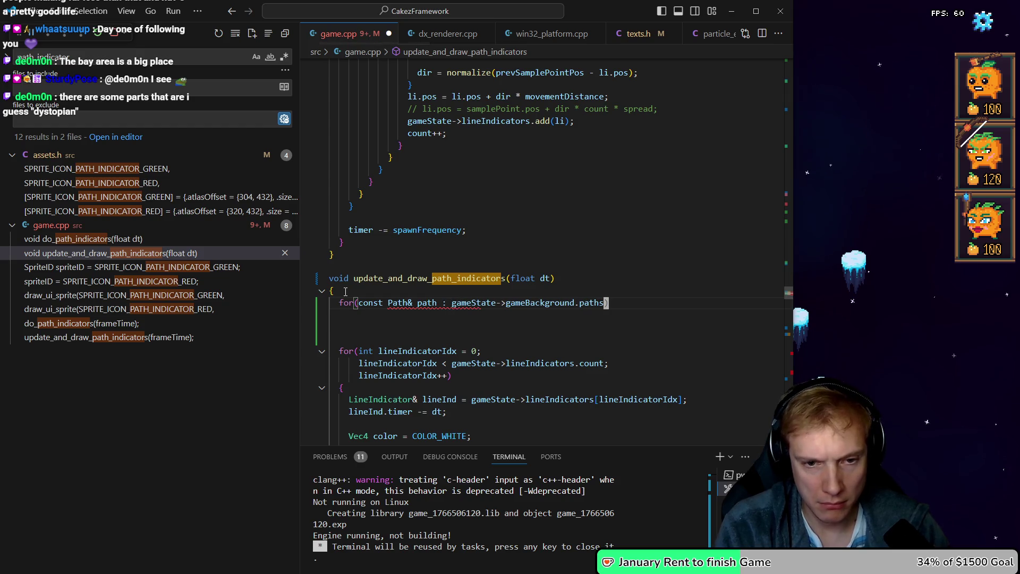
key("Return")
type("{")
key("Return")
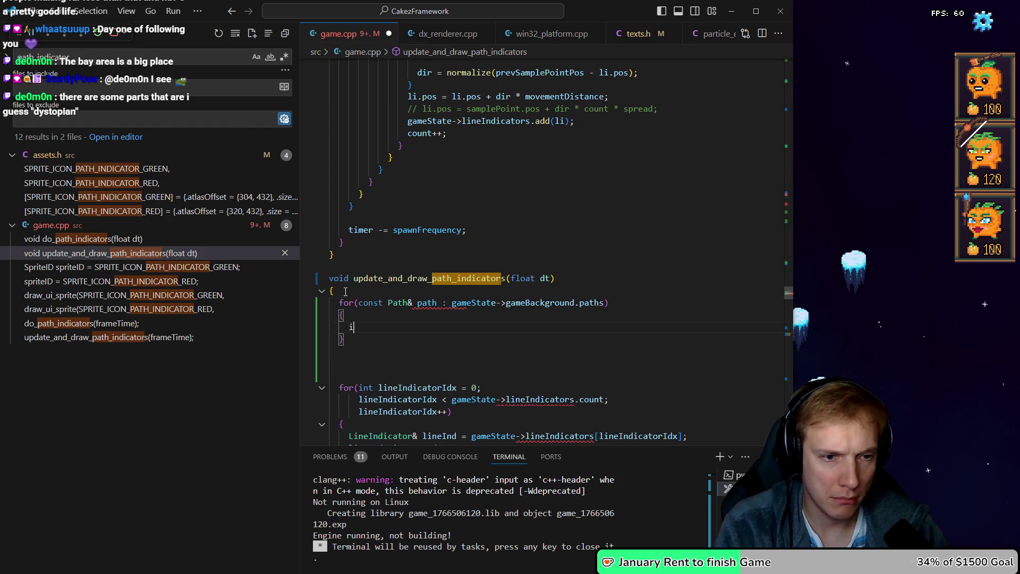
Add an inner loop for(int i = 0; i < path.samplePoints.count; i++) with an opened body
type("f(path")
key("BackSpace")
key("BackSpace")
key("BackSpace")
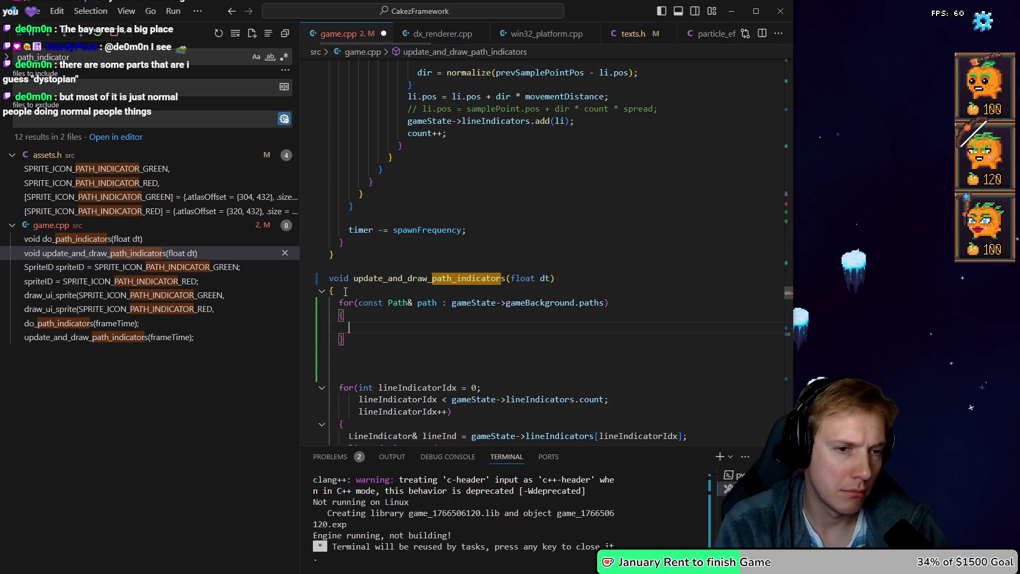
type("for")
type("(int i ")
type("= 0; i ")
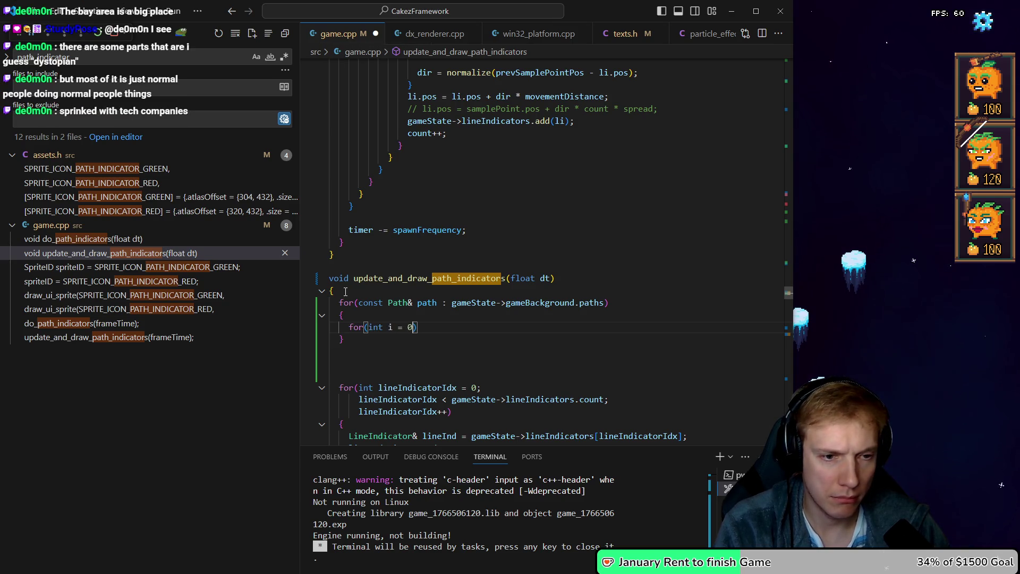
type("< path")
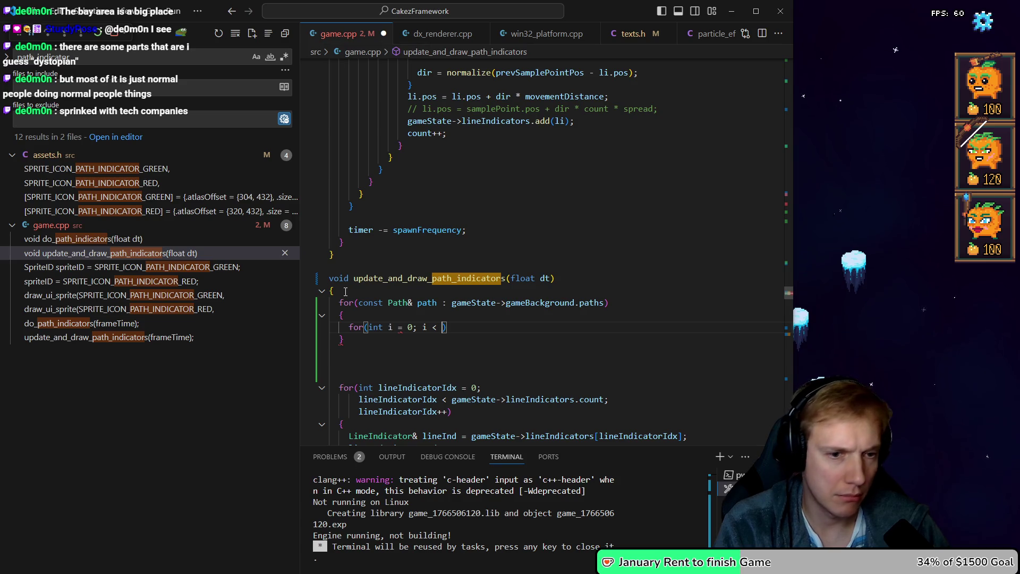
type(".")
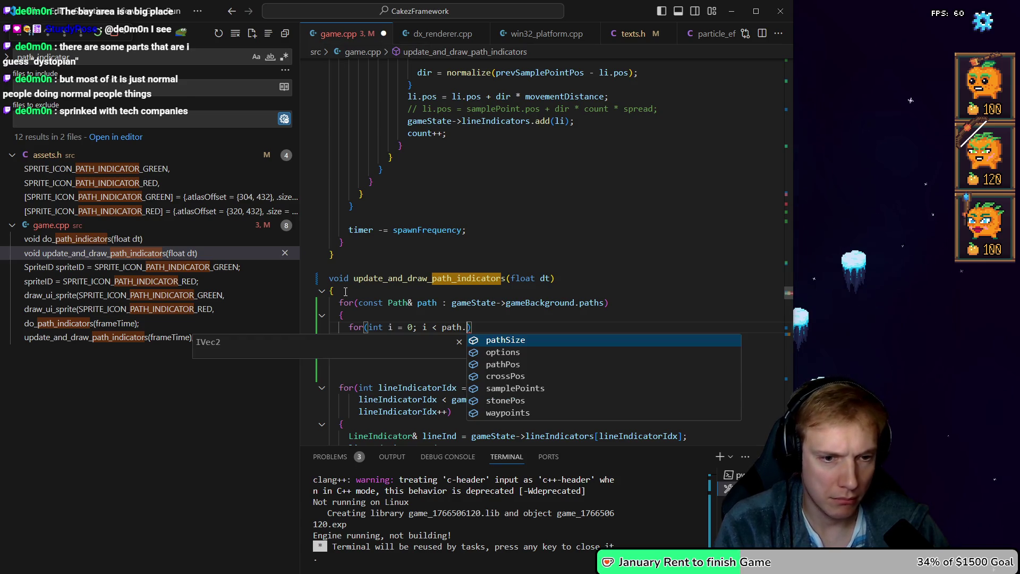
key("Down")
key("Down")
key("Down")
key("Return")
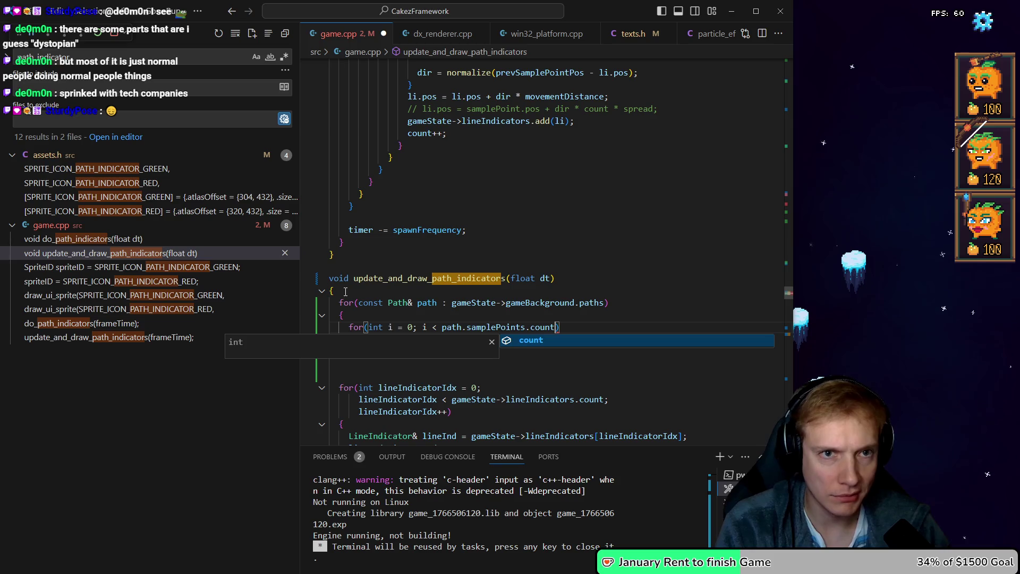
type("; i++")
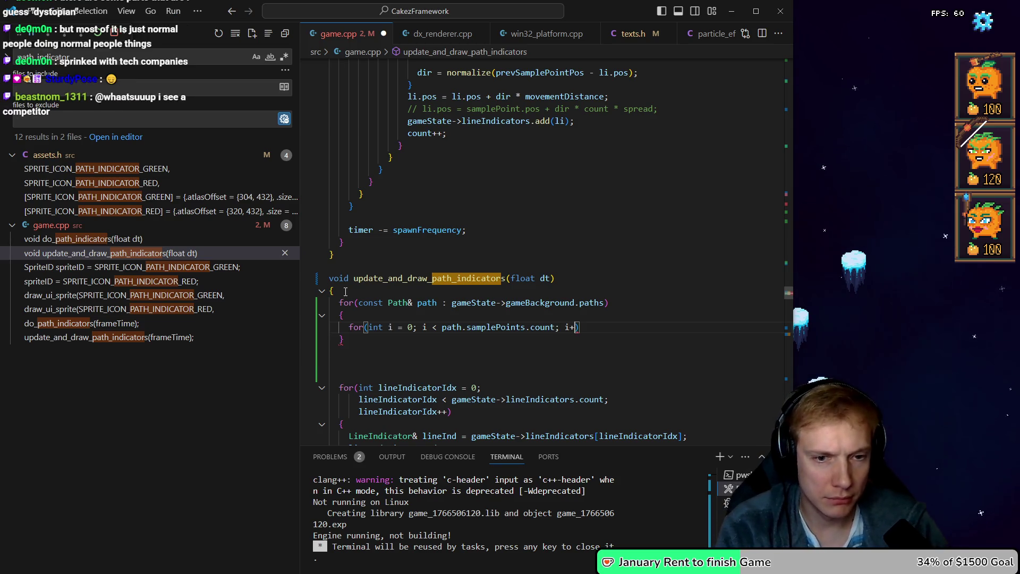
key("Return")
type("{")
key("Return")
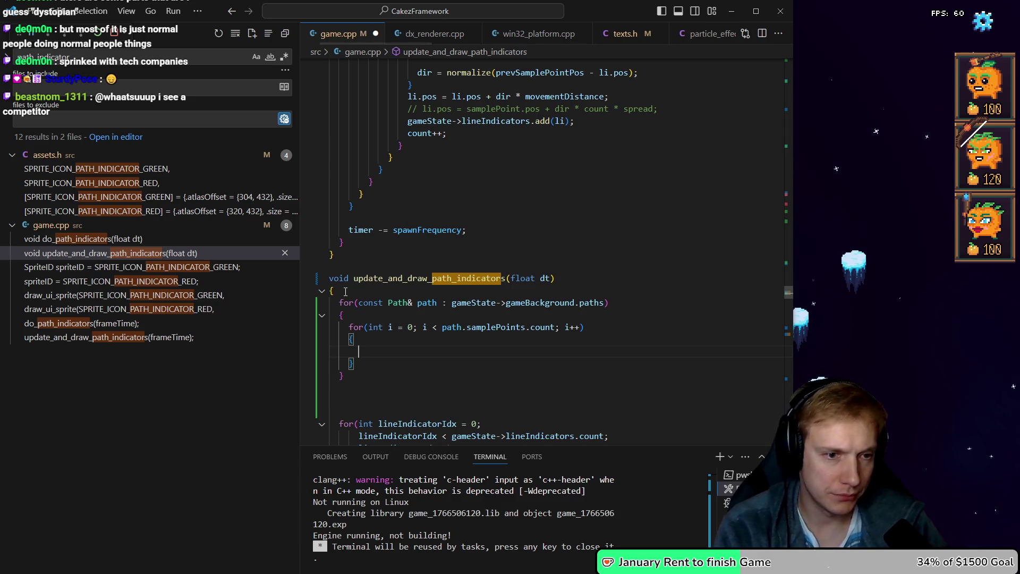
Inside it, add if(i > 0 && i % 3 == 0) with an opened body
type("if(i")
type(" % ")
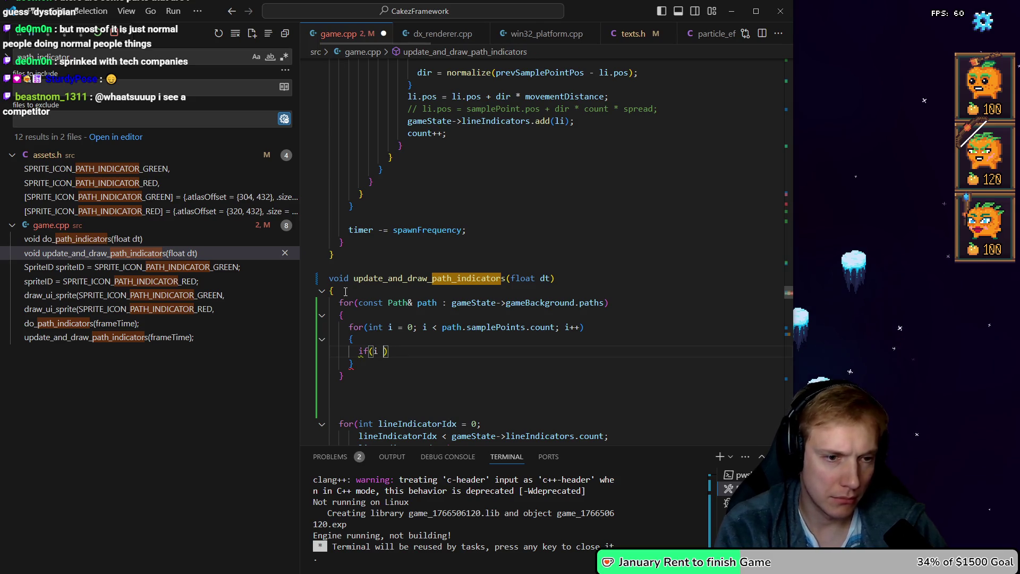
type("3 == 0")
key("ctrl+Left")
key("ctrl+Left")
key("ctrl+Left")
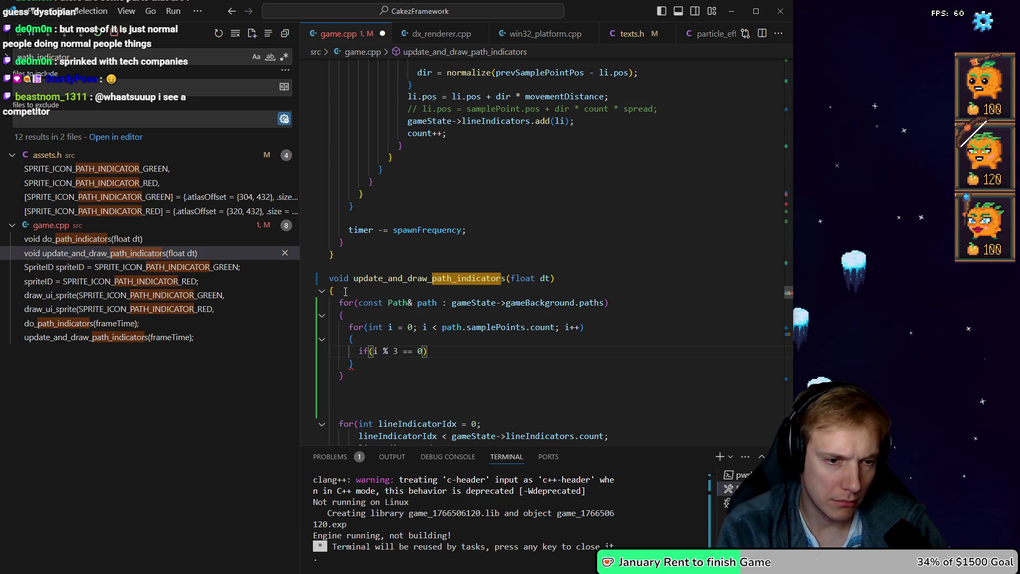
type("i > ")
type("0 &&")
key("End")
key("Return")
type("{")
key("Return")
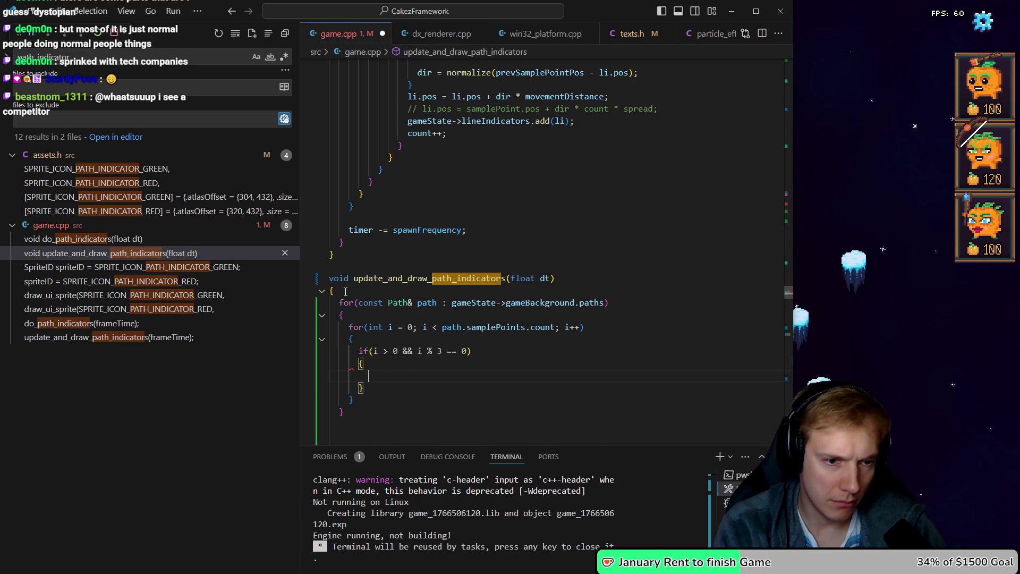
Begin a draw_render_quad({ }) call inside the if block
type("draw_render_qua")
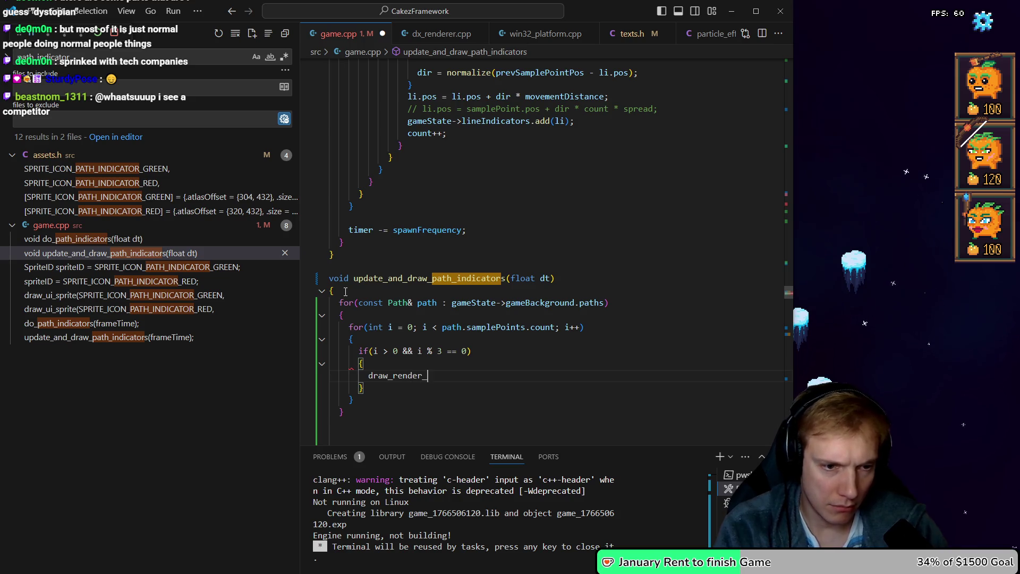
key("Tab")
type("(")
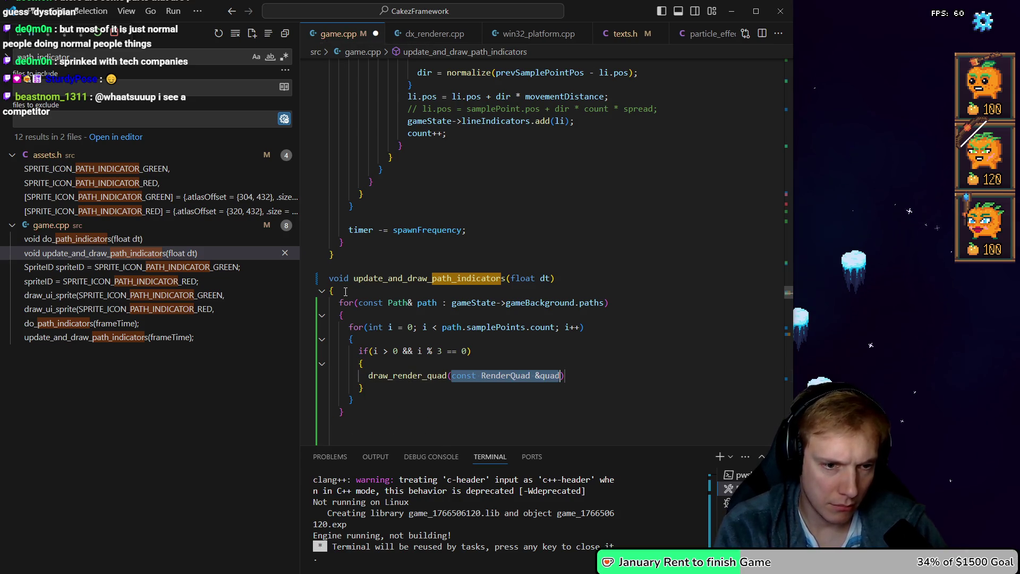
type("{")
key("Return")
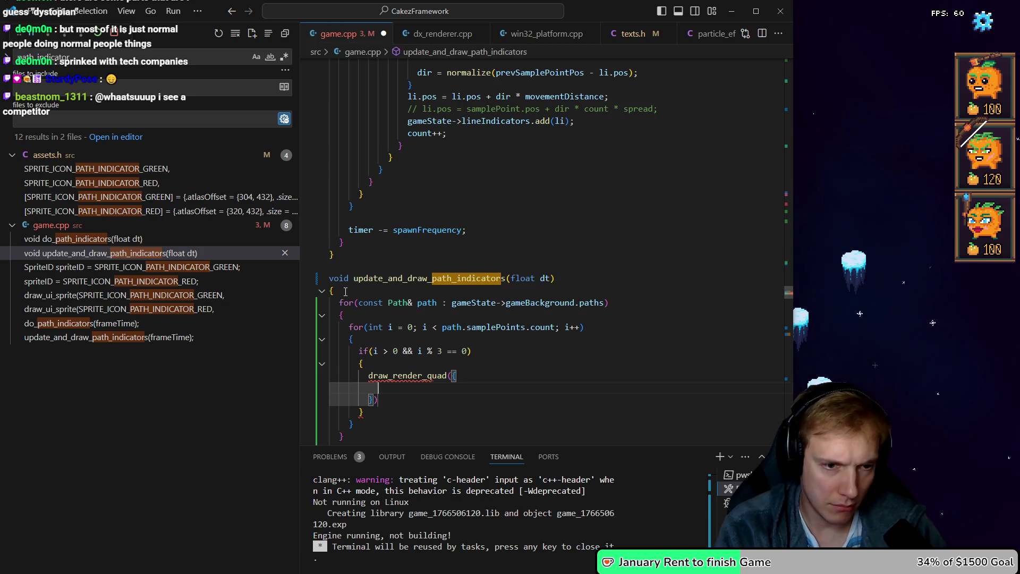
Add const PathSamplePoint& psp = path.samplePoints[i]; above the call and save game.cpp
key("Up")
key("Up")
key("Up")
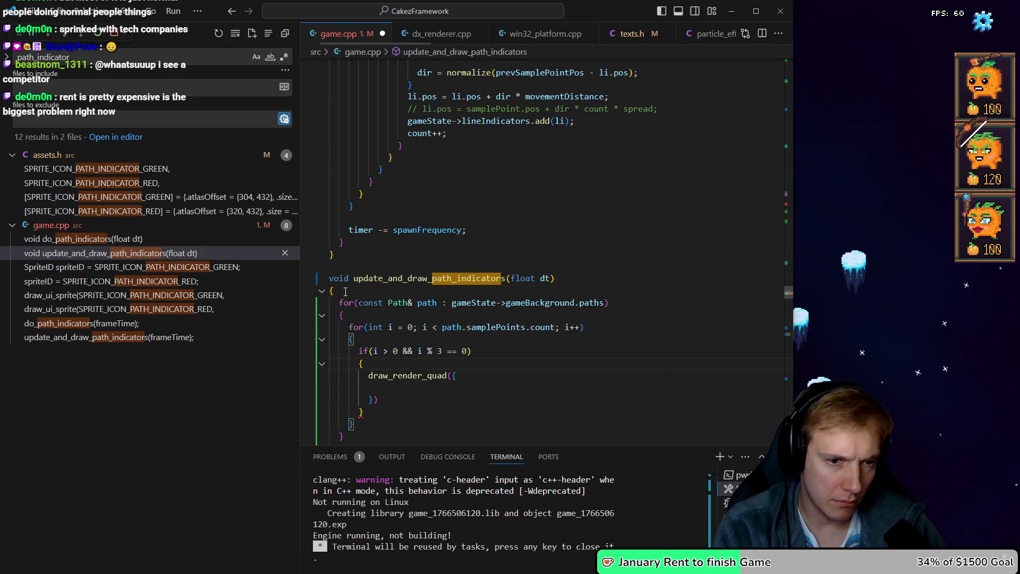
key("Return")
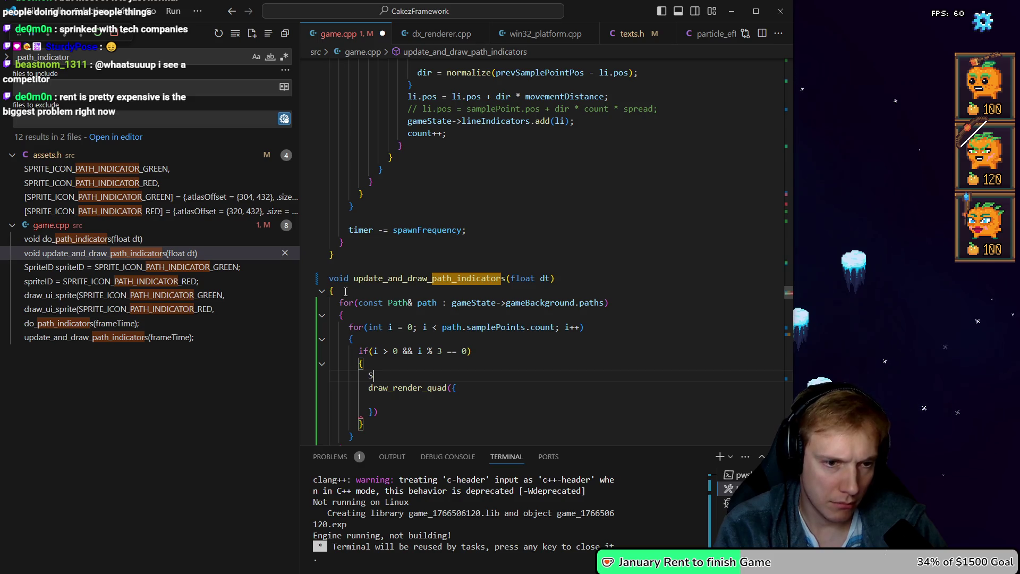
type("path.s")
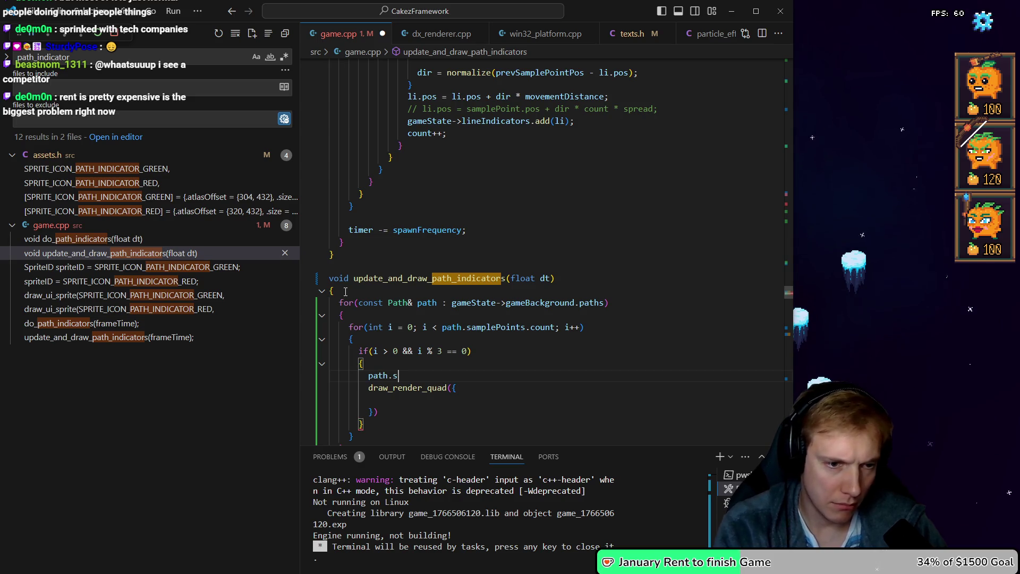
key("Tab")
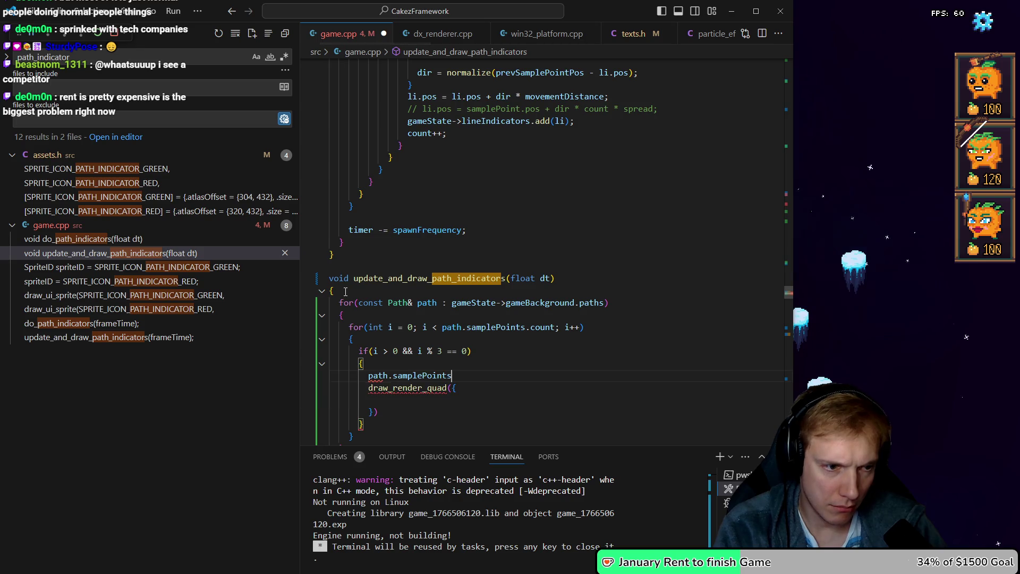
key("Home")
type("PathSample")
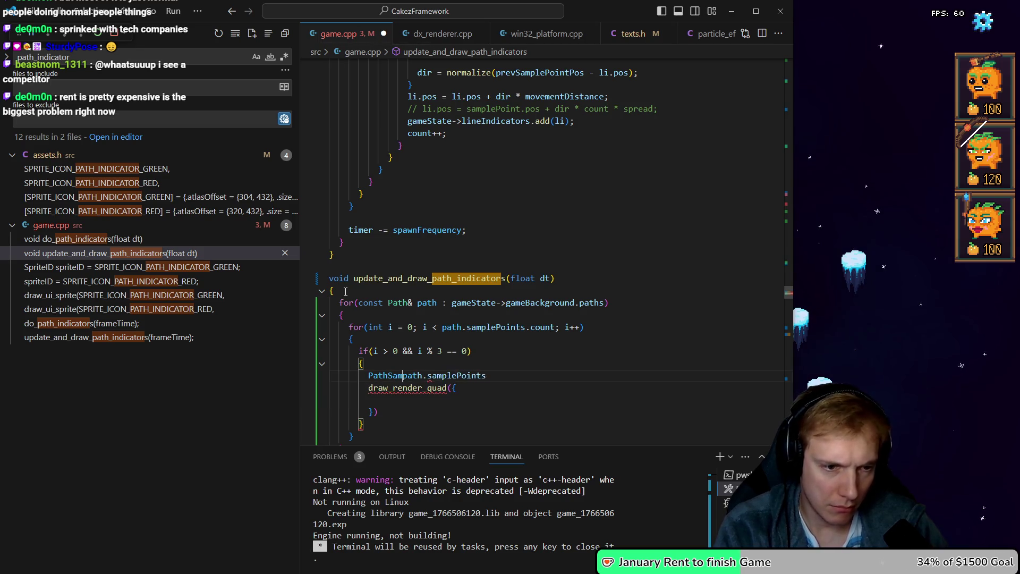
type("Point")
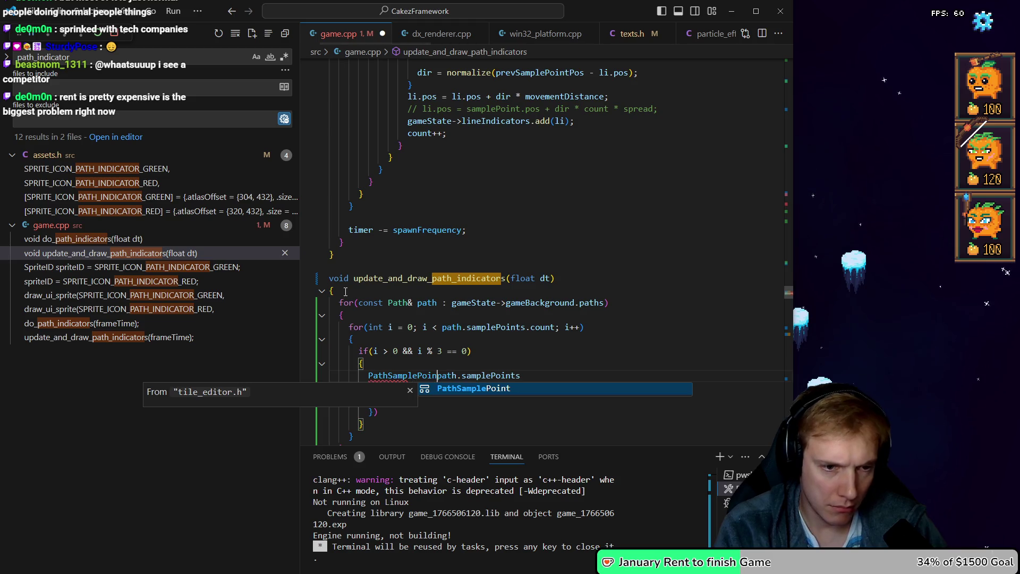
type(" psp")
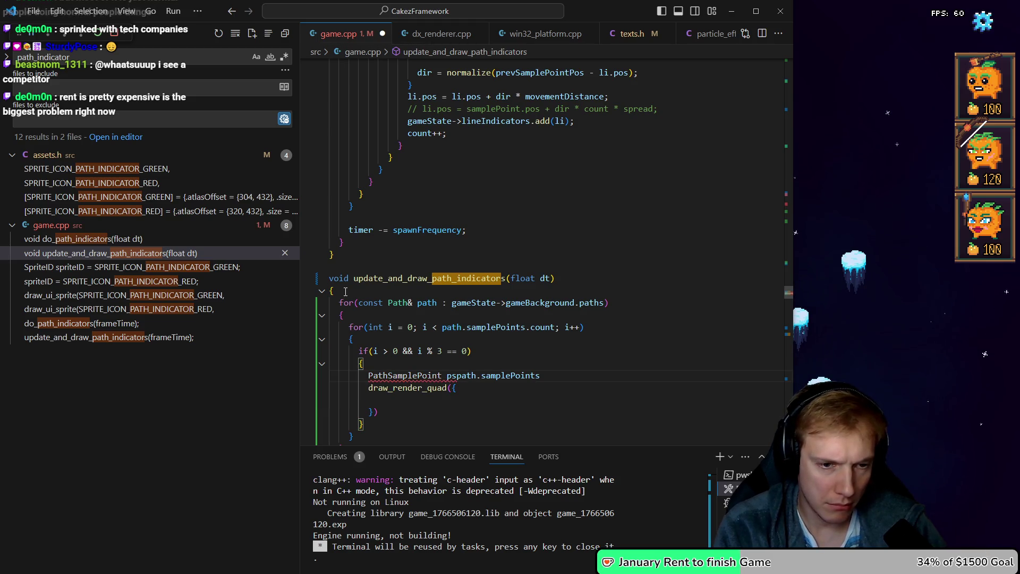
type(" =")
key("ctrl+Left")
key("ctrl+Left")
key("Left")
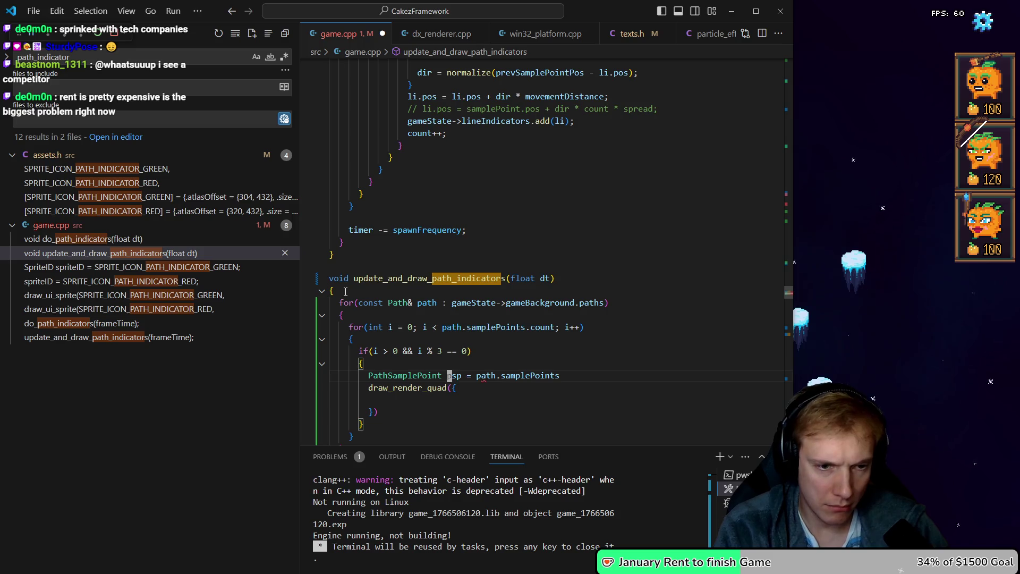
type("&")
key("Home")
type("const")
key("End")
type(";[i]")
key("ctrl+s")
Give the draw call .pos = psp.pos, and start another PathSamplePoint declaration above it
key("Down")
key("Down")
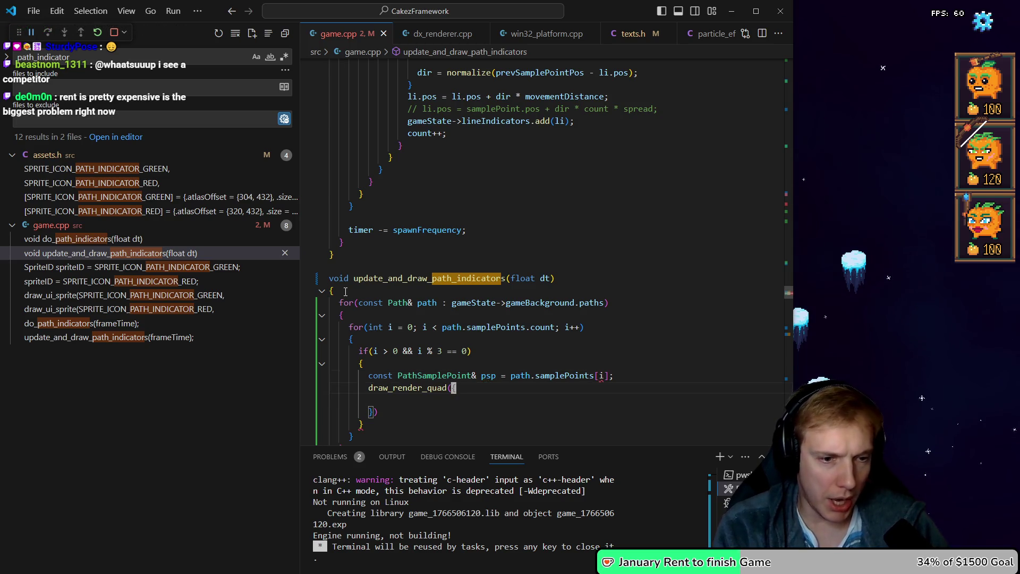
key("Tab")
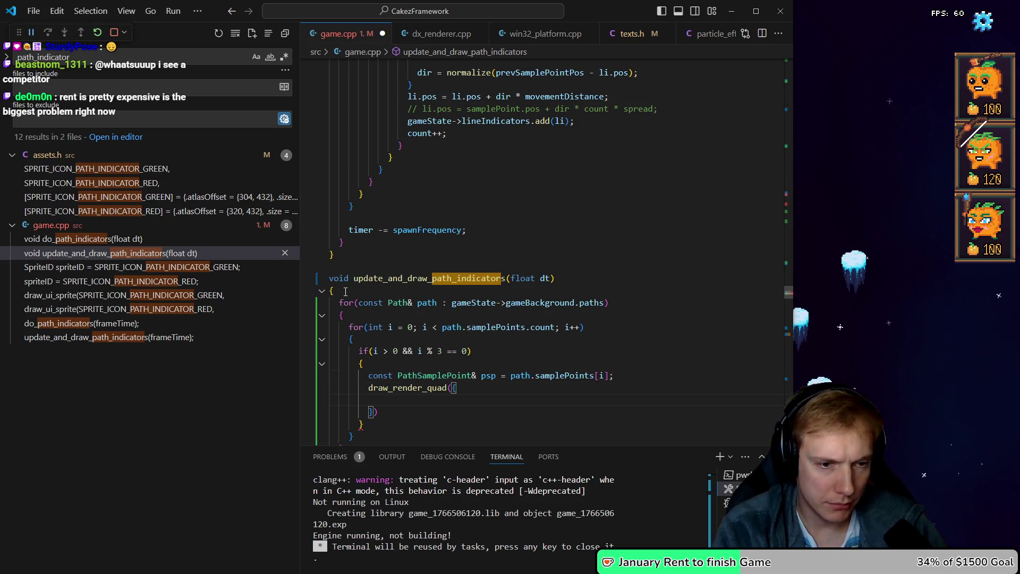
key("BackSpace")
key("BackSpace")
key("BackSpace")
type(".po")
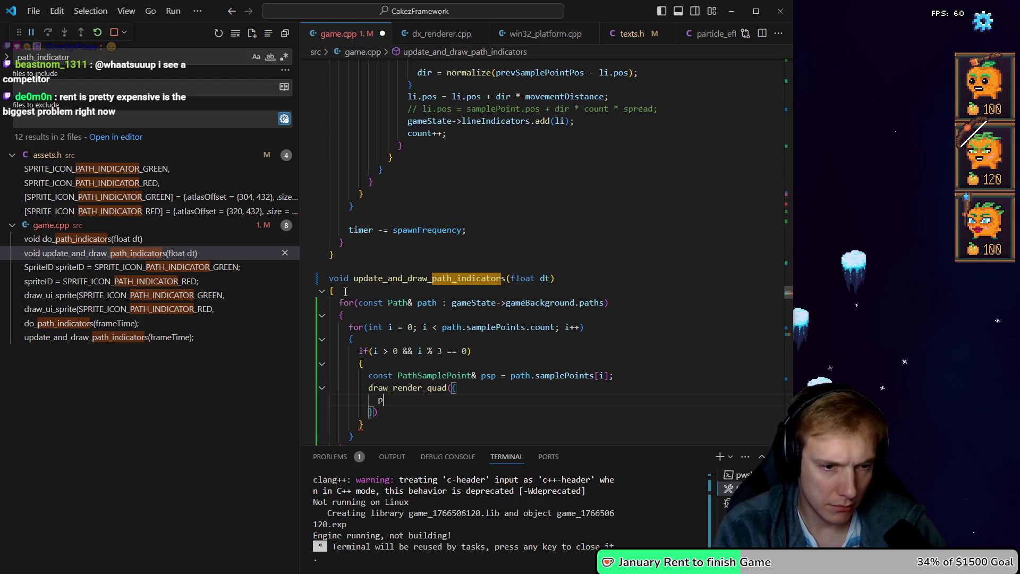
type("s")
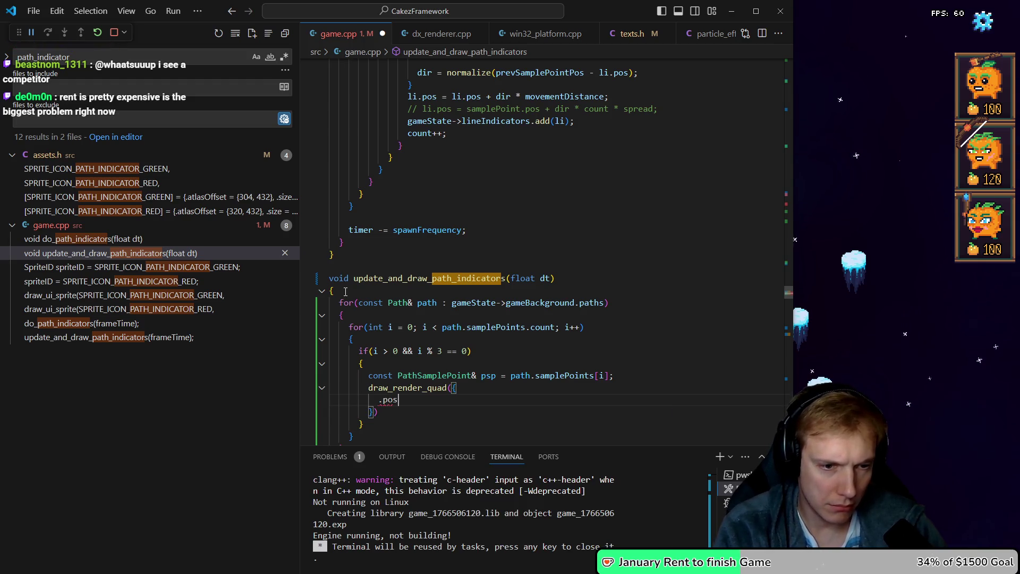
type(" = pop")
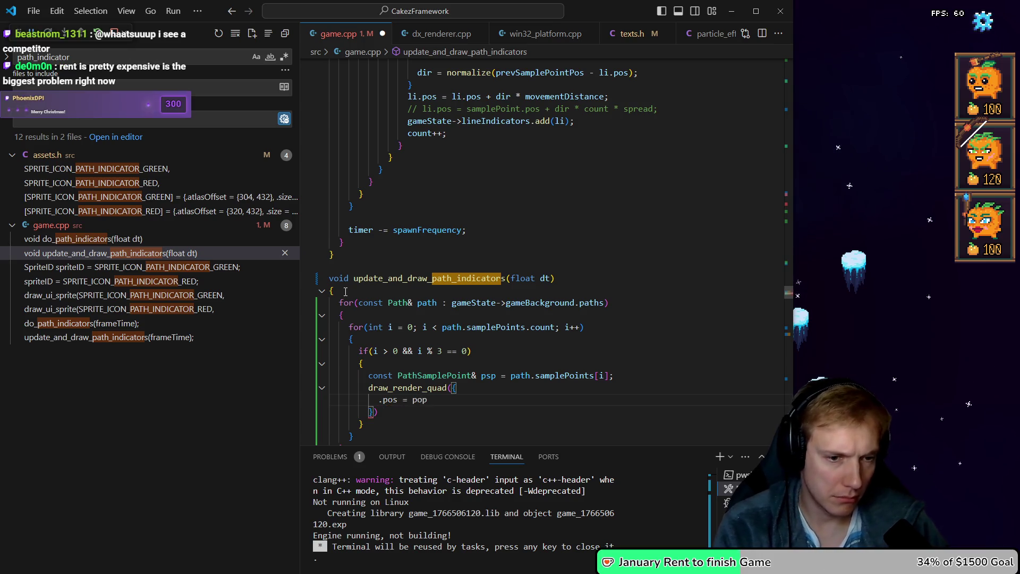
key("BackSpace")
key("BackSpace")
type("sp.")
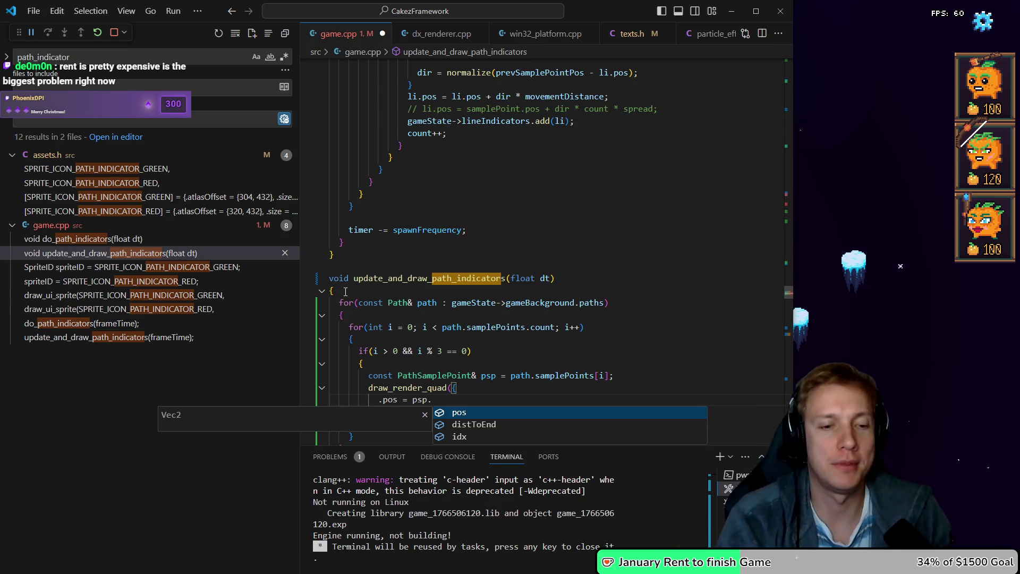
key("Tab")
type(",")
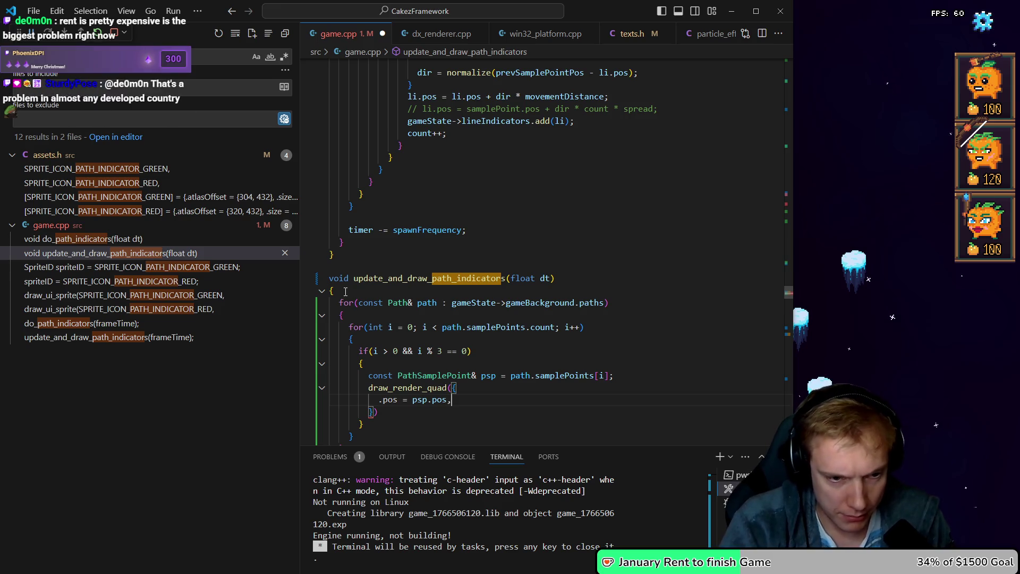
key("Up")
key("End")
key("Return")
type("const Patth")
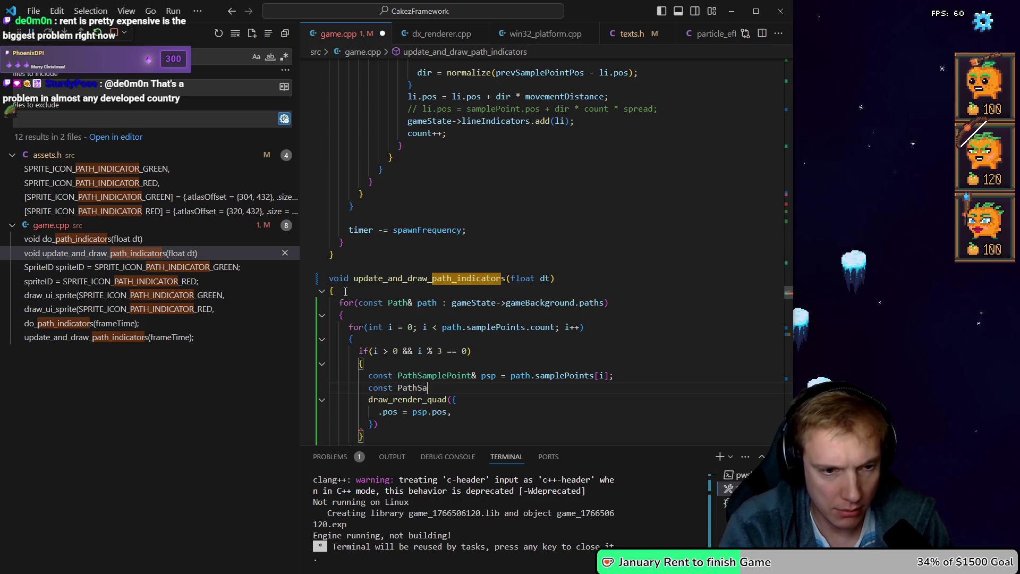
type("m")
Declare const PathSamplePoint& prevPsp from path.samplePoints on the new line
key("Tab")
key("BackSpace")
type("&")
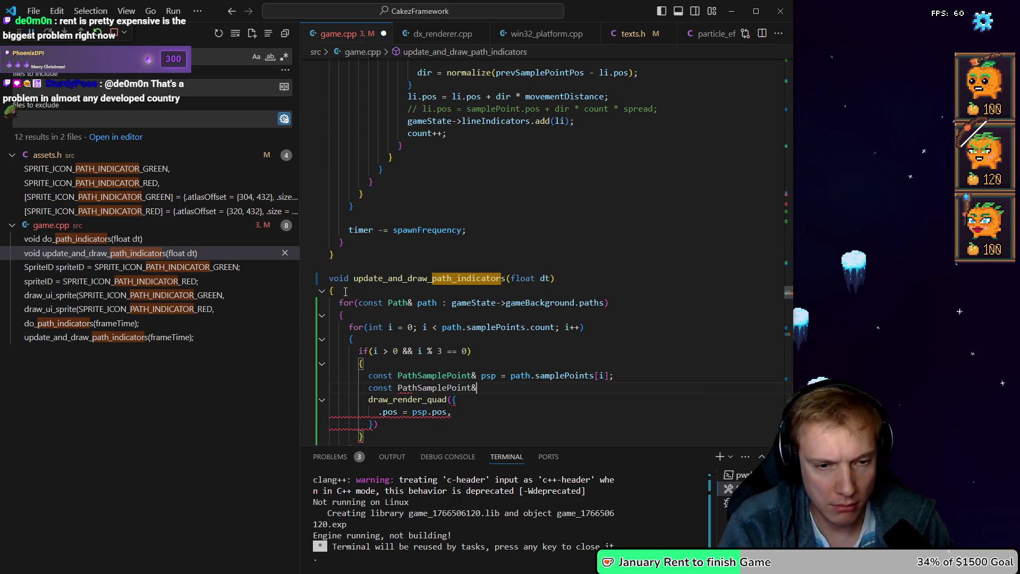
type(" prevPsp = path.s")
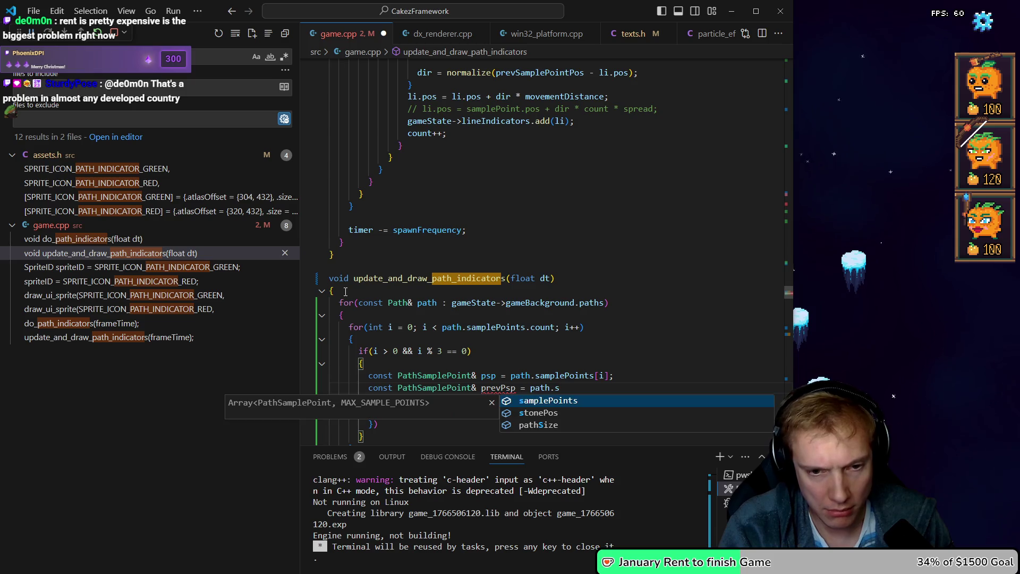
key("Tab")
type("[i")
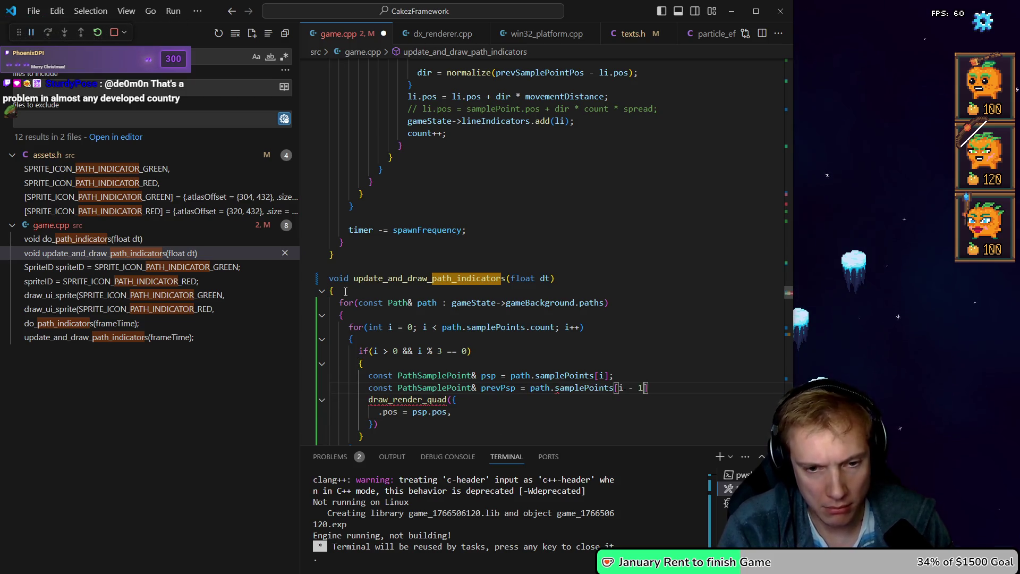
type("];")
Add a .prevPos = psp.pos field under .pos in the draw_render_quad call
key("Down")
key("Down")
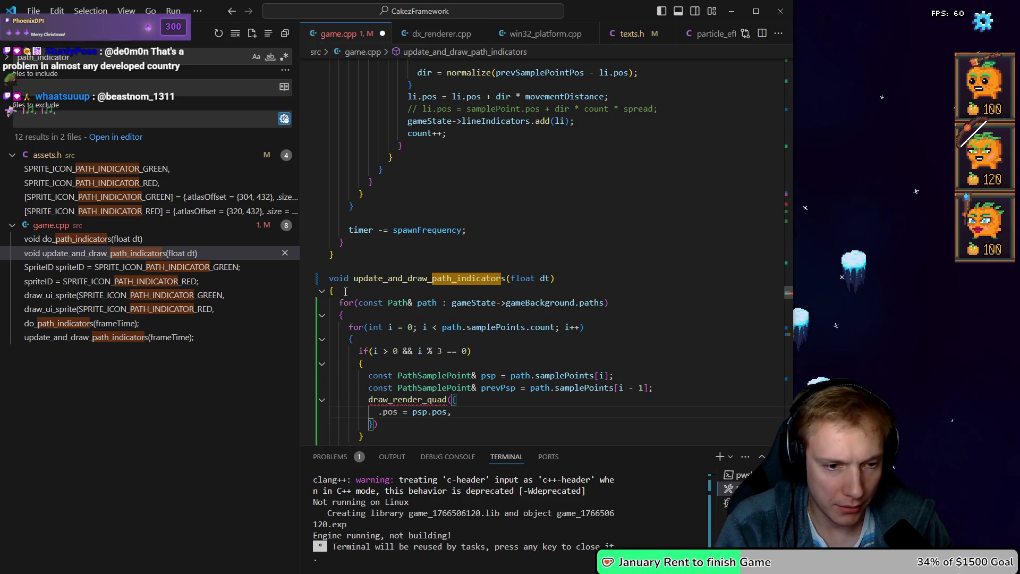
type(";")
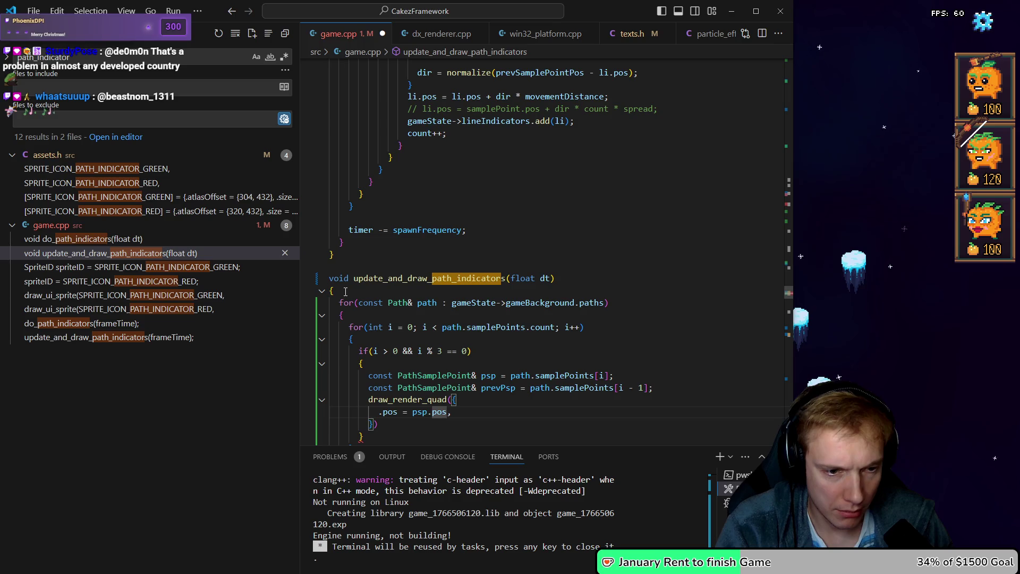
key("shift+Left")
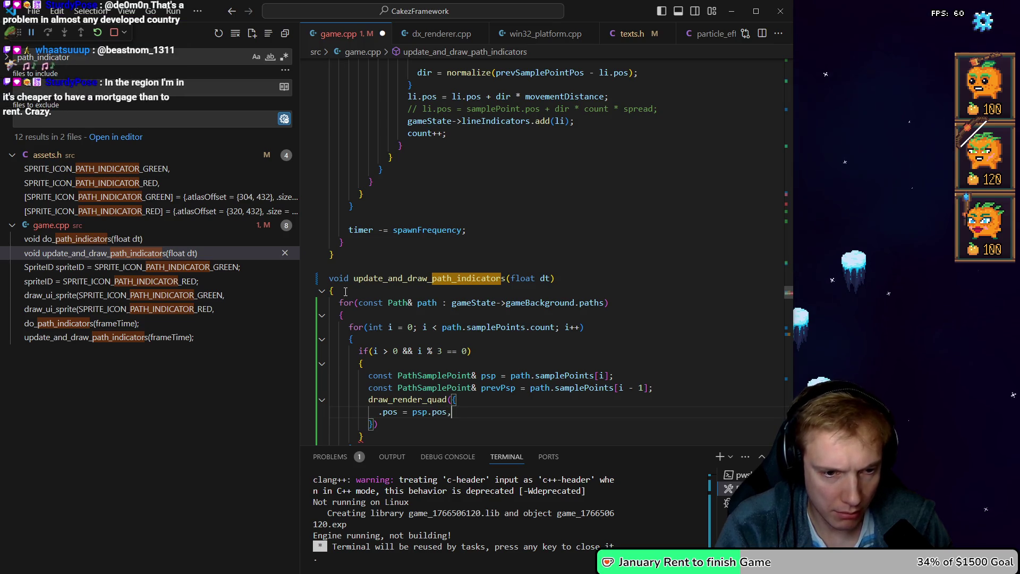
key("Return")
type(".po")
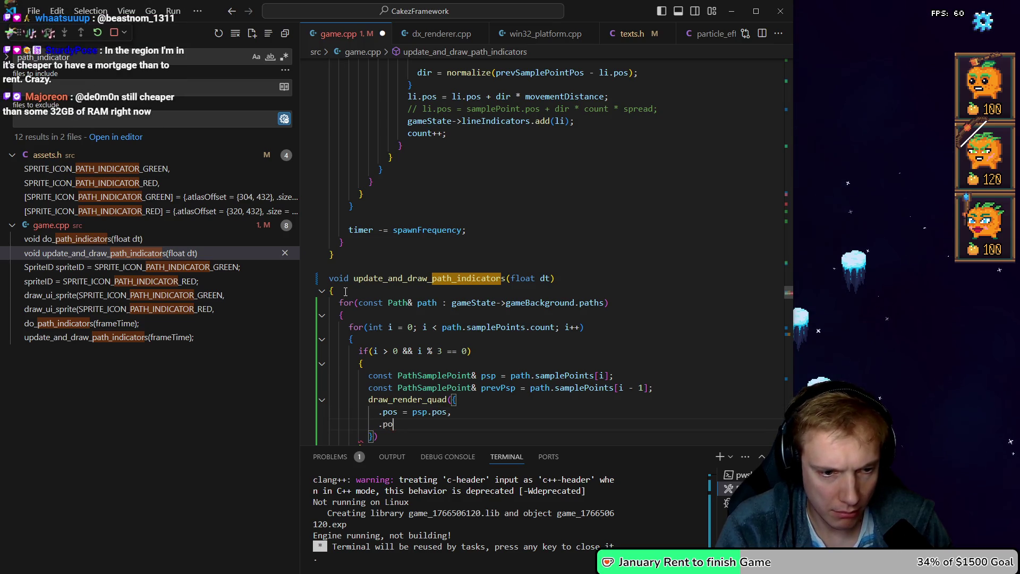
key("BackSpace")
type("revPos = psp.")
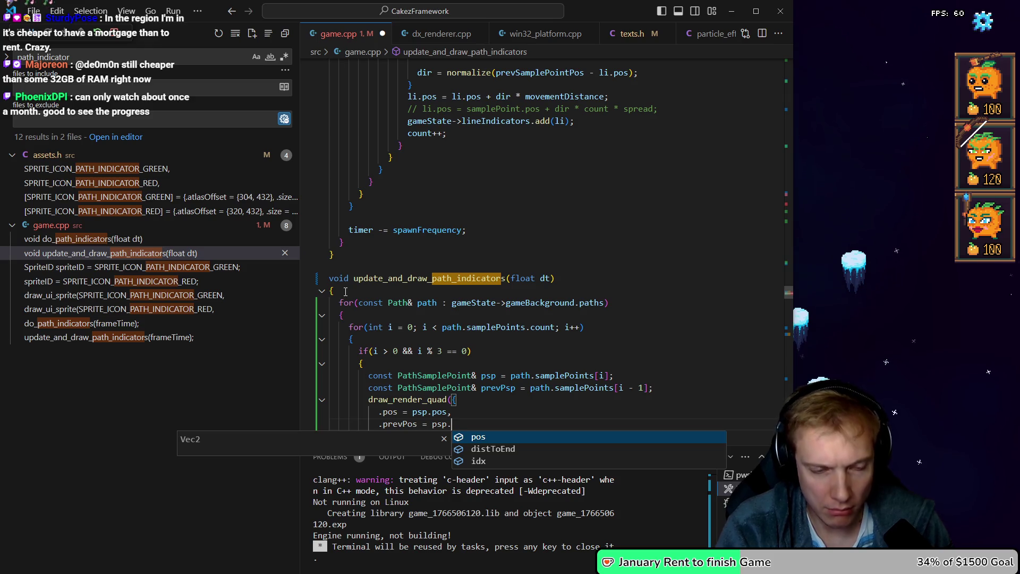
key("Tab")
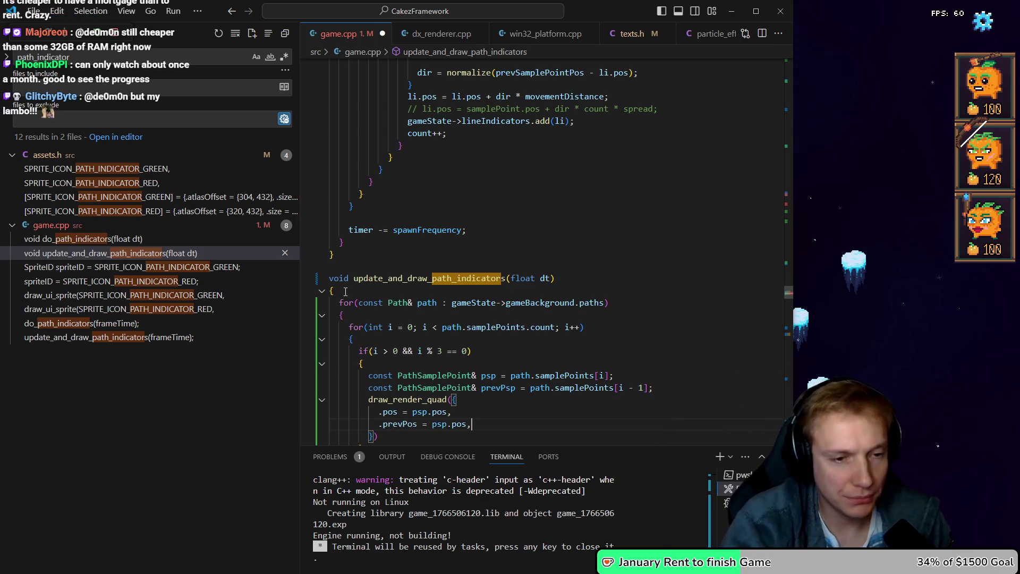
key("Up")
scroll(345, 292, "down", 3)
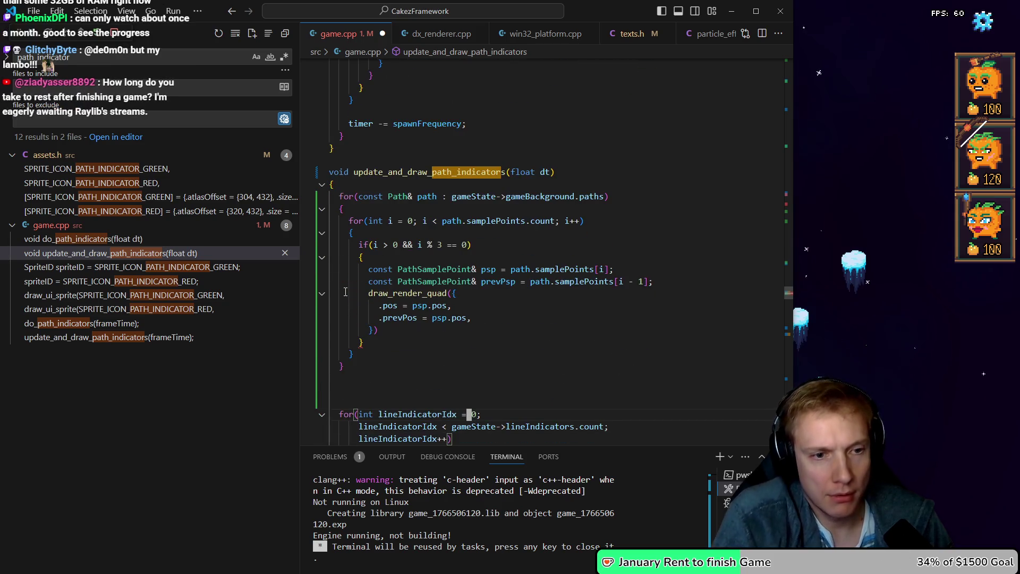
key("Up")
key("Up")
Type draw_line(a, b), delete the old draw_render_quad block, and add blank lines above
key("End")
key("Return")
key("Return")
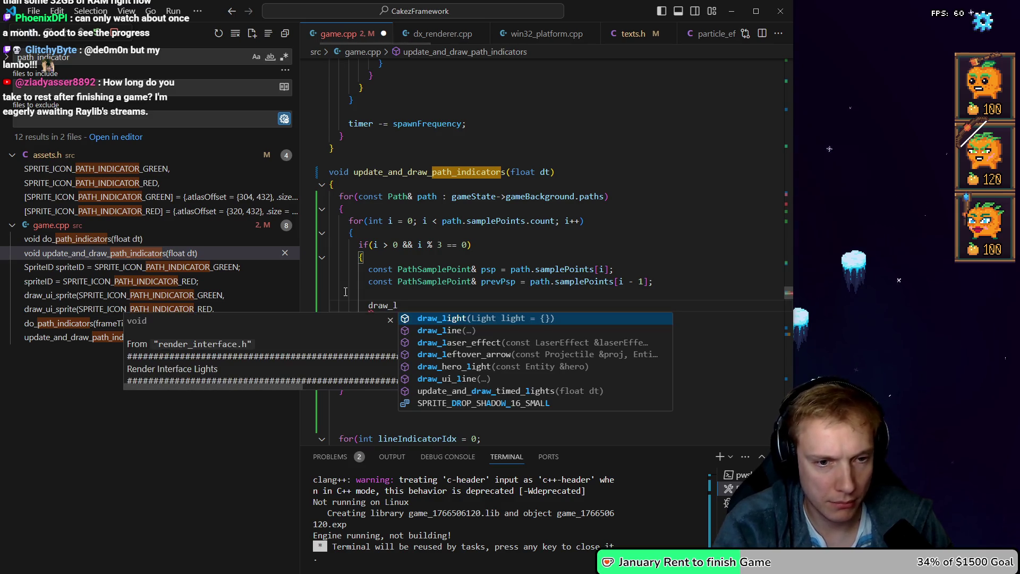
type("ine(a")
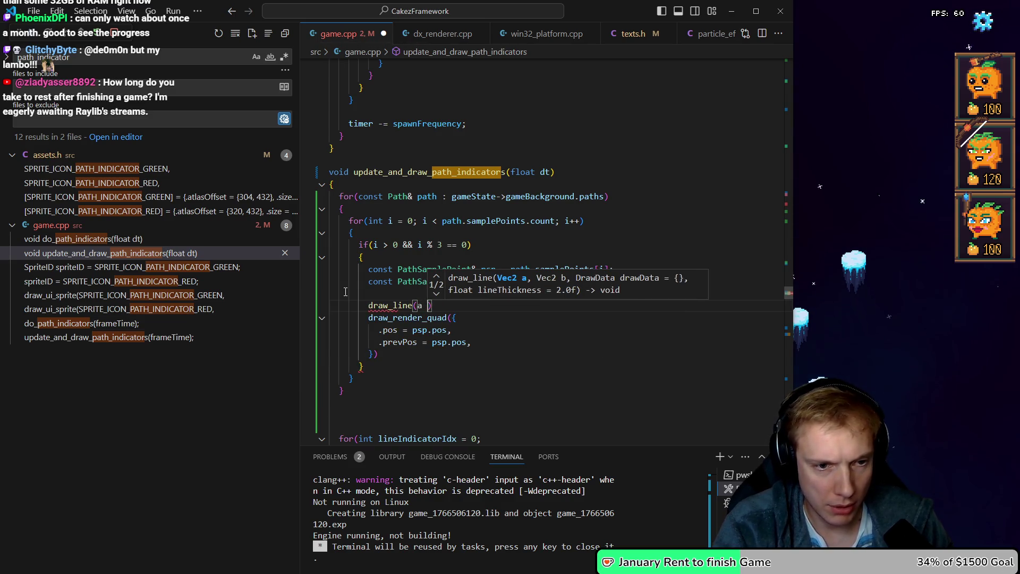
type(", b")
key("Escape")
key("shift+Down")
key("shift+Down")
key("shift+Down")
key("Delete")
key("Up")
key("Return")
key("Up")
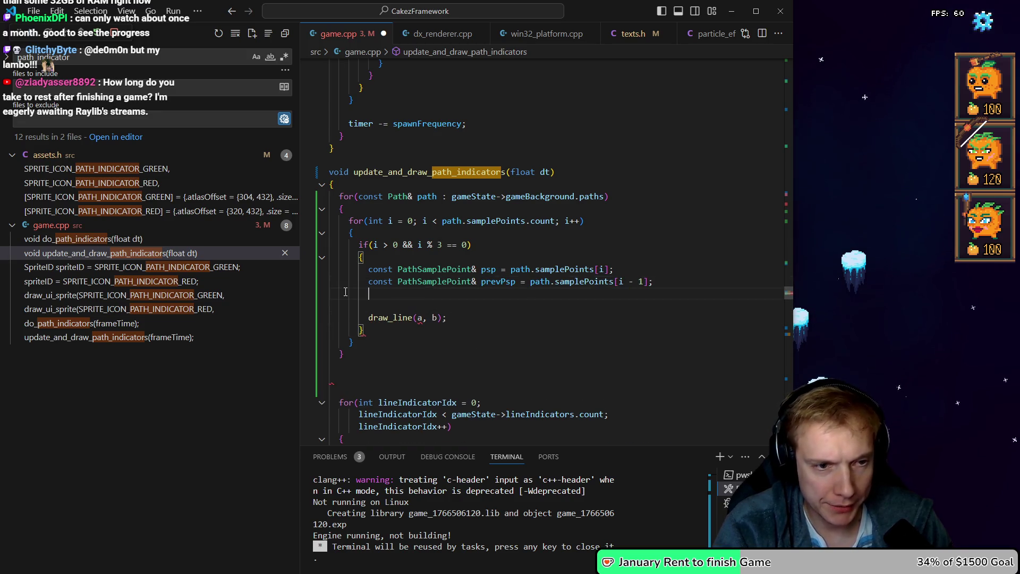
key("Return")
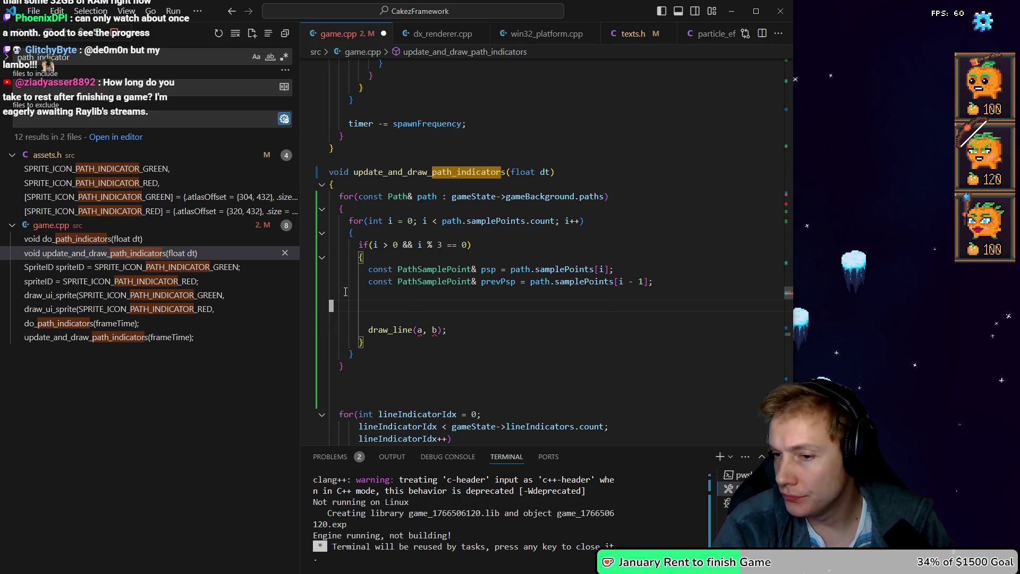
scroll(345, 292, "down", 10)
scroll(346, 292, "down", 10)
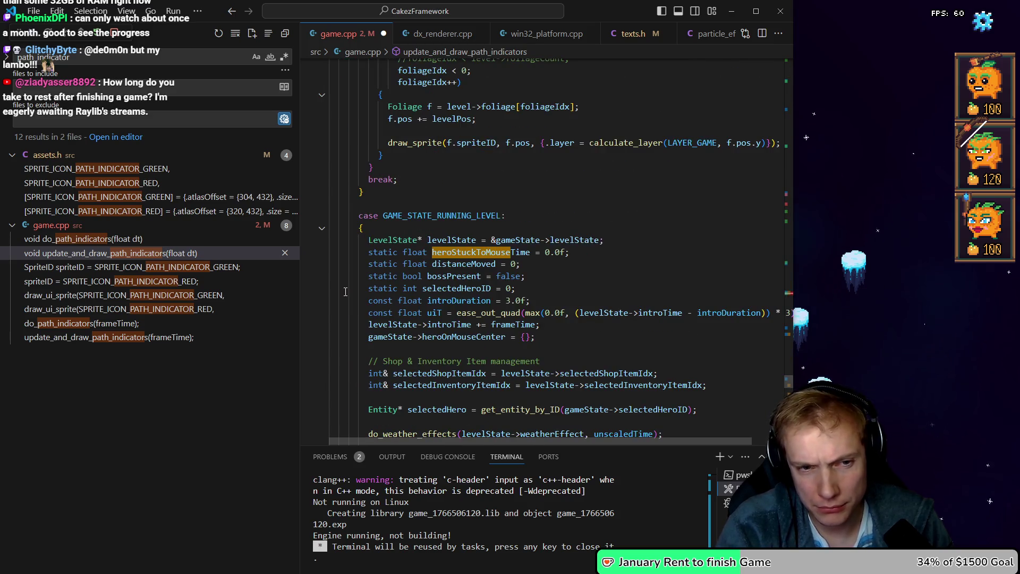
Step through heroStuckToMouse matches with F3 down to the dotted-line drawing code in update_game
key("Escape")
key("F3")
key("F3")
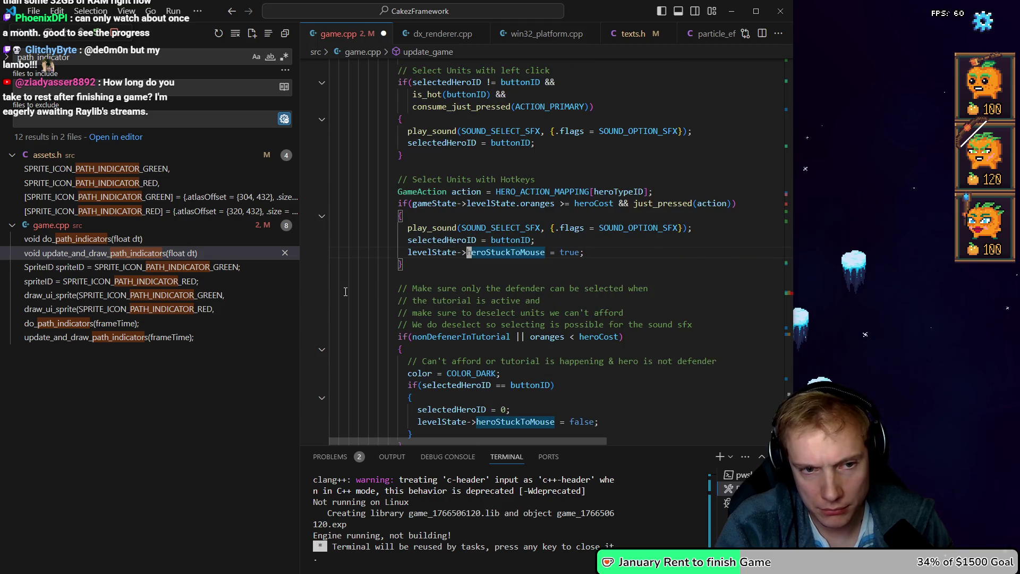
key("F3")
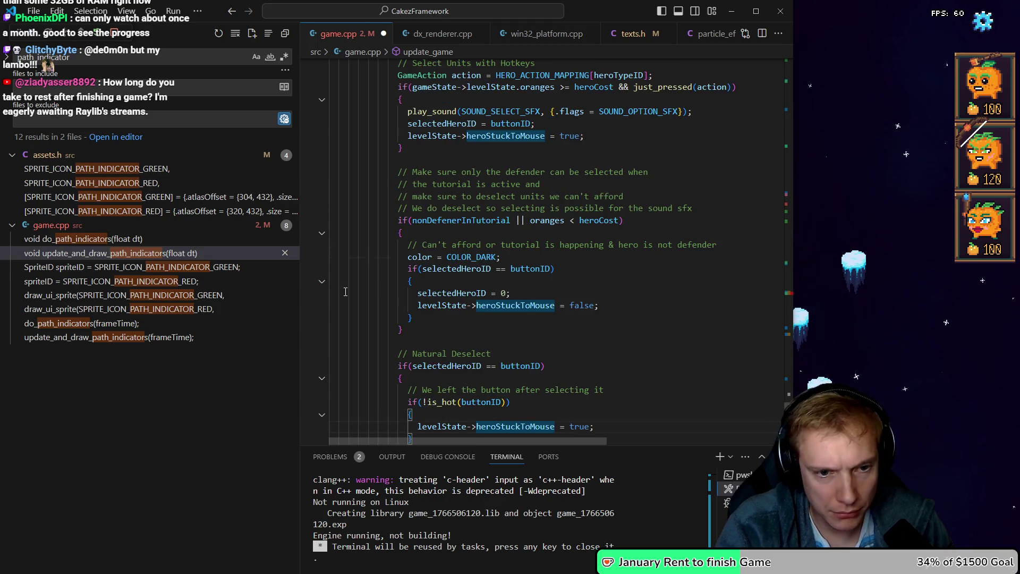
key("F3")
key("F3")
key("F3")
key("F3")
key("F3")
key("F3")
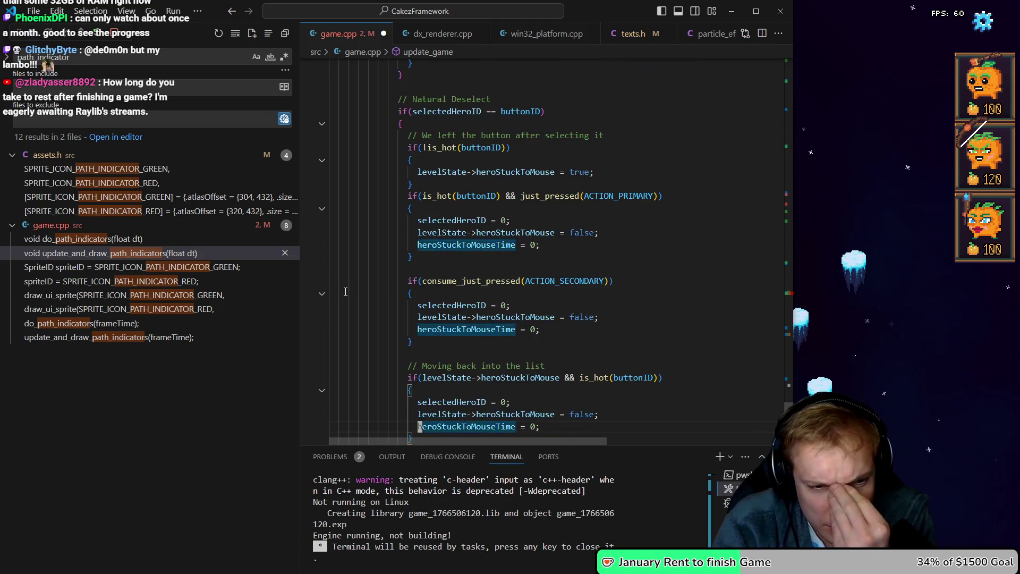
key("F3")
key("Down")
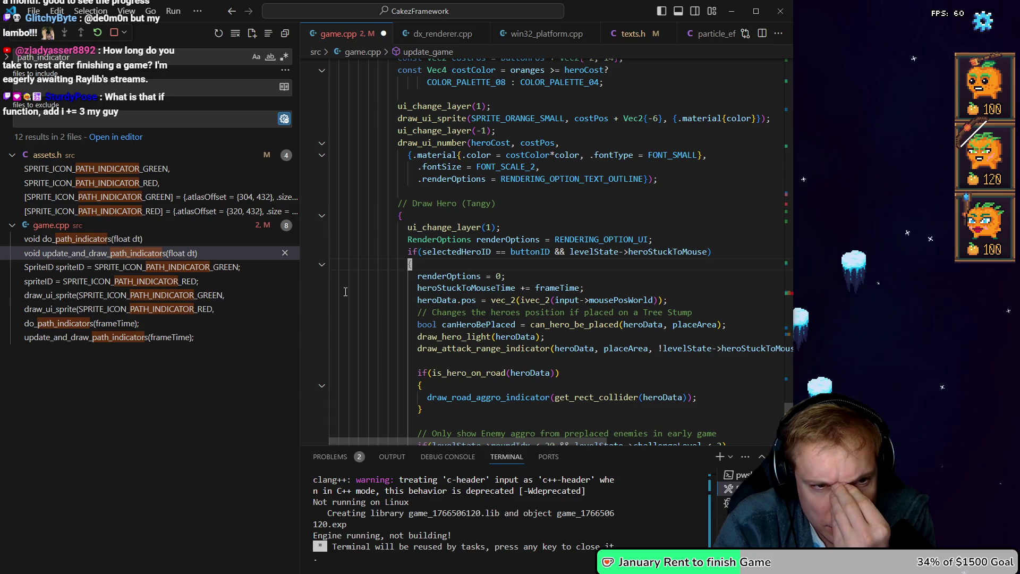
key("Down")
key("Down")
key("Down")
scroll(345, 292, "down", 5)
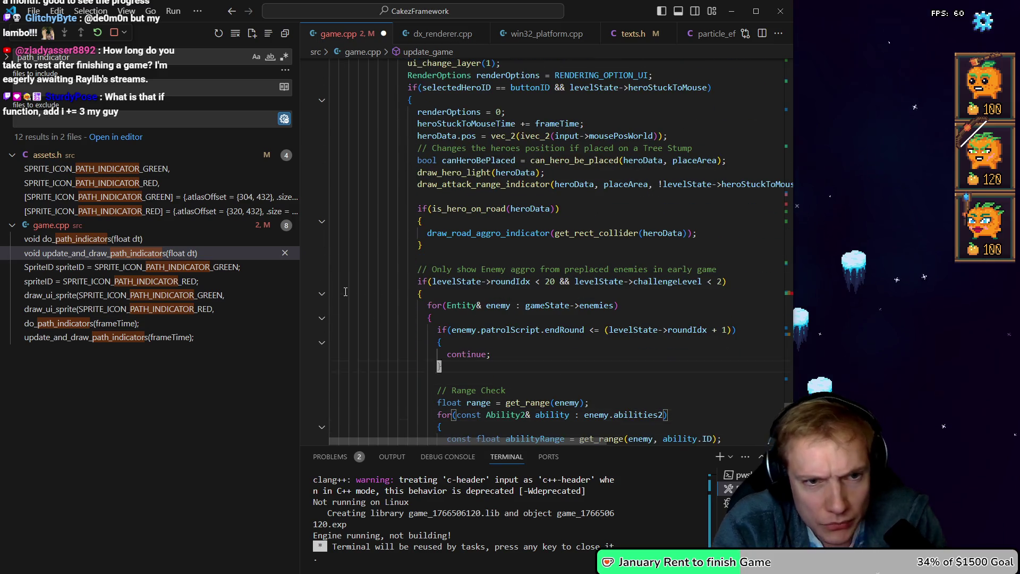
key("Down")
key("Down")
key("Down")
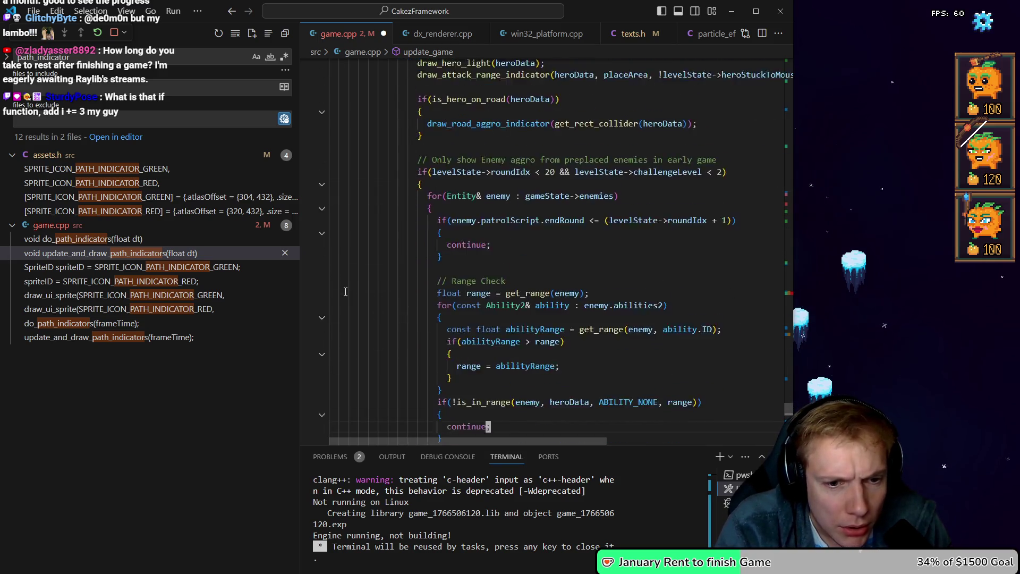
scroll(346, 291, "down", 6)
key("Down")
key("Down")
key("Down")
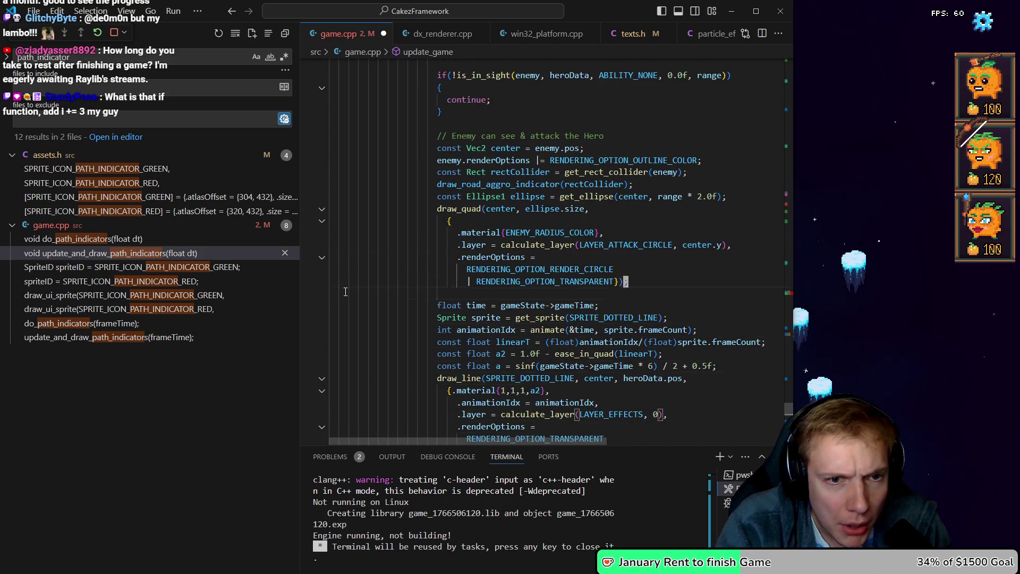
scroll(345, 292, "down", 3)
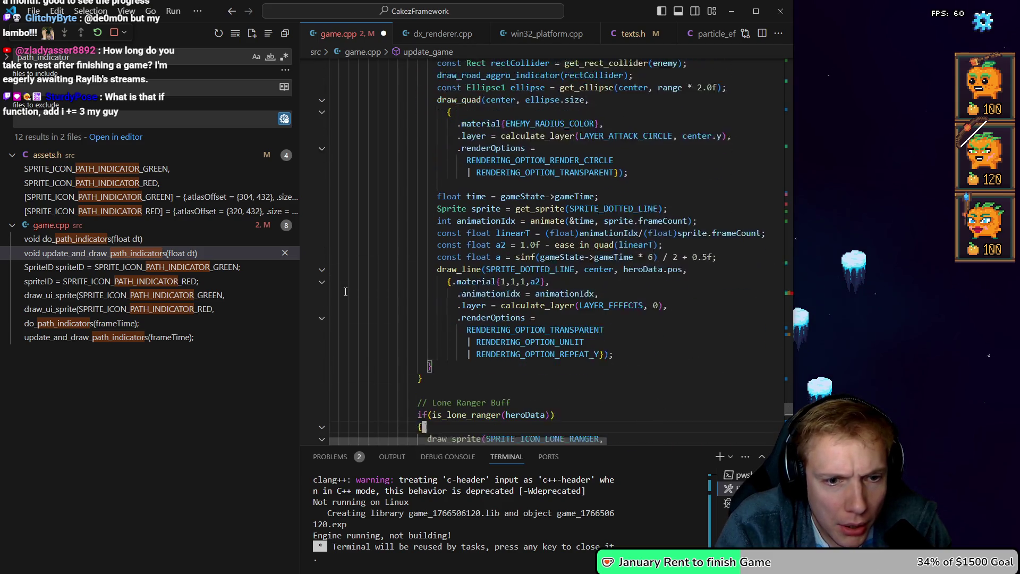
key("Down")
key("Down")
key("Down")
Select the SPRITE_DOTTED_LINE animation and draw_line code through the REPEAT_Y line
key("Up")
key("Up")
key("Up")
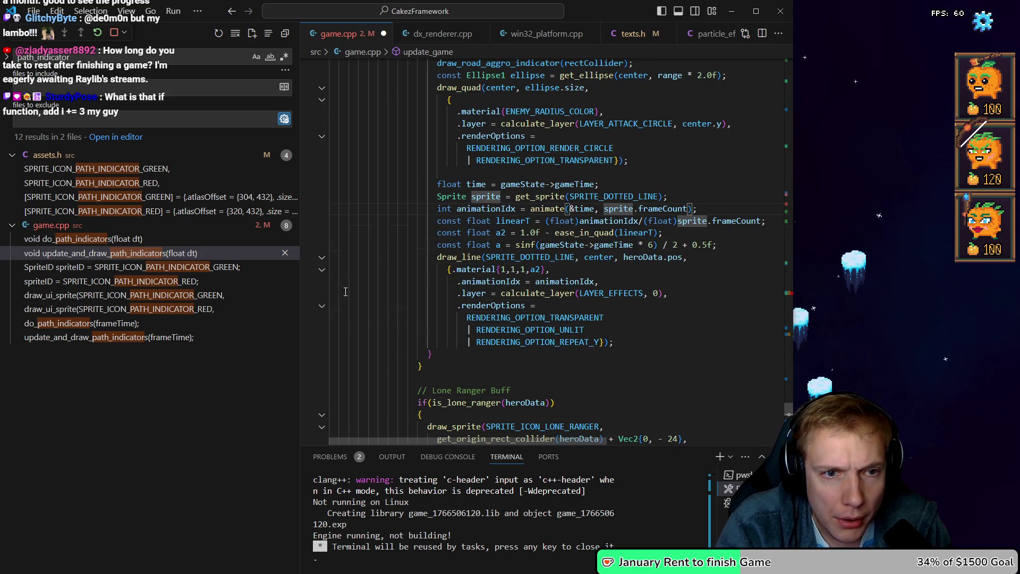
key("Up")
key("Up")
key("Home")
key("shift+Down")
key("shift+Down")
key("shift+Down")
key("shift+End")
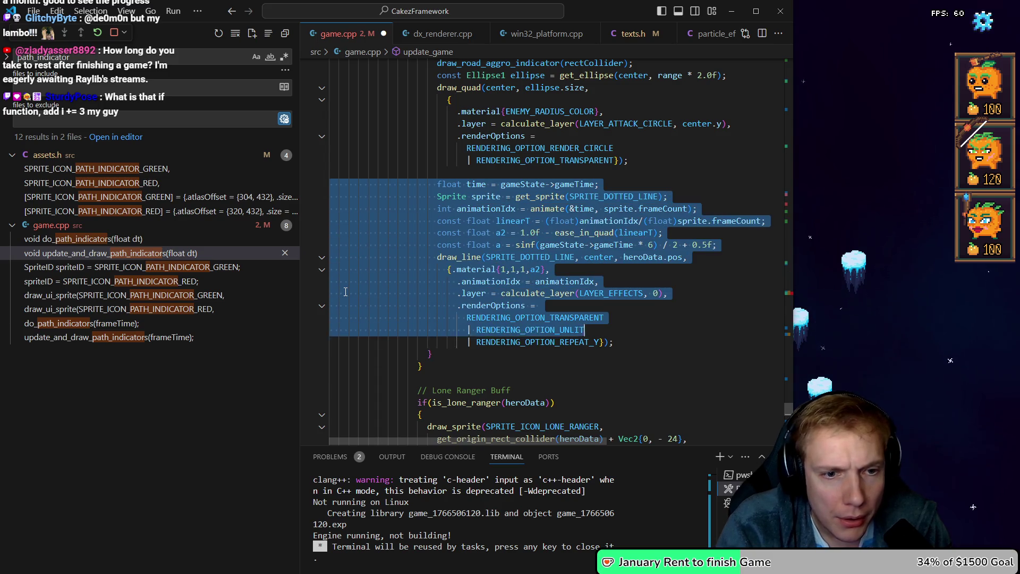
key("shift+Down")
key("ctrl+c")
key("Down")
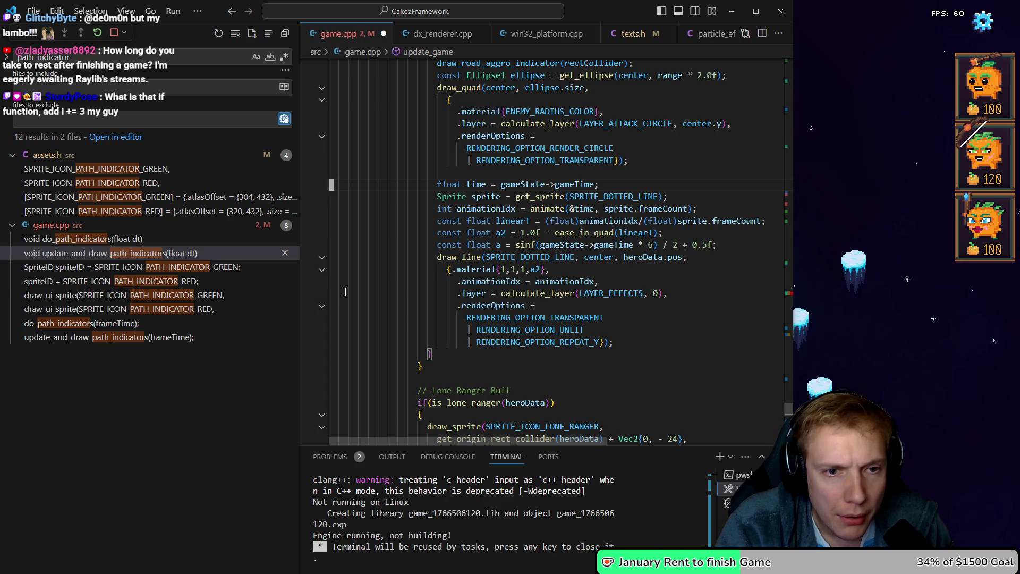
Paste the dotted-line code into the path-indicator if block and outdent it to match
key("alt+Left")
key("alt+Left")
key("alt+Left")
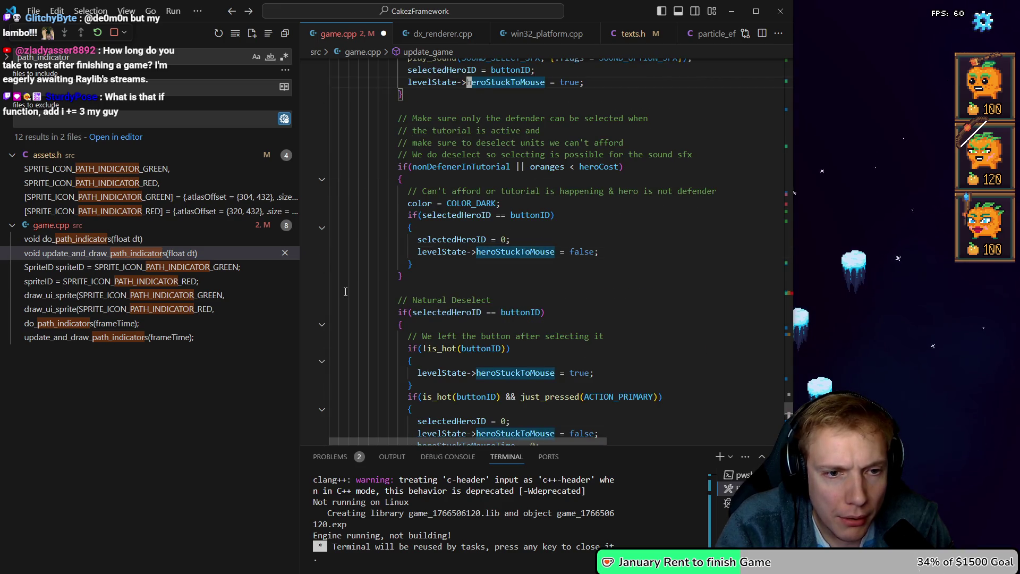
key("alt+Left")
key("alt+Left")
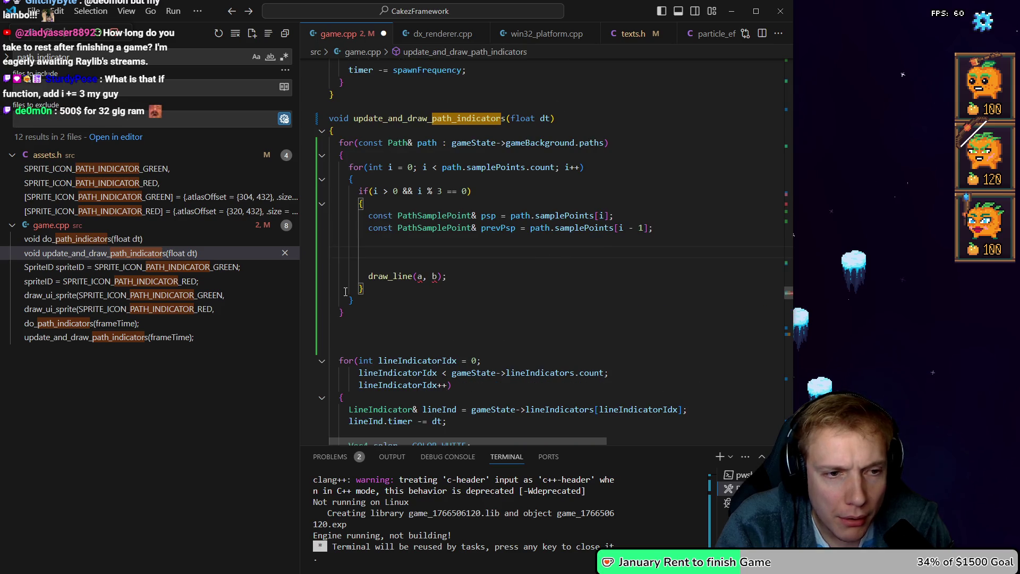
key("ctrl+v")
key("shift+Down")
key("shift+Down")
key("shift+Down")
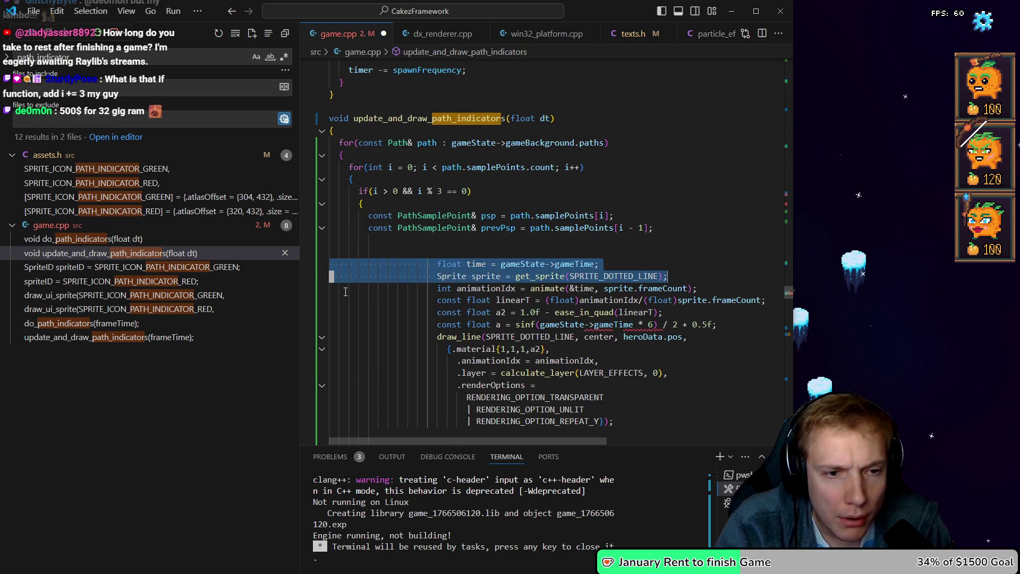
key("shift+End")
key("shift+Tab")
key("shift+Tab")
key("shift+Tab")
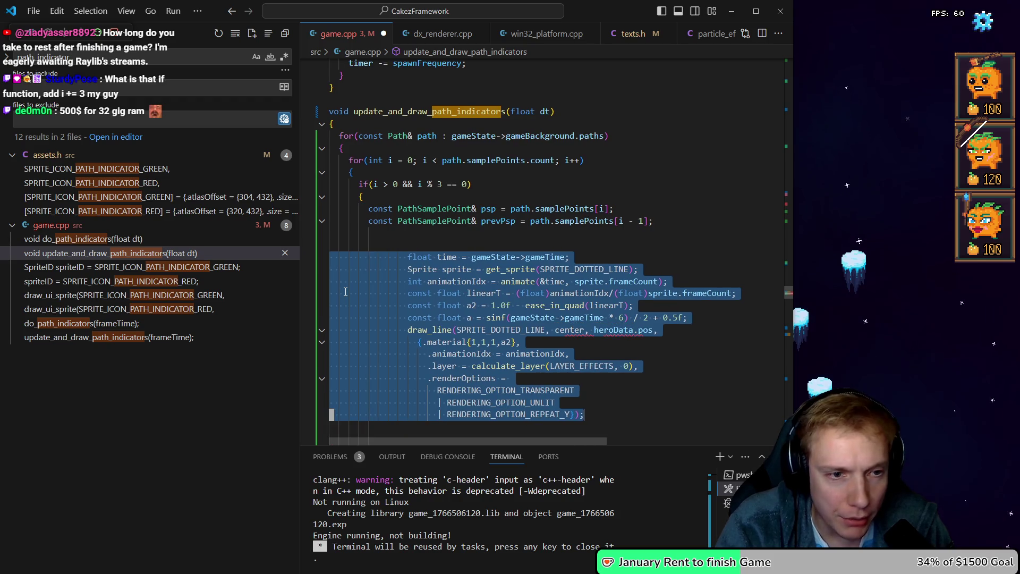
key("Right")
key("Left")
key("Left")
key("Up")
key("Up")
key("Up")
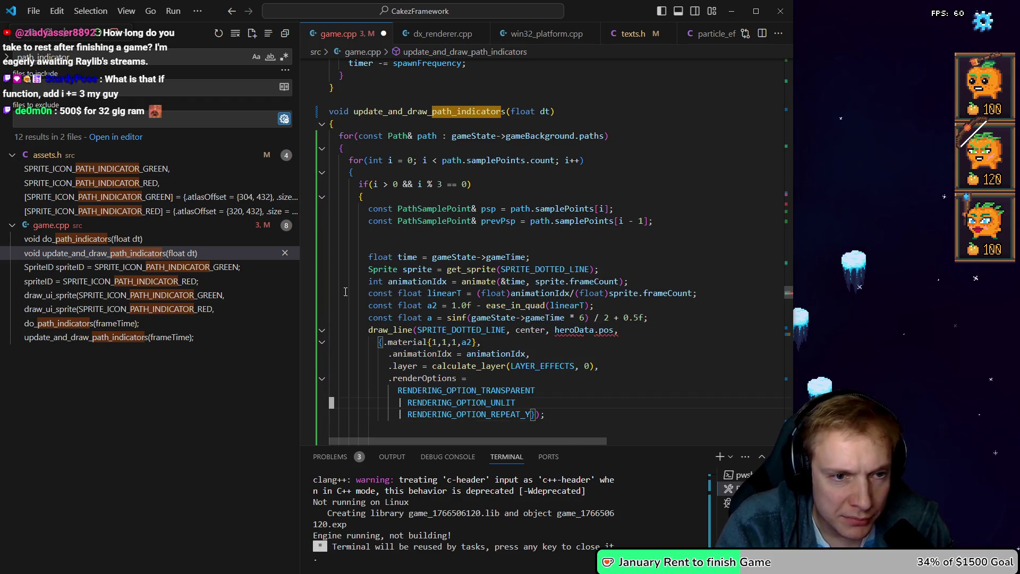
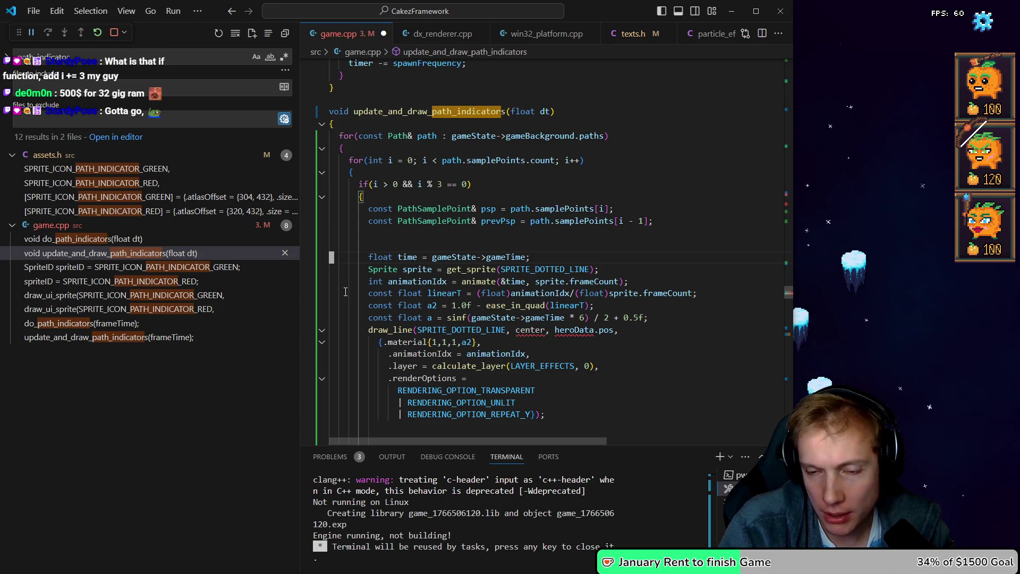
Change the path-indicator loop increment to i+=3 and save
key("k")
key("k")
key("k")
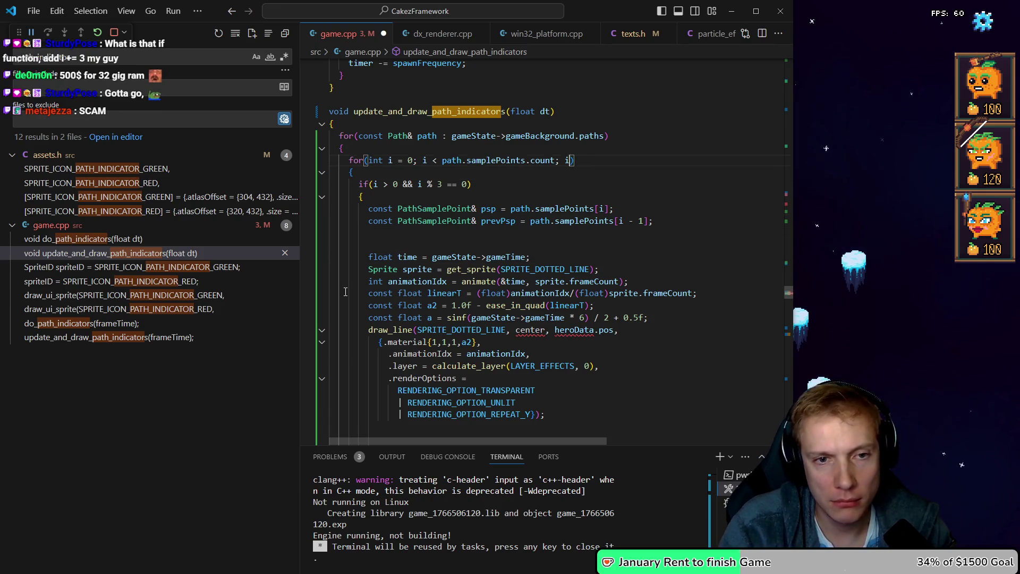
type("i+=3")
key("Escape")
key("ctrl+s")
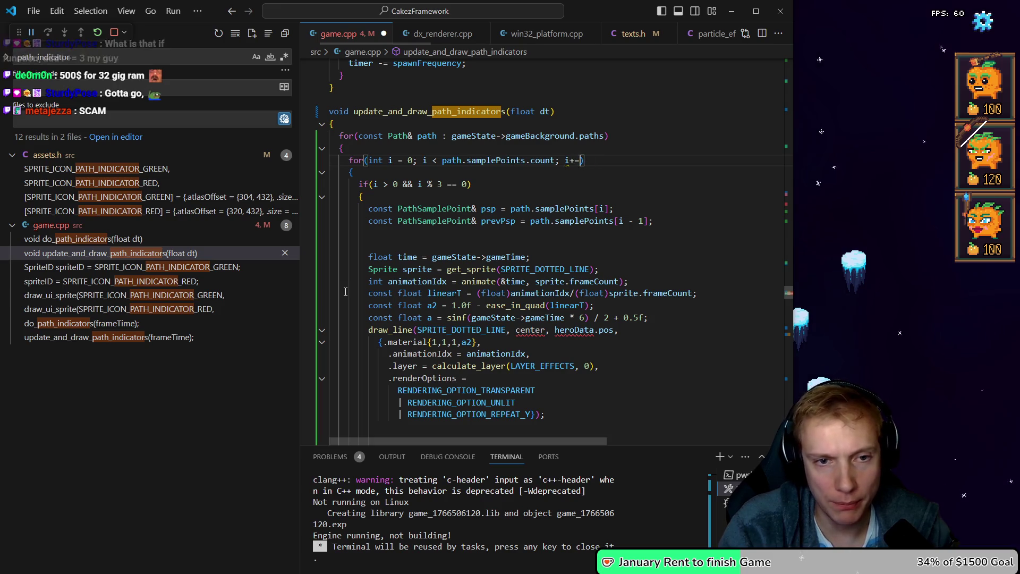
Make draw_line use psp.pos and prevPsp.pos instead of center and heroData.pos, then save
key("j")
key("j")
key("j")
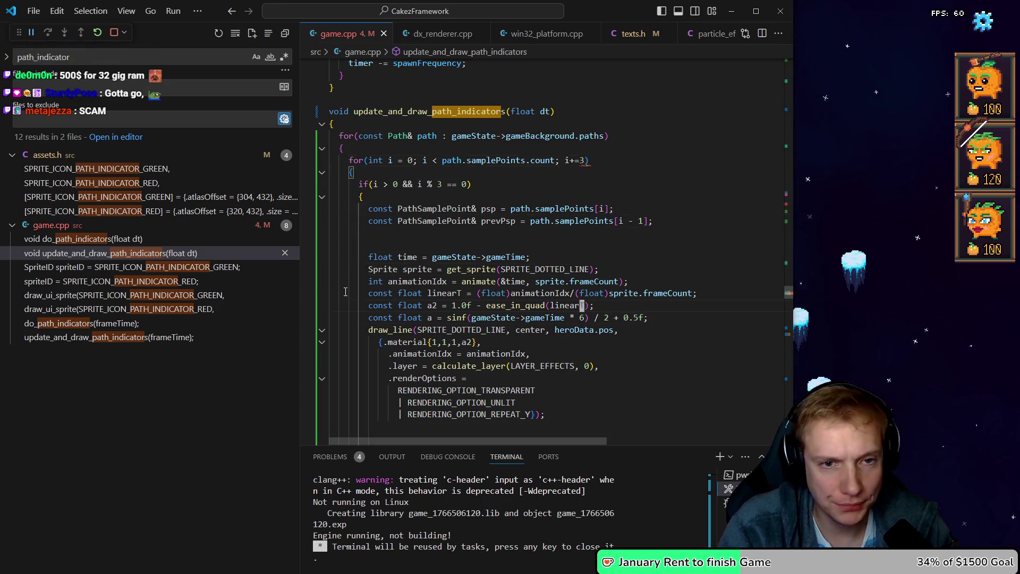
key("h")
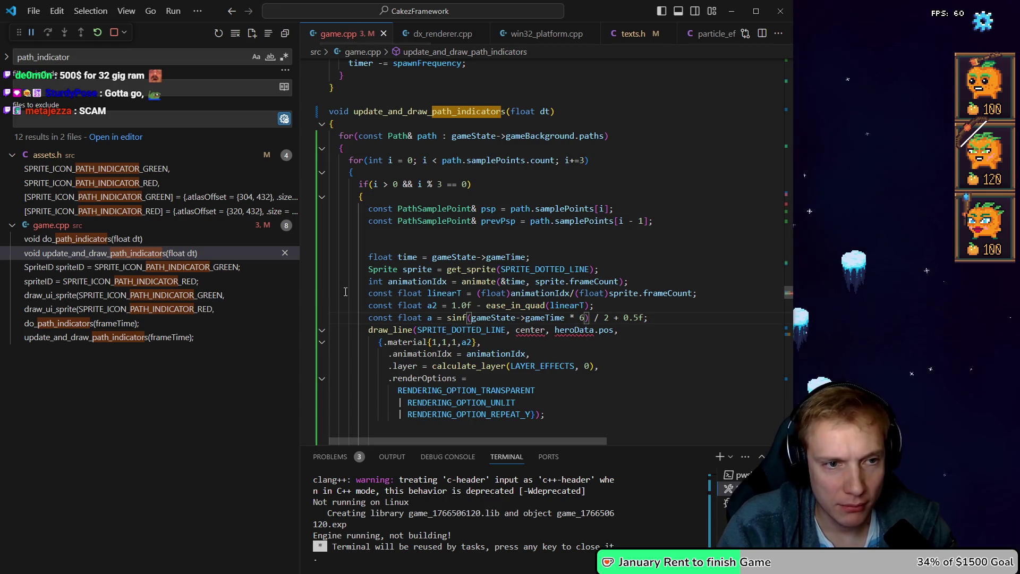
key("j")
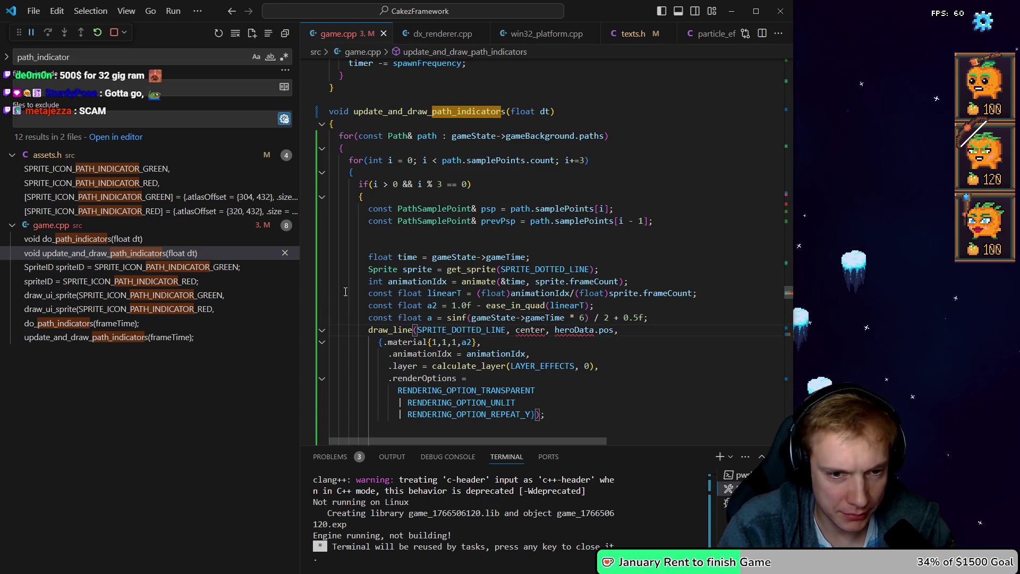
key("k")
key("j")
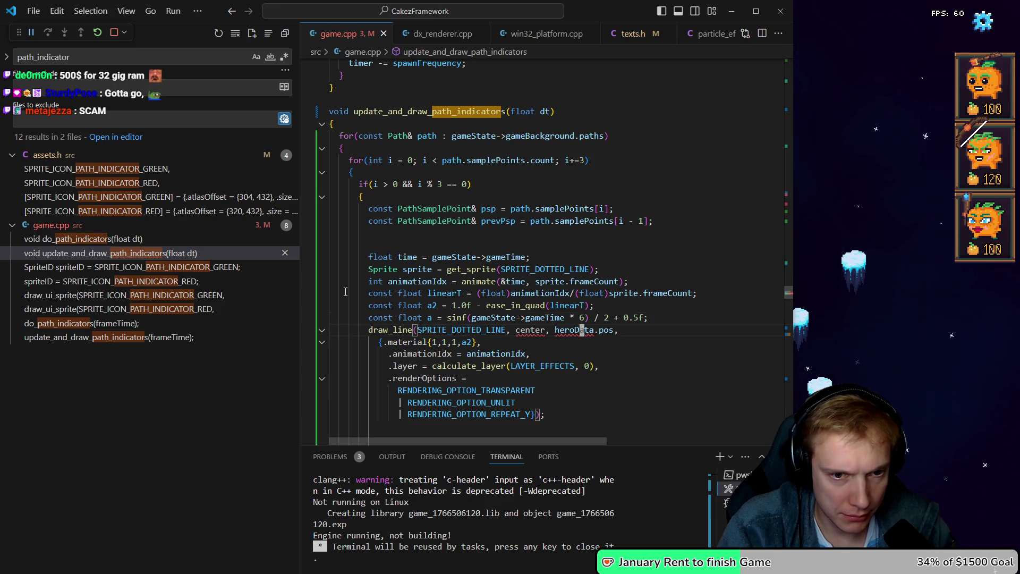
key("b")
key("b")
type("cwps")
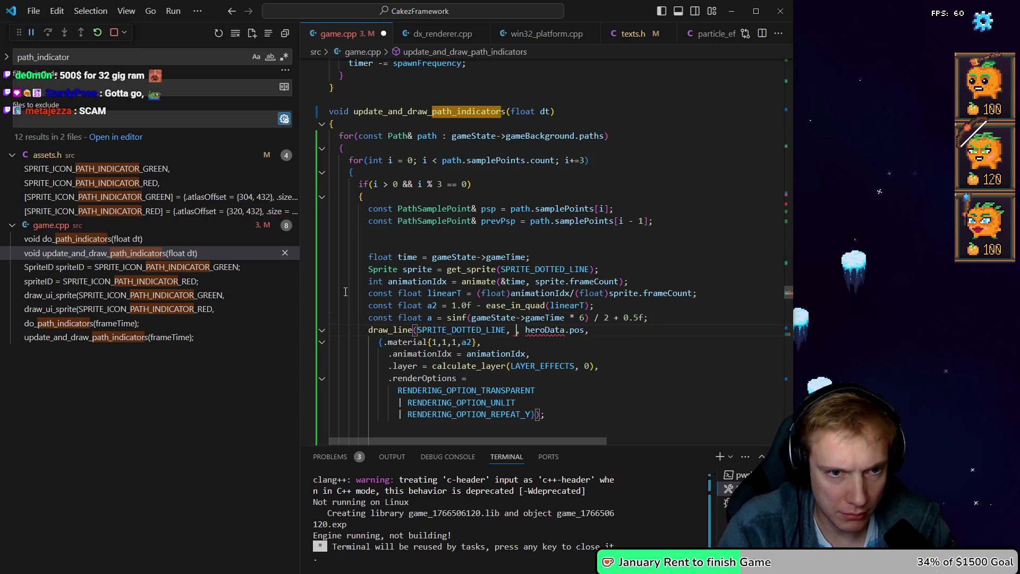
type("ps")
key("Escape")
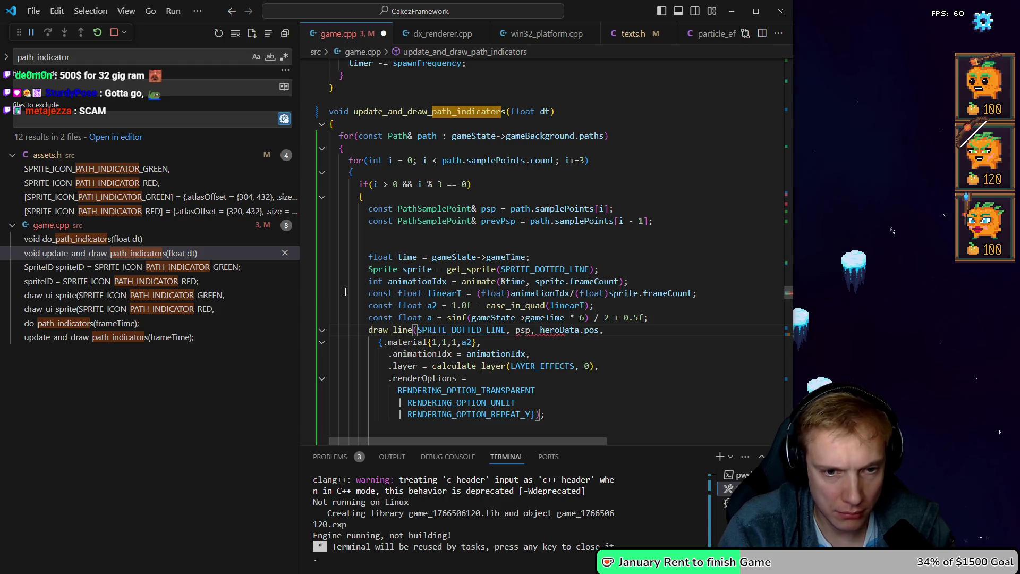
type("bcwp")
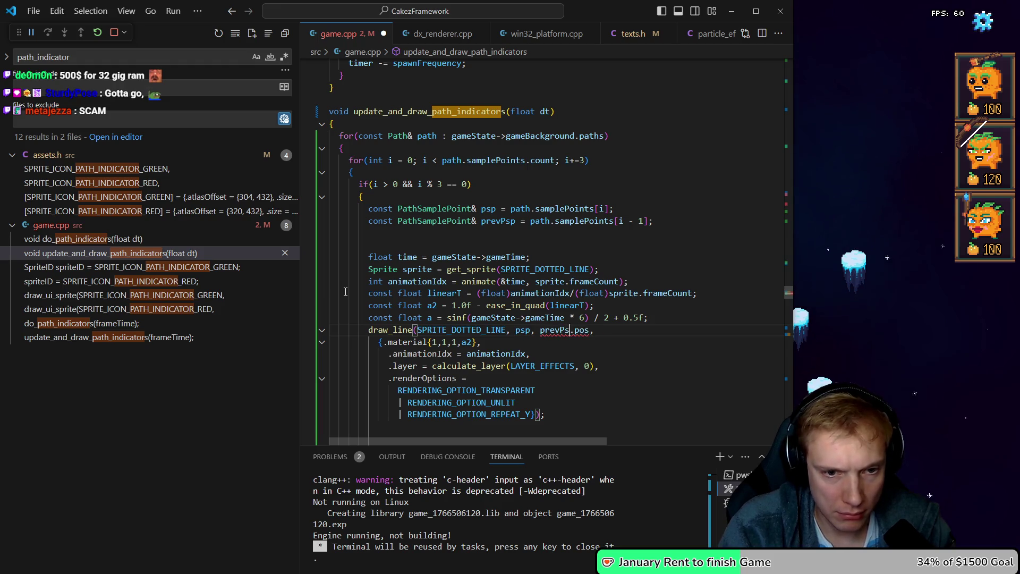
key("Escape")
key("b")
key("b")
type("i.pos")
key("ctrl+s")
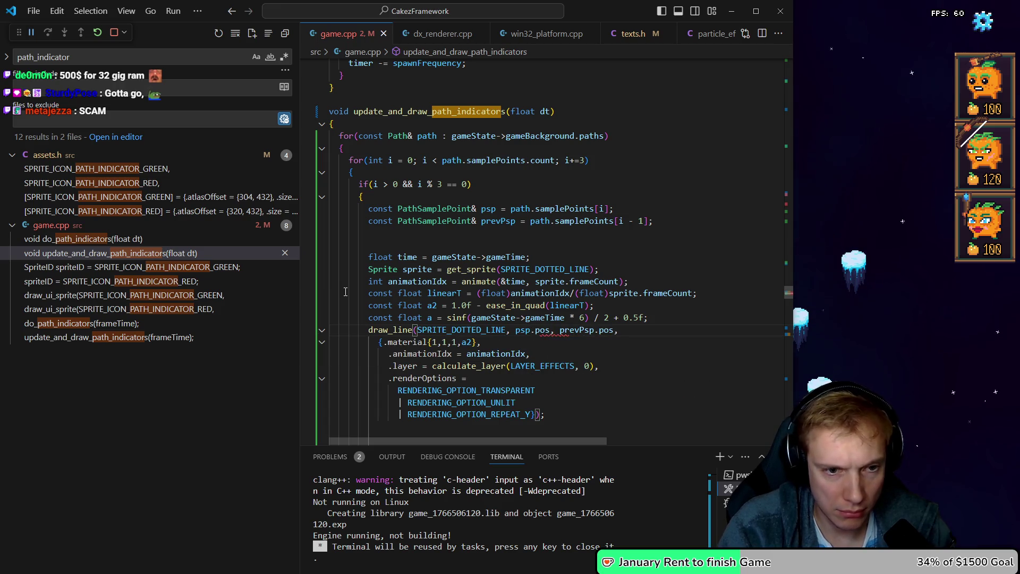
Delete the leftover draw_line(a, b) line and its blank lines, adding space below prevPsp
key("j")
key("j")
key("j")
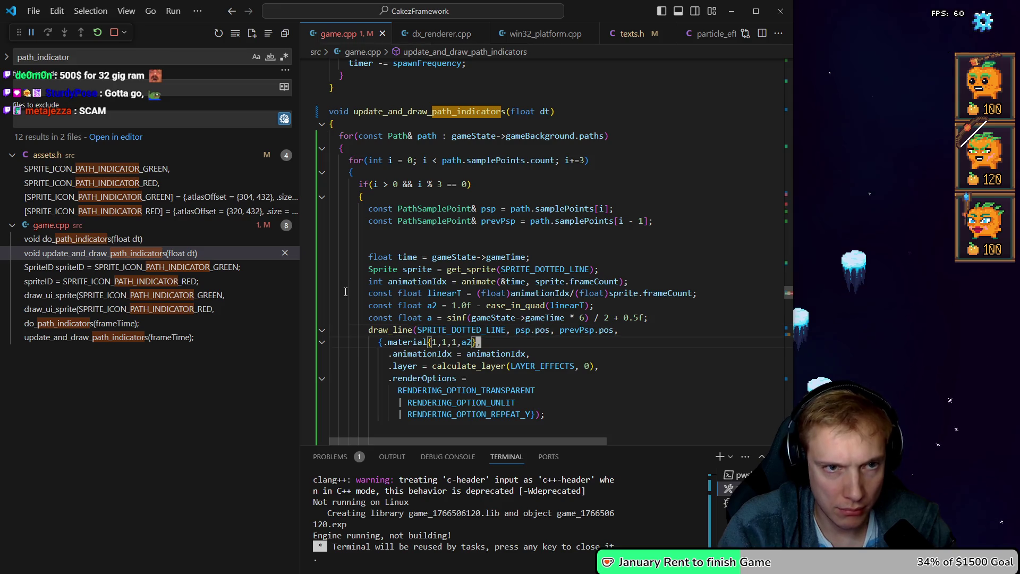
type("draw_line(a, b);")
key("k")
key("k")
key("k")
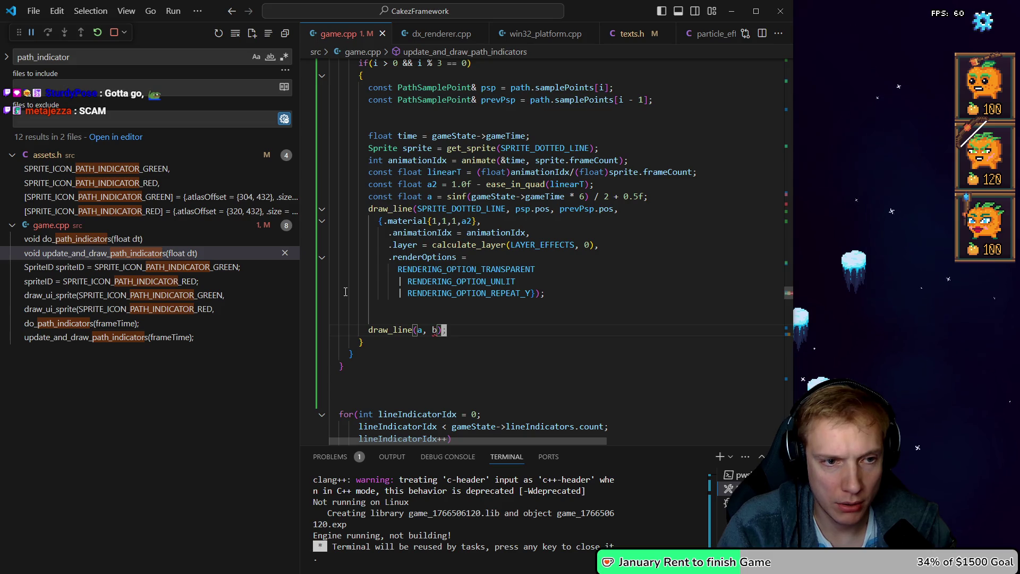
key("d")
key("d")
key("k")
key("d")
key("d")
key("k")
key("d")
key("d")
key("k")
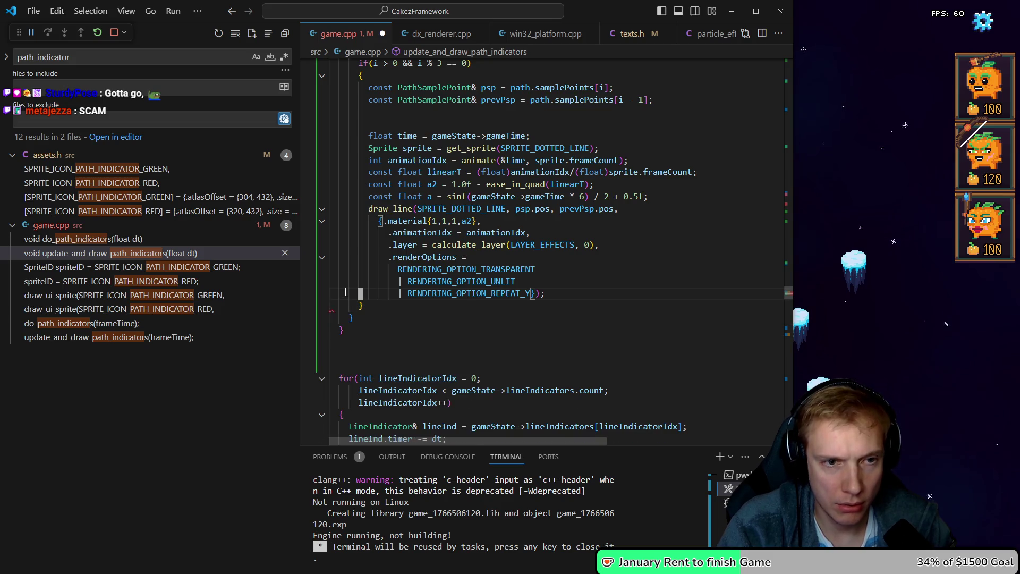
key("k")
key("k")
key("k")
key("o")
key("Return")
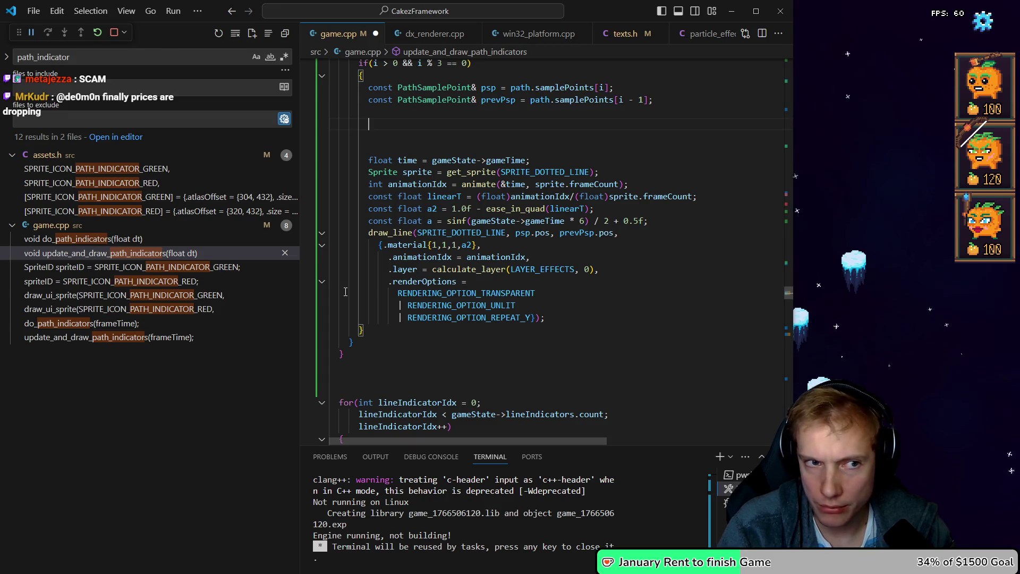
Declare const Vec2 dir = normalize(psp.pos - prevPsp.pos) and tidy the surrounding blank lines
type(",")
key("BackSpace")
type("con")
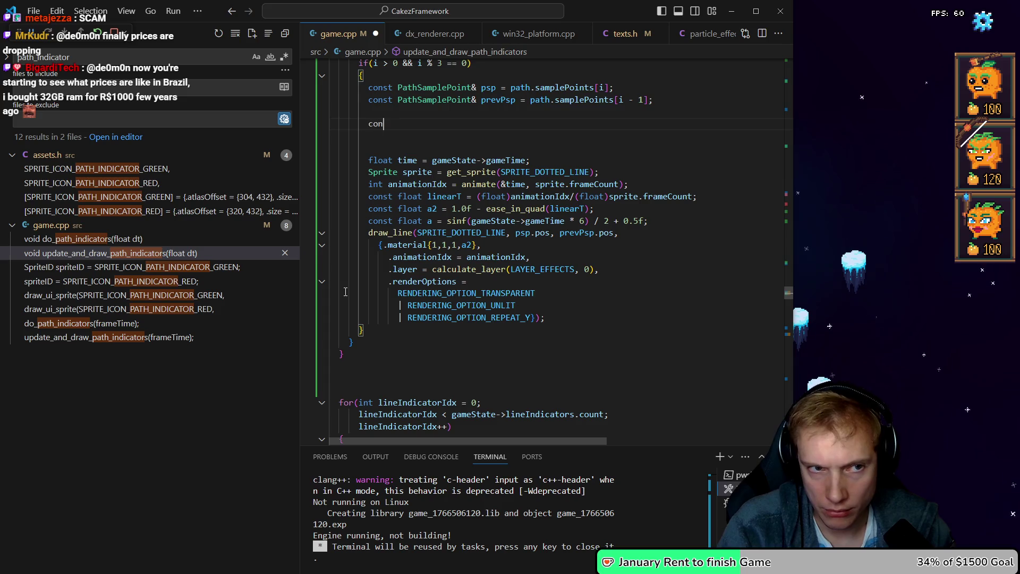
type("st Vec2 dir = p")
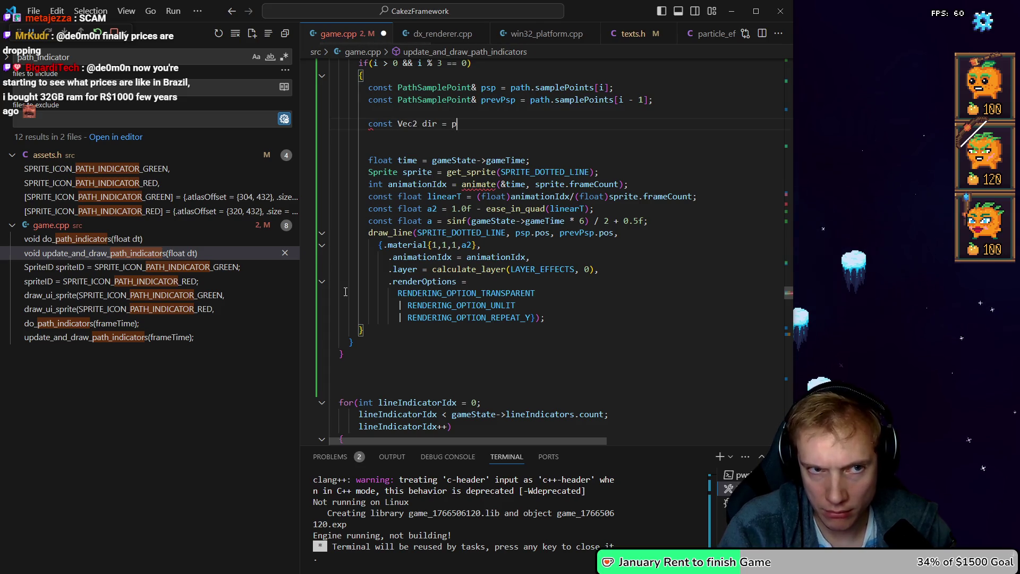
type("sp.pos - ")
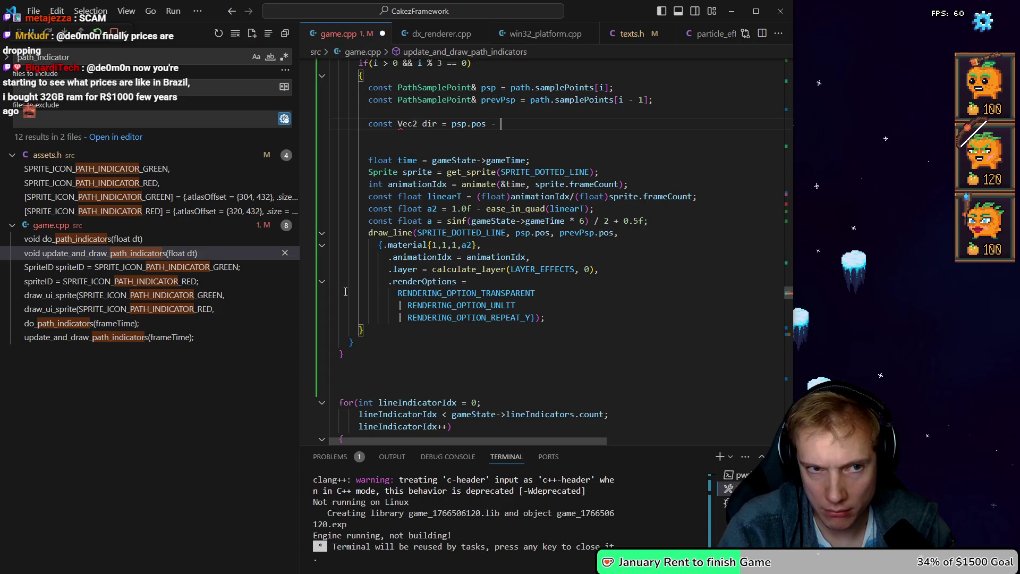
type("prevP")
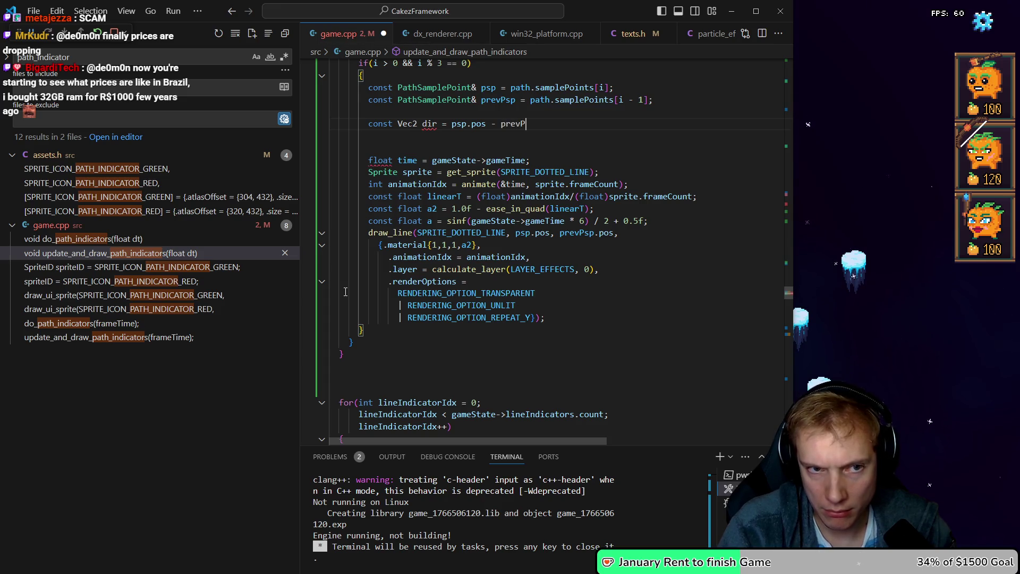
key("BackSpace")
key("BackSpace")
type("p.pos")
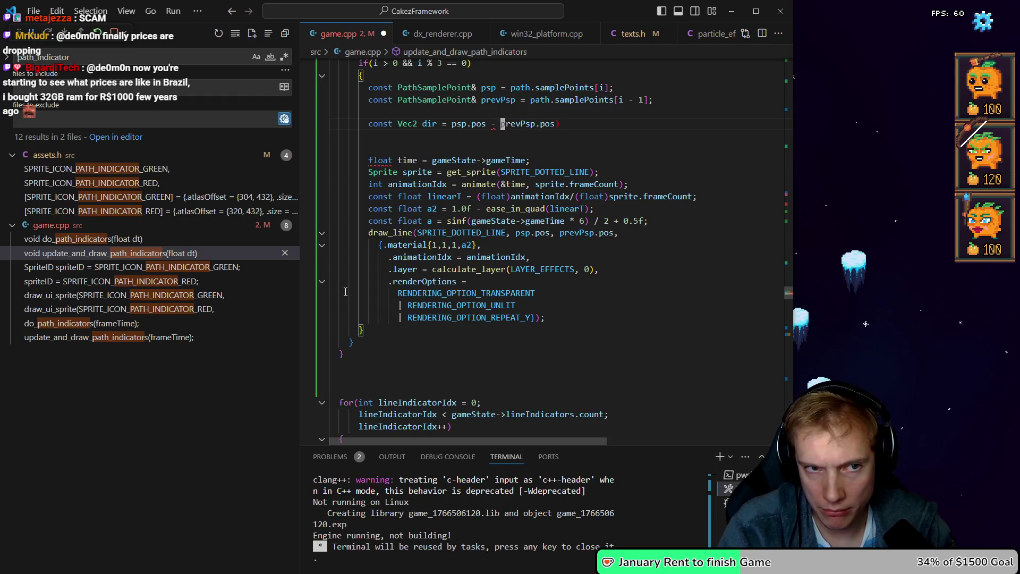
type("(")
type("normalize")
key("End")
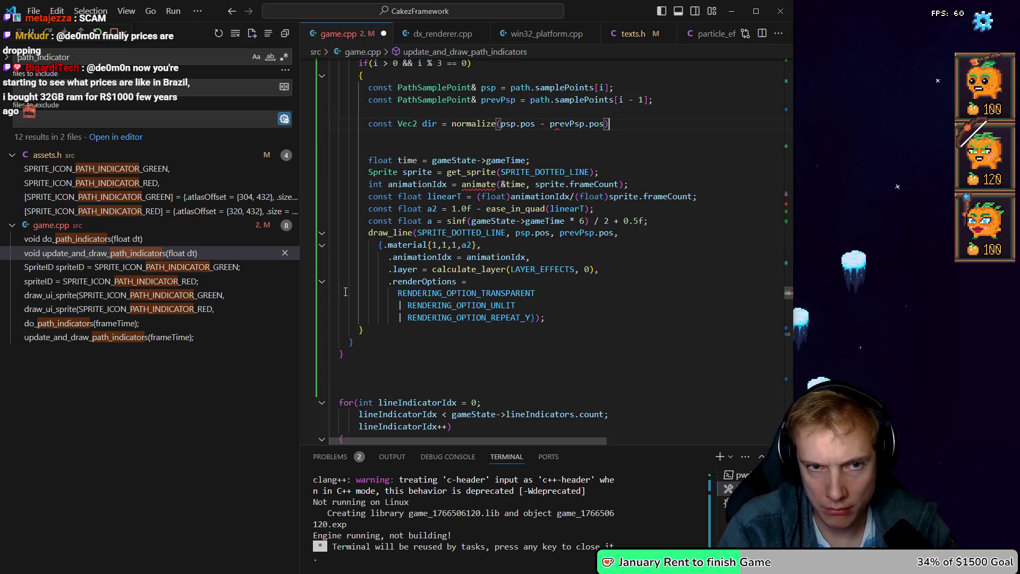
key("Down")
key("ctrl+shift+k")
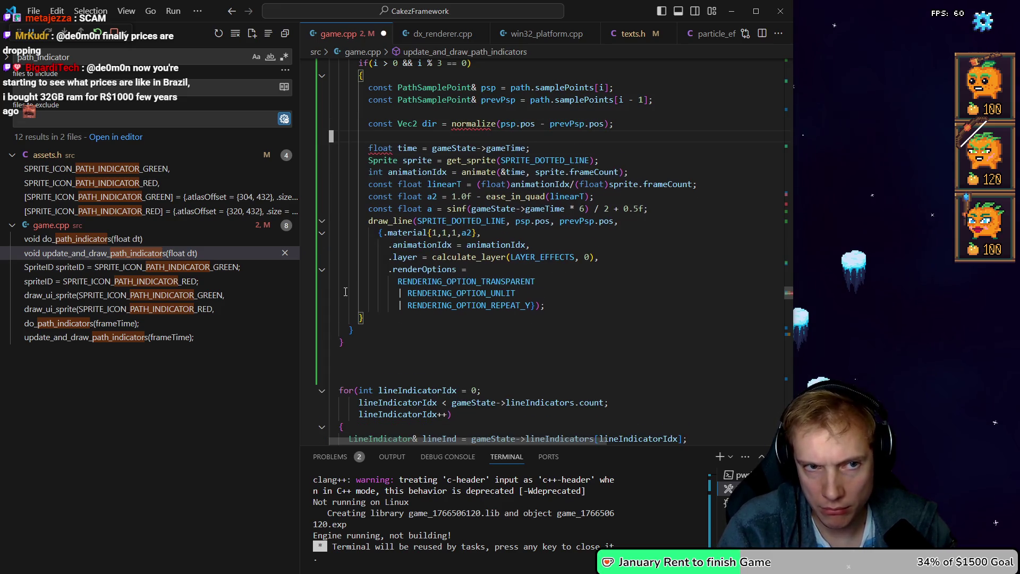
key("ctrl+shift+k")
key("Down")
key("Up")
key("Return")
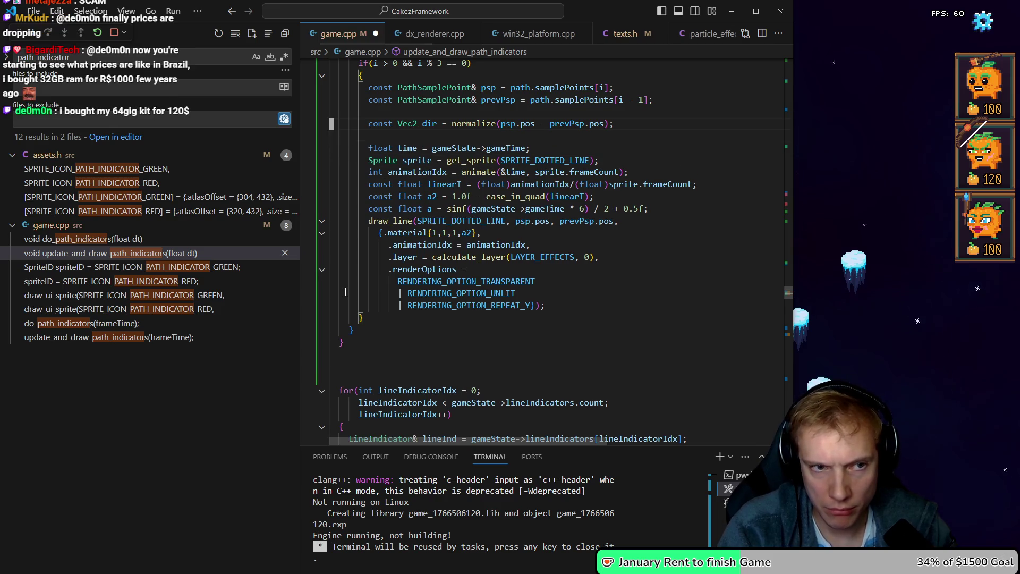
End the draw_line call at psp.pos + dir * 10 and save to rebuild
key("Down")
key("Down")
key("Down")
key("ctrl+Right")
key("ctrl+Right")
key("End")
key("Left")
key("ctrl+BackSpace")
key("ctrl+BackSpace")
key("ctrl+BackSpace")
type("pos + dir * ")
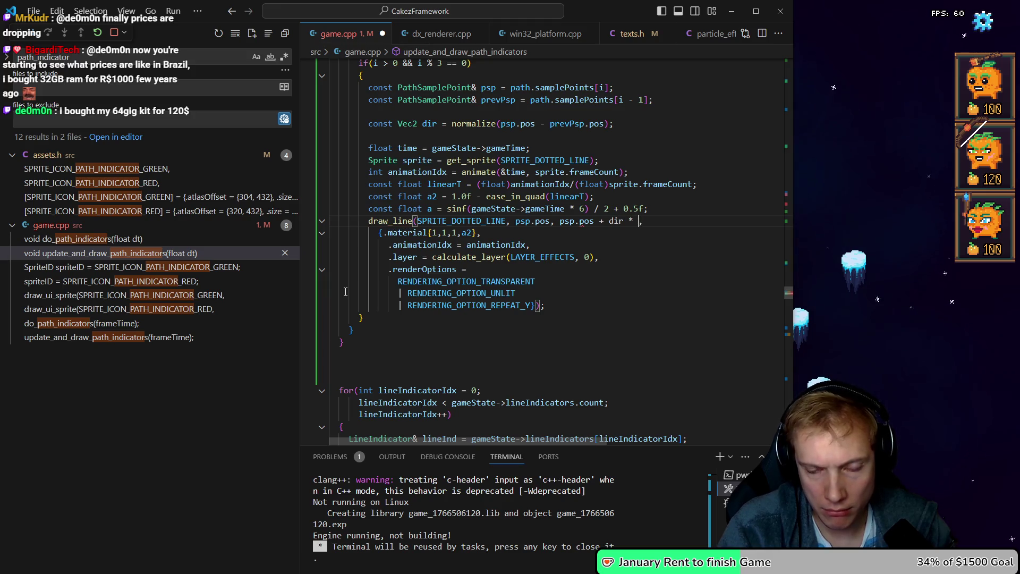
type("10")
key("ctrl+s")
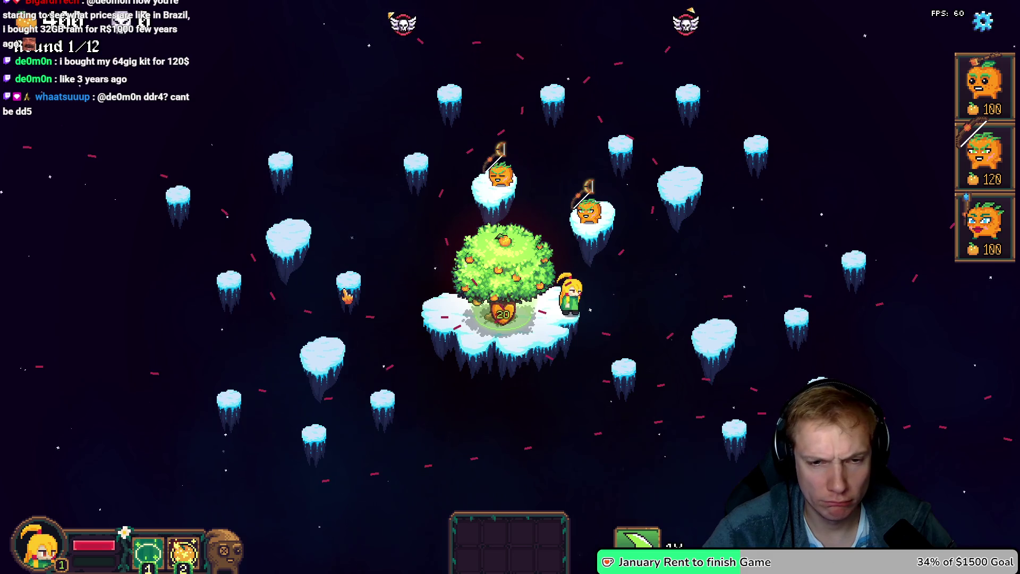
In the level editor, cycle between paths 5 and 6
key("F1")
key("Right")
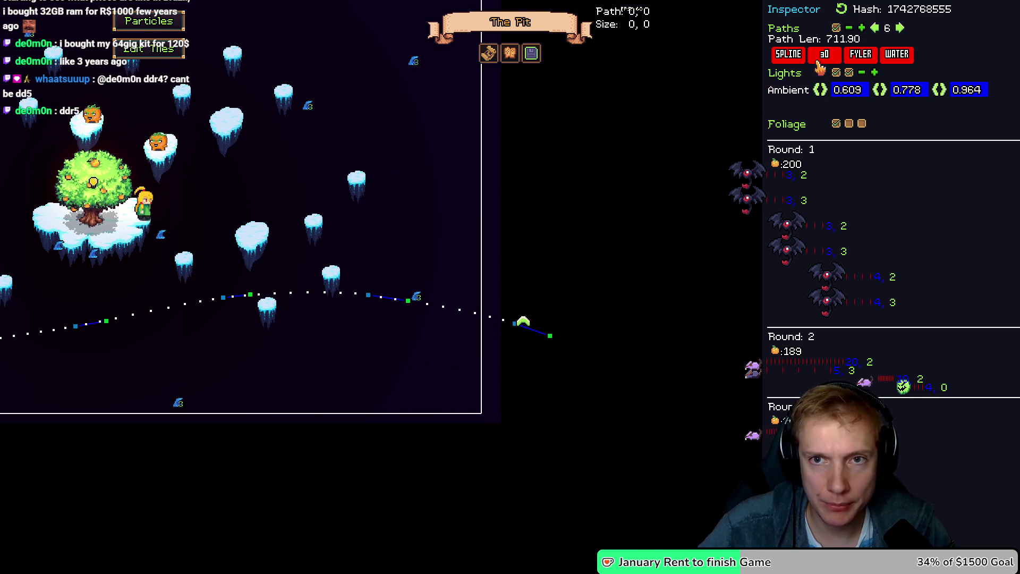
key("Left")
key("Right")
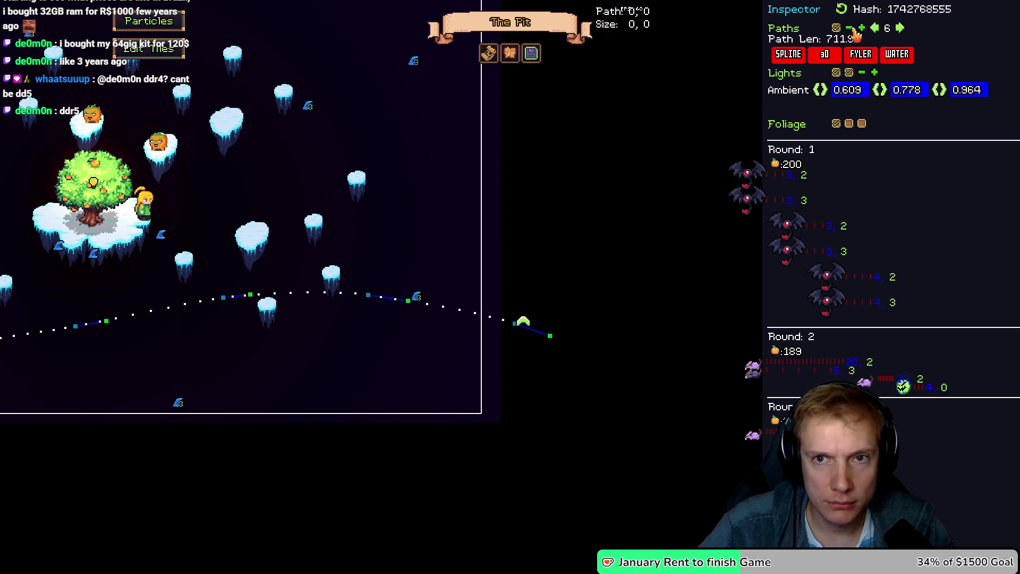
left_click(850, 31)
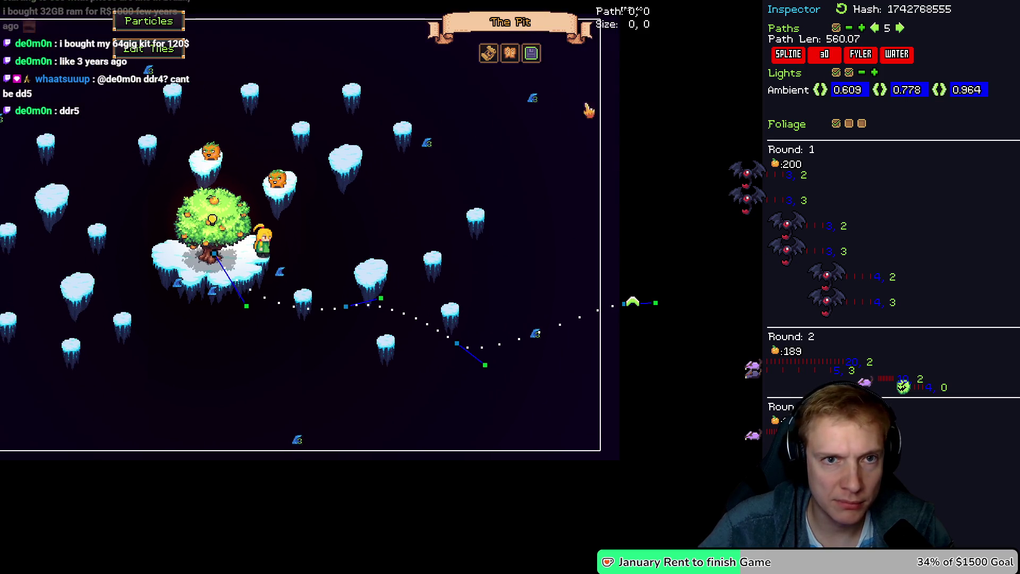
Save the level as The Pit and return to the running game
left_click(489, 53)
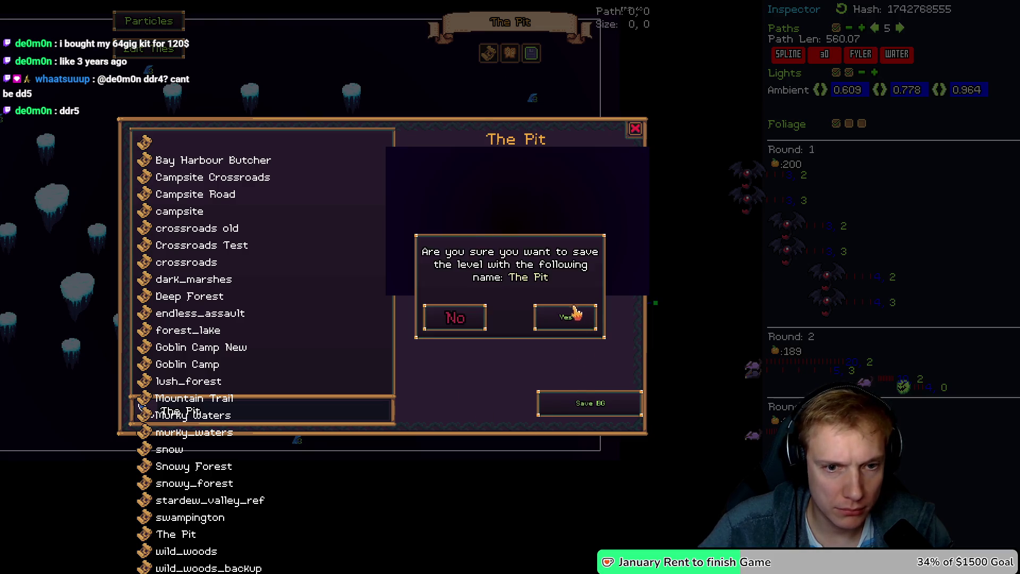
left_click(635, 129)
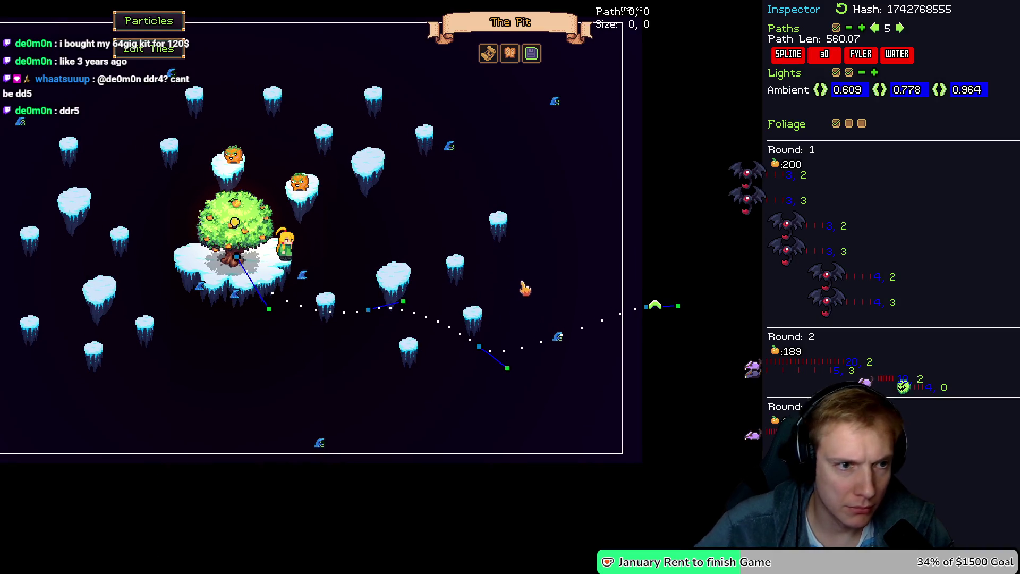
key("Escape")
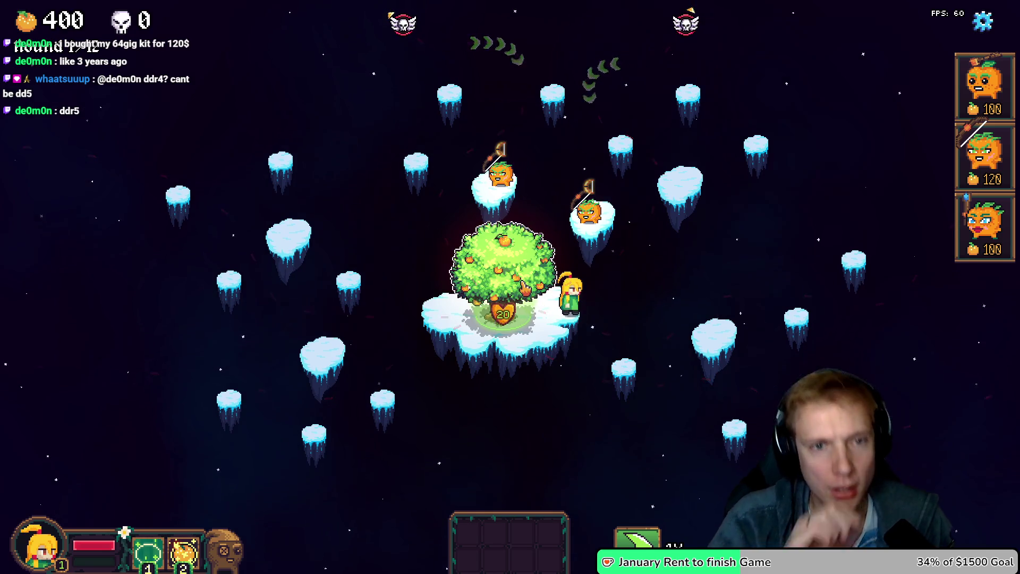